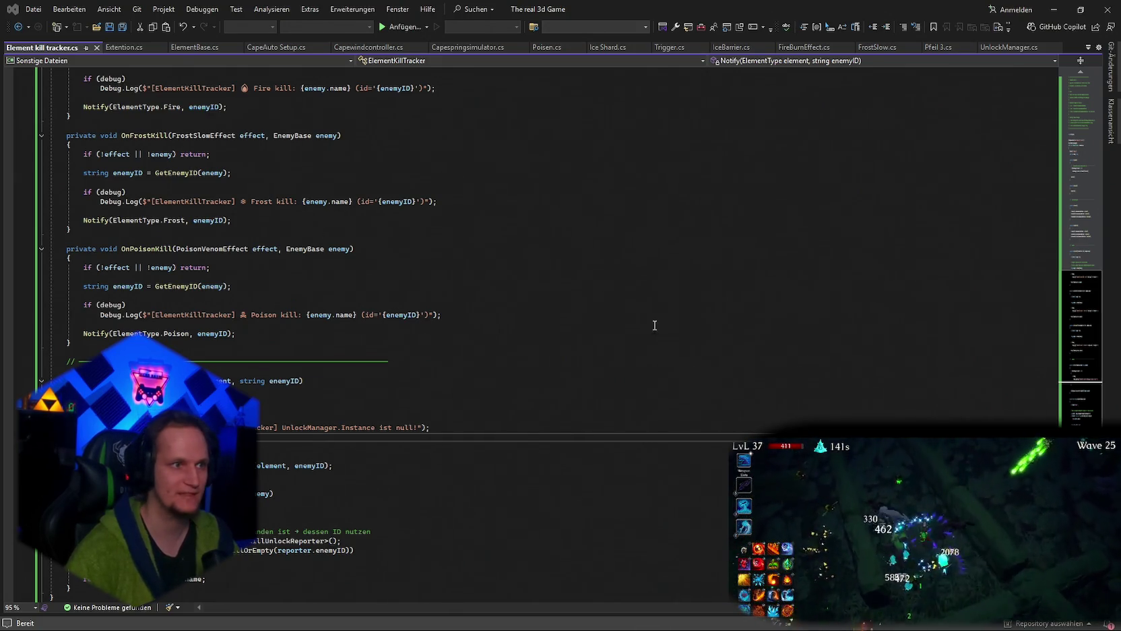
Paste new code over the GetEnemyID(EnemyBase enemy) body in ElementKillTracker.cs, save, and return to Unity.
left_click(672, 398)
key("ctrl+f")
scroll(804, 381, "down", 3)
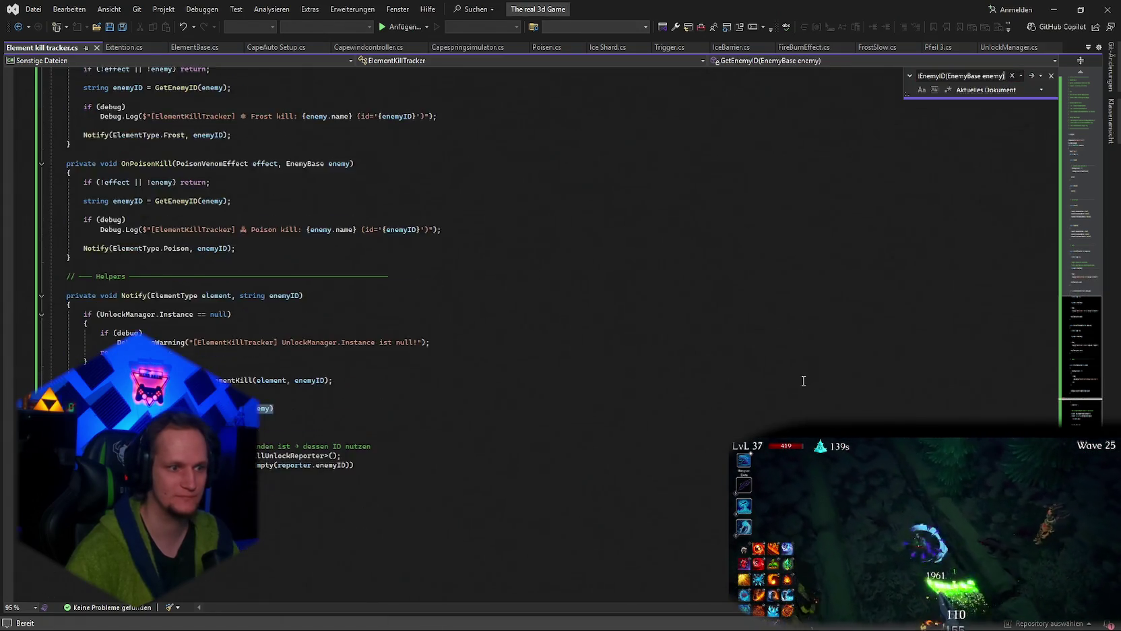
scroll(803, 381, "down", 2)
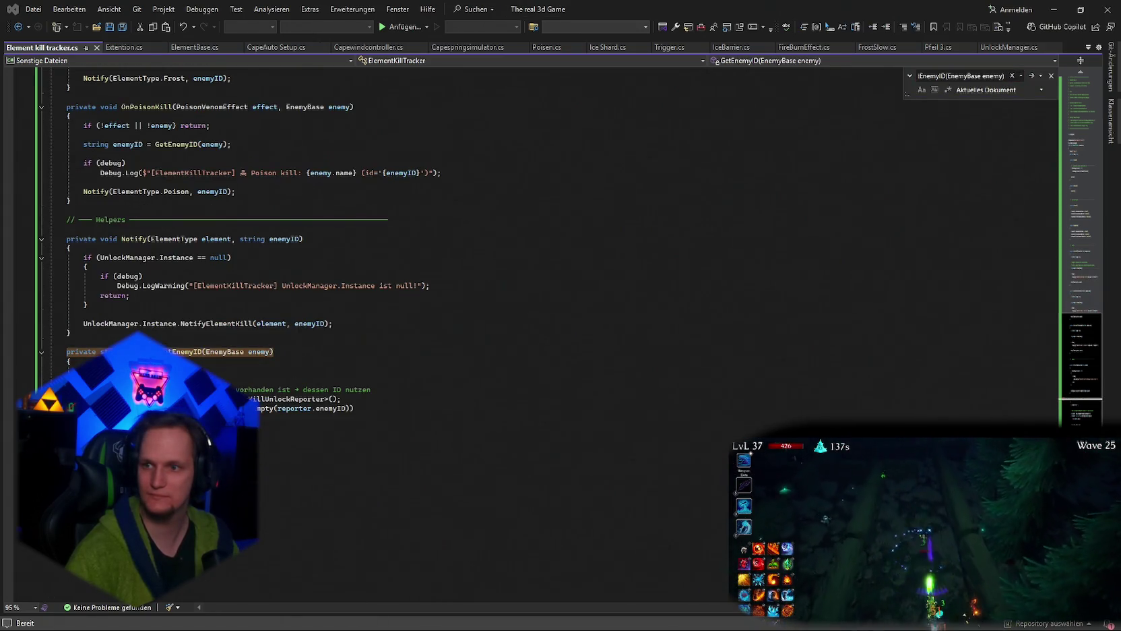
key("shift+Down")
key("shift+Down")
key("shift+Down")
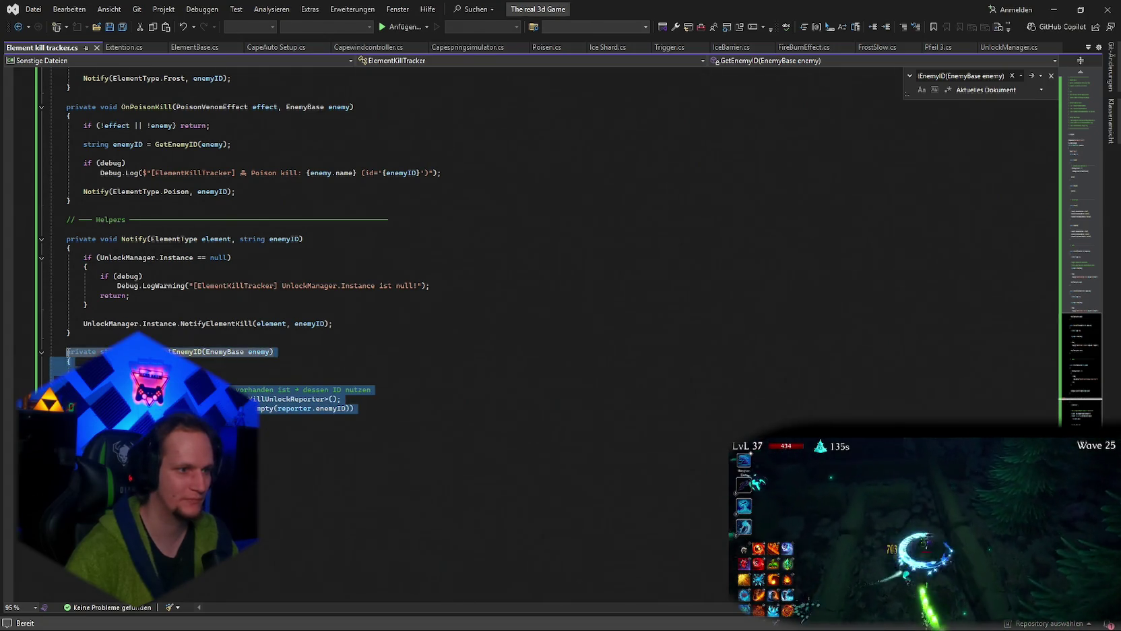
key("ctrl+v")
key("ctrl+s")
key("alt+Tab")
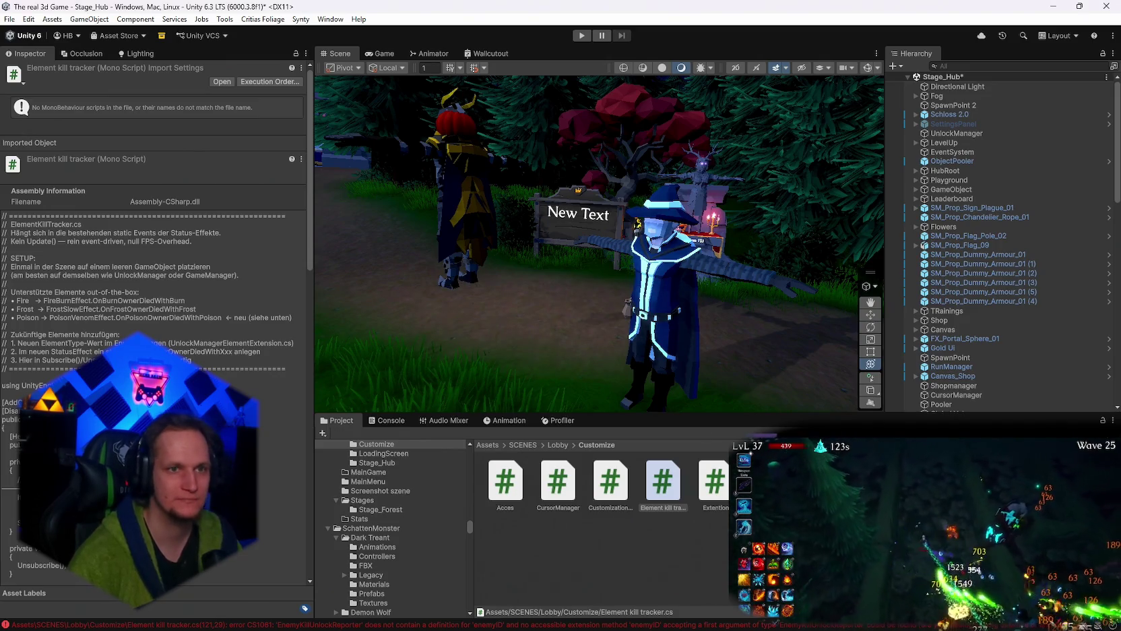
Clear the CS1061 error from the Console and fly the Scene view close to the blue-robed wizard.
left_click(388, 420)
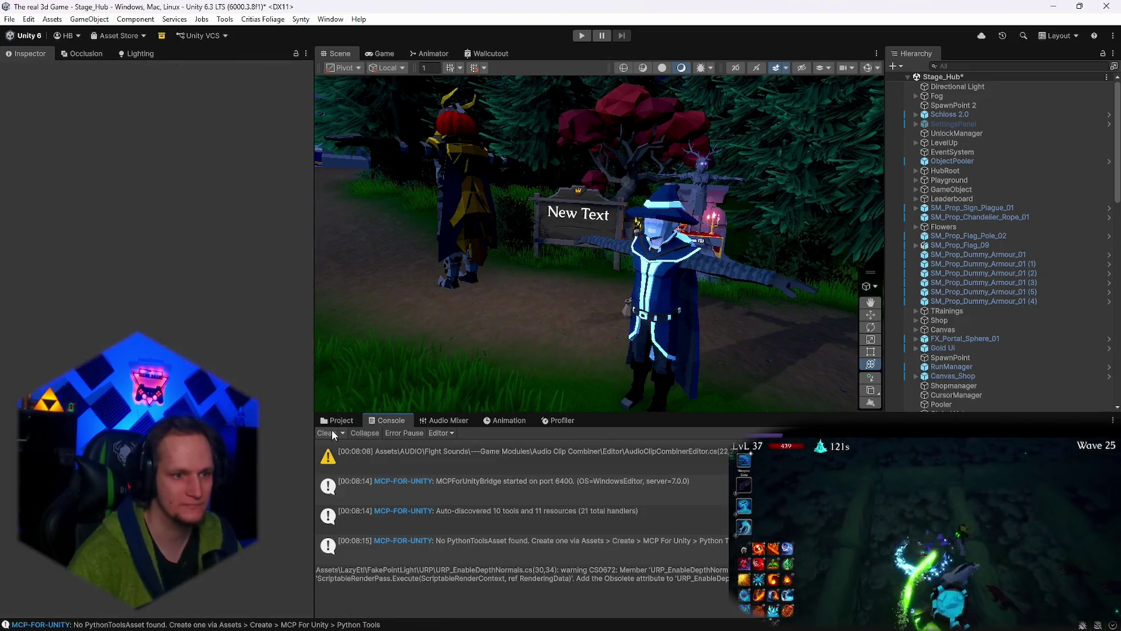
left_click(337, 420)
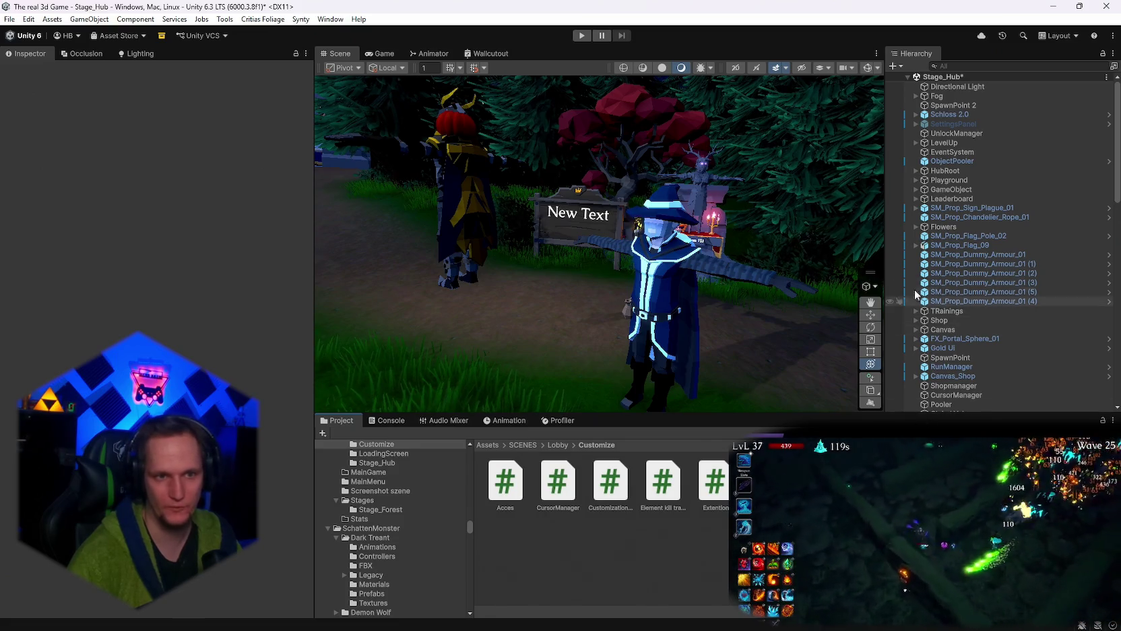
mouse_move(775, 223)
left_mouse_down()
mouse_move(759, 220)
mouse_move(1078, 226)
mouse_move(235, 211)
mouse_move(23, 243)
mouse_move(968, 229)
mouse_move(764, 224)
mouse_move(801, 208)
mouse_move(764, 223)
left_mouse_up()
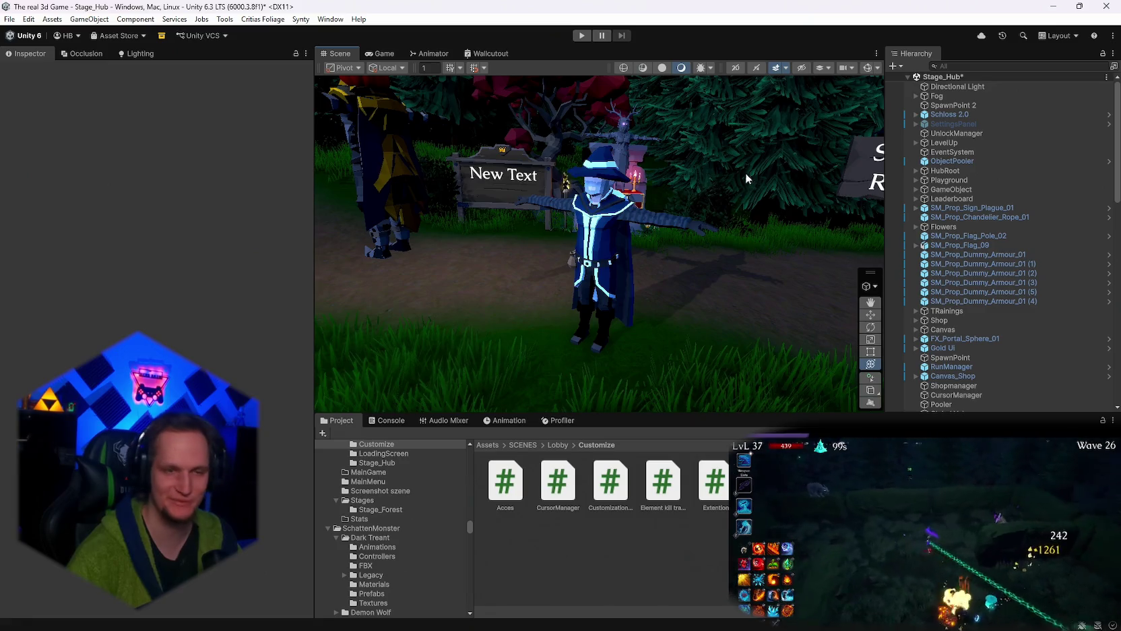
mouse_move(745, 172)
left_mouse_down()
mouse_move(712, 195)
mouse_move(742, 192)
mouse_move(749, 216)
left_mouse_up()
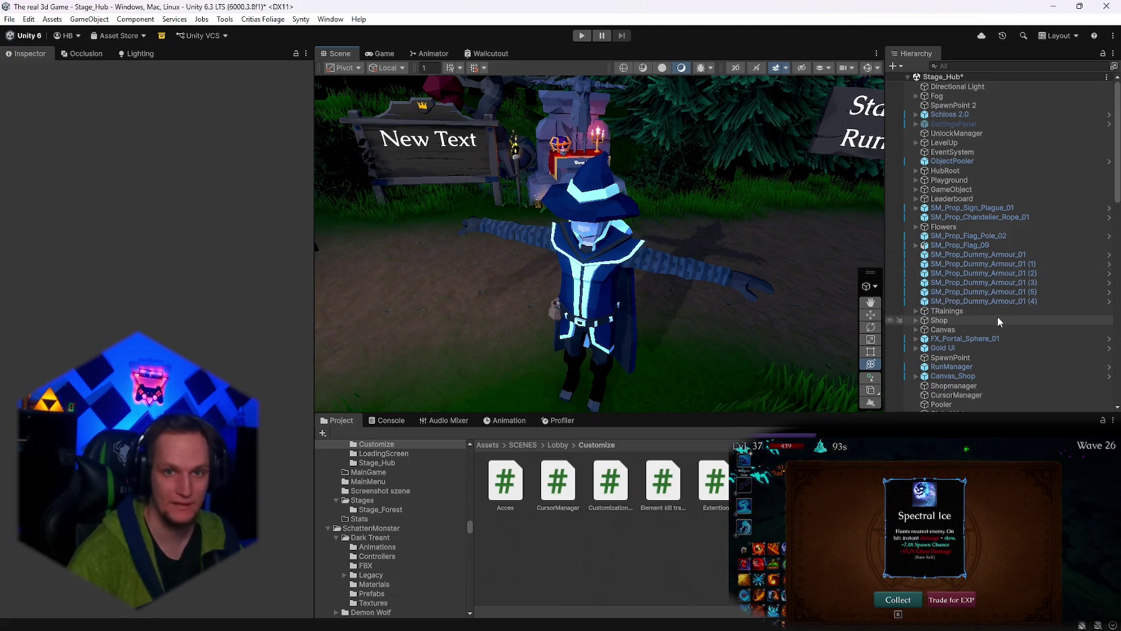
left_click(957, 132)
Scroll through the UnlockManager Inspector and add another Enemy Kill Unlocks element.
scroll(155, 202, "down", 10)
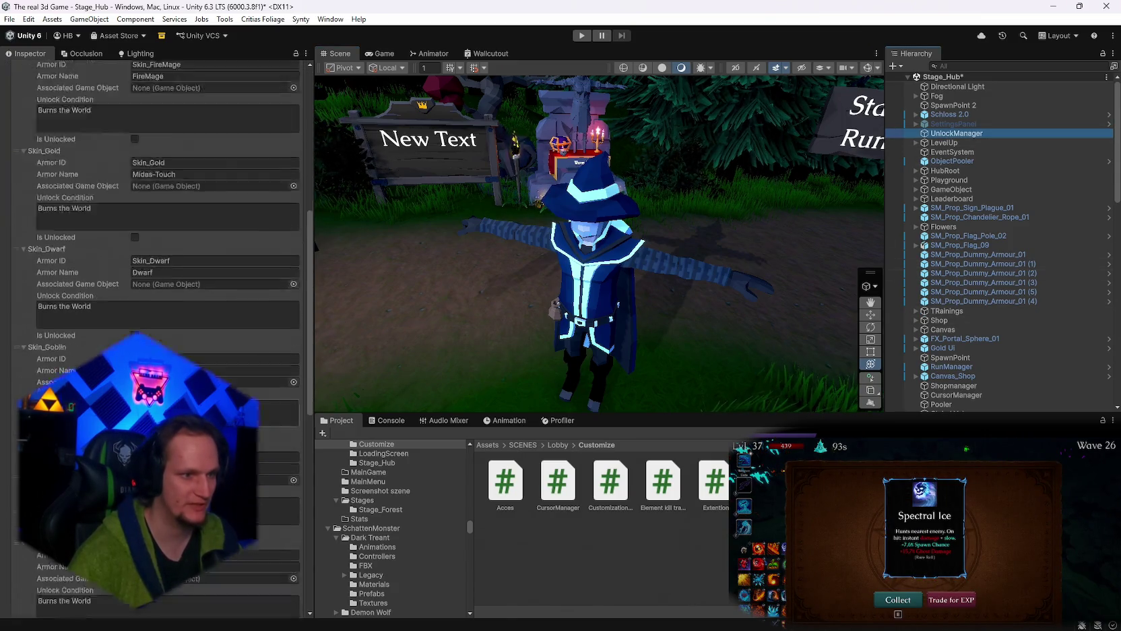
scroll(172, 333, "down", 4)
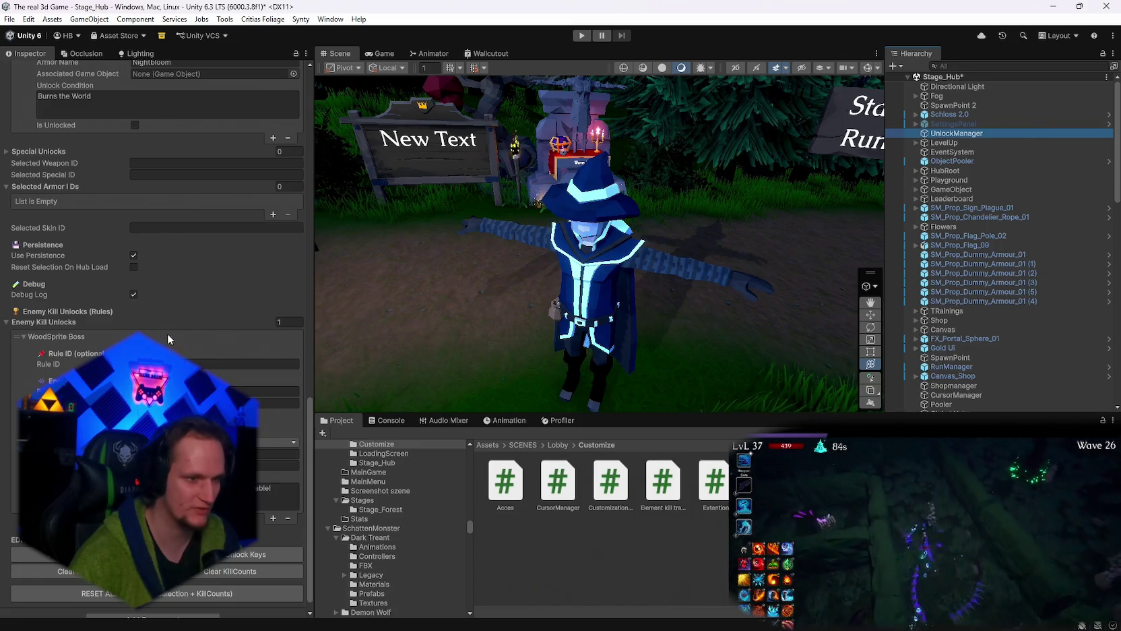
left_click(273, 518)
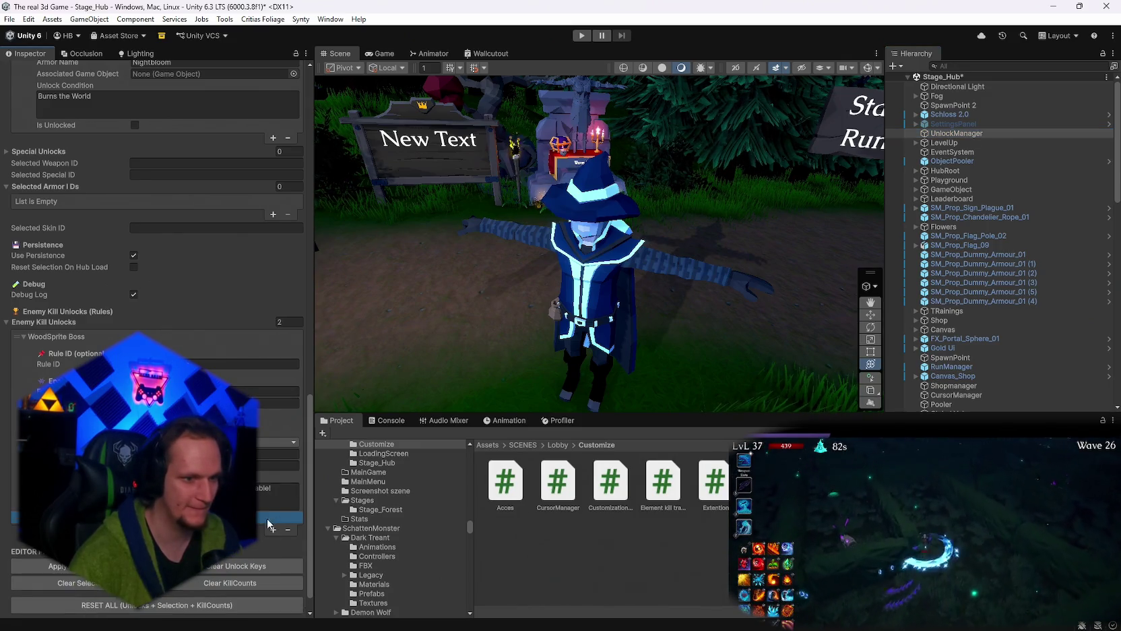
scroll(269, 526, "down", 4)
scroll(269, 526, "down", 1)
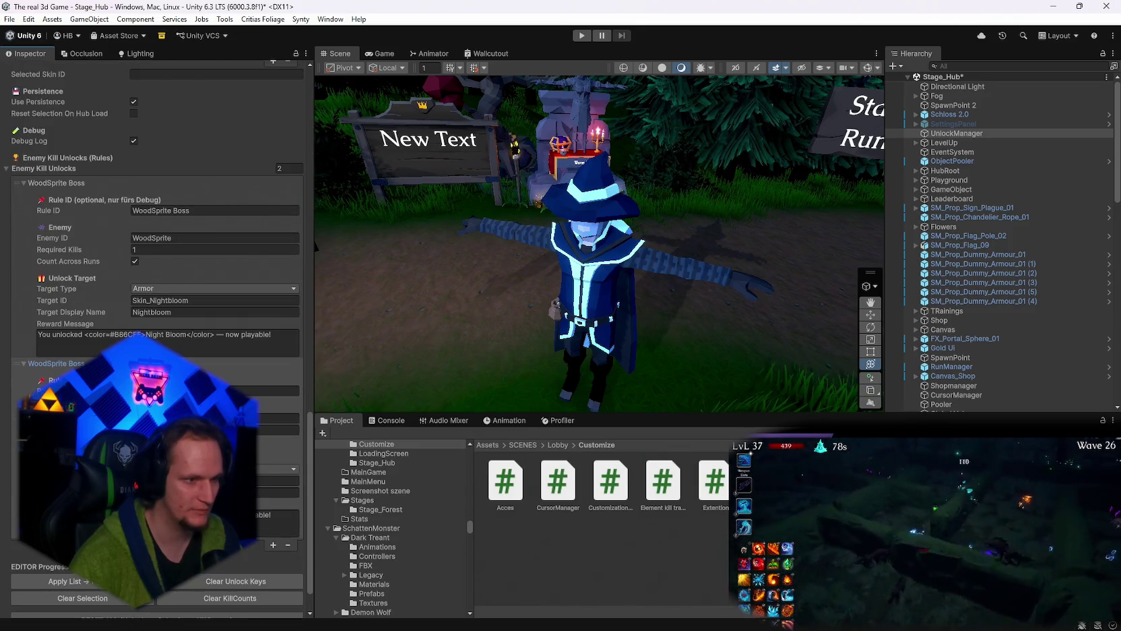
scroll(292, 551, "up", 15)
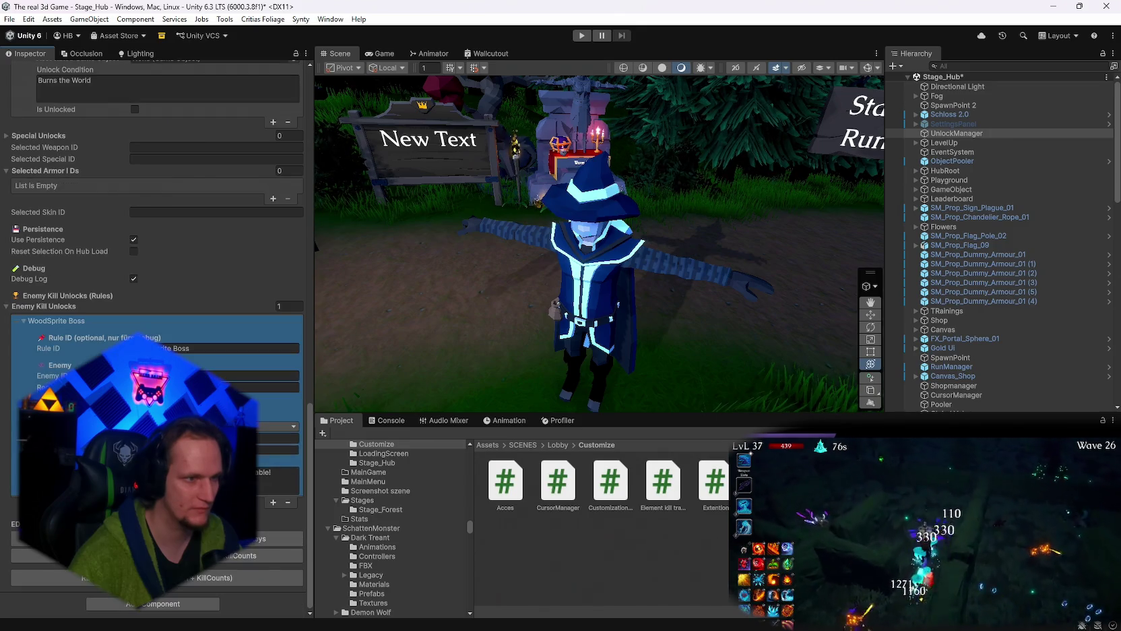
scroll(155, 270, "up", 5)
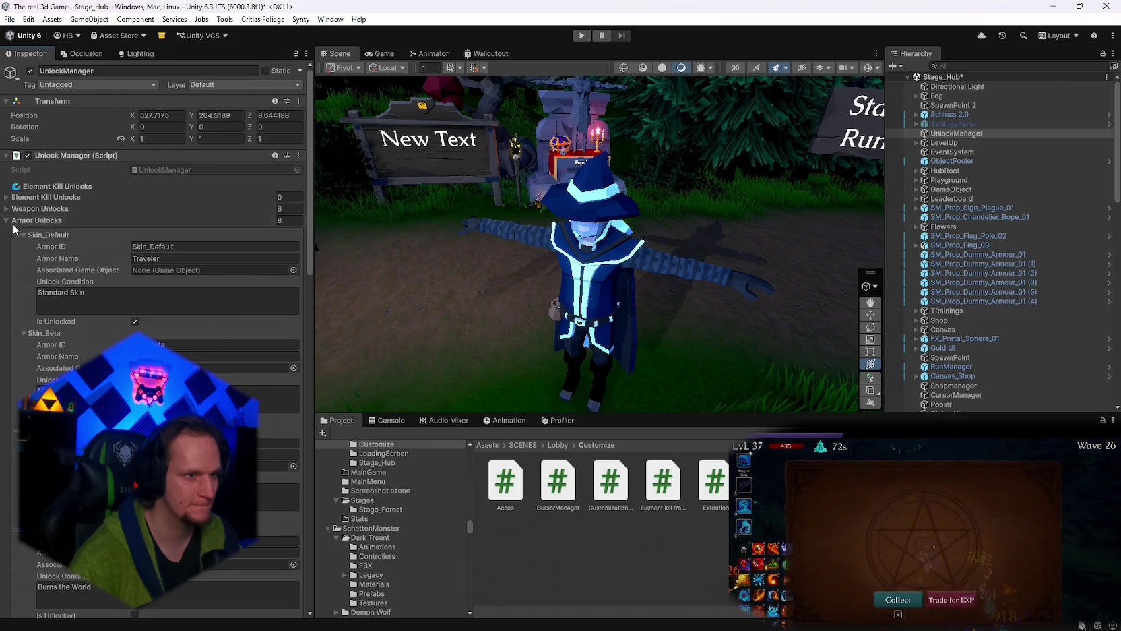
Add a new Element Kill Unlocks rule, expand Element 0, and screenshot the settings.
left_click(19, 197)
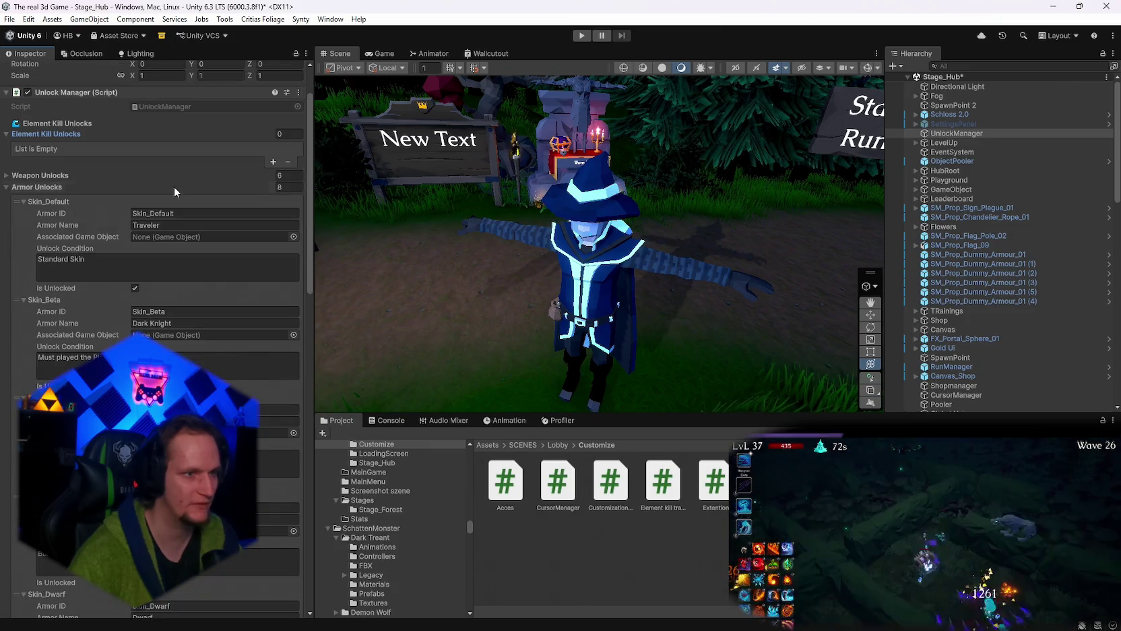
scroll(174, 186, "down", 3)
left_click(273, 161)
left_click(21, 148)
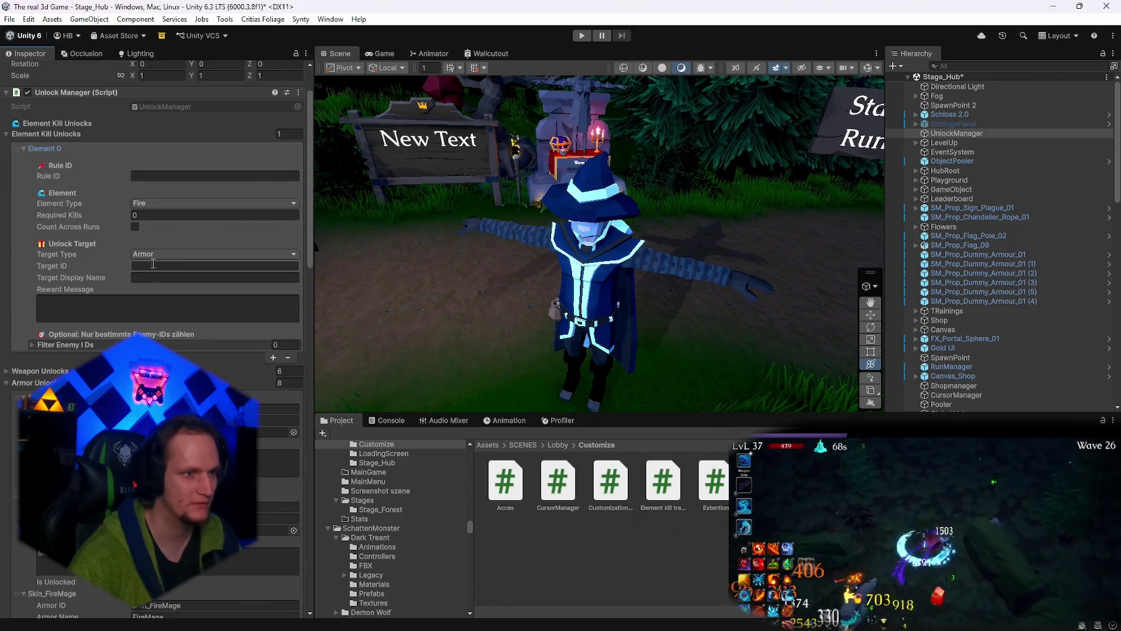
key("super+shift+s")
mouse_move(1, 87)
left_mouse_down()
mouse_move(313, 372)
mouse_move(315, 357)
mouse_move(304, 359)
left_mouse_up()
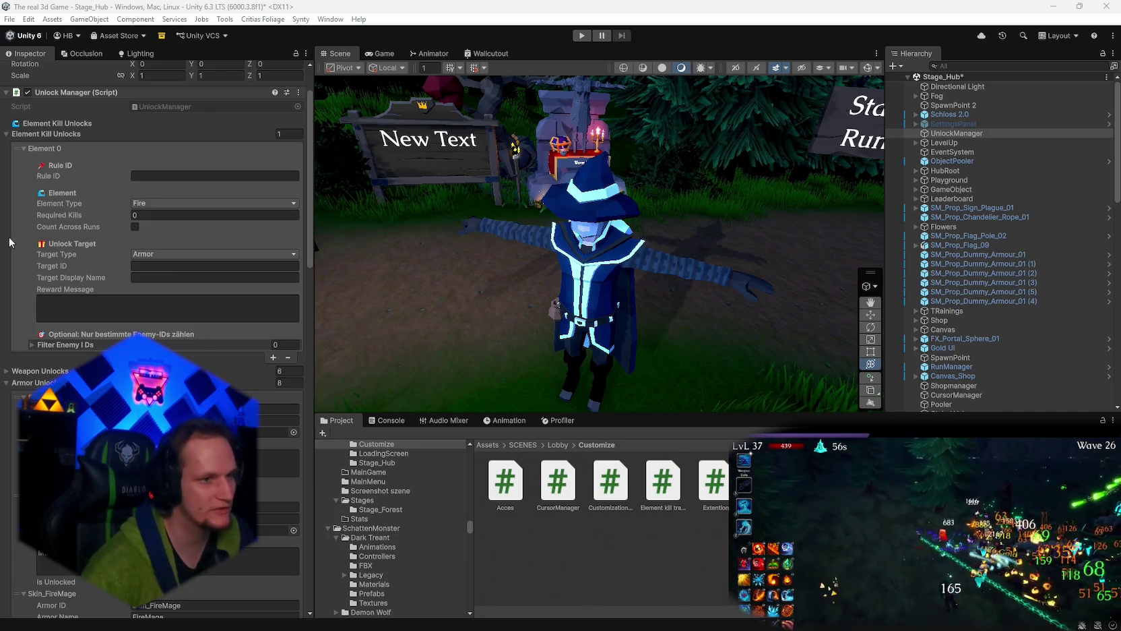
Keep Fire as the rule's element type and enable Count Across Runs.
left_click(147, 203)
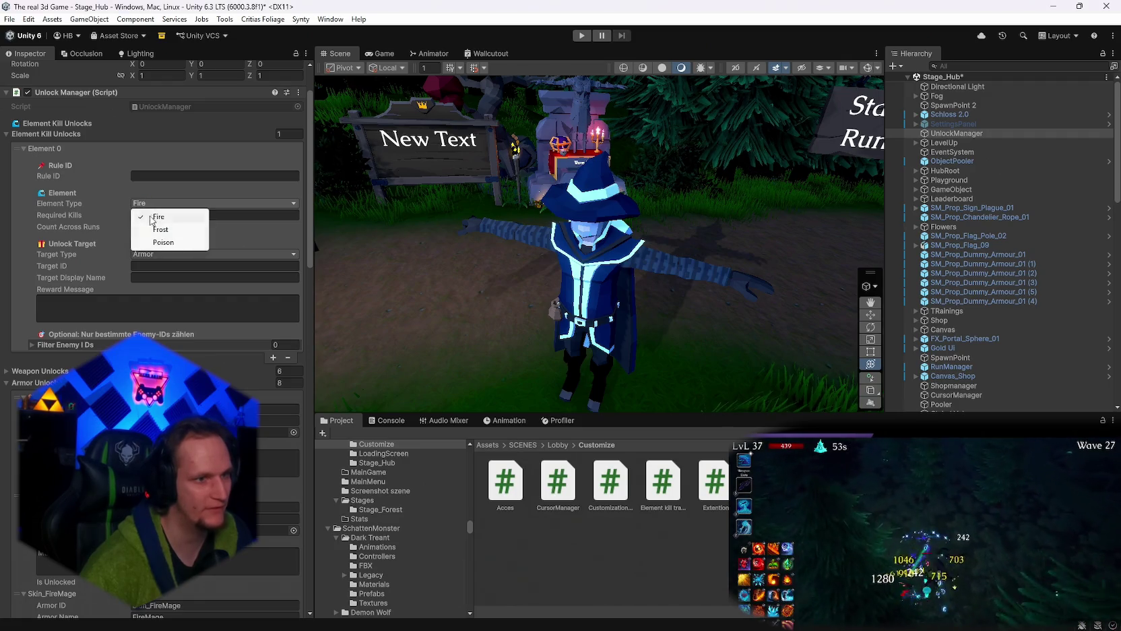
left_click(112, 186)
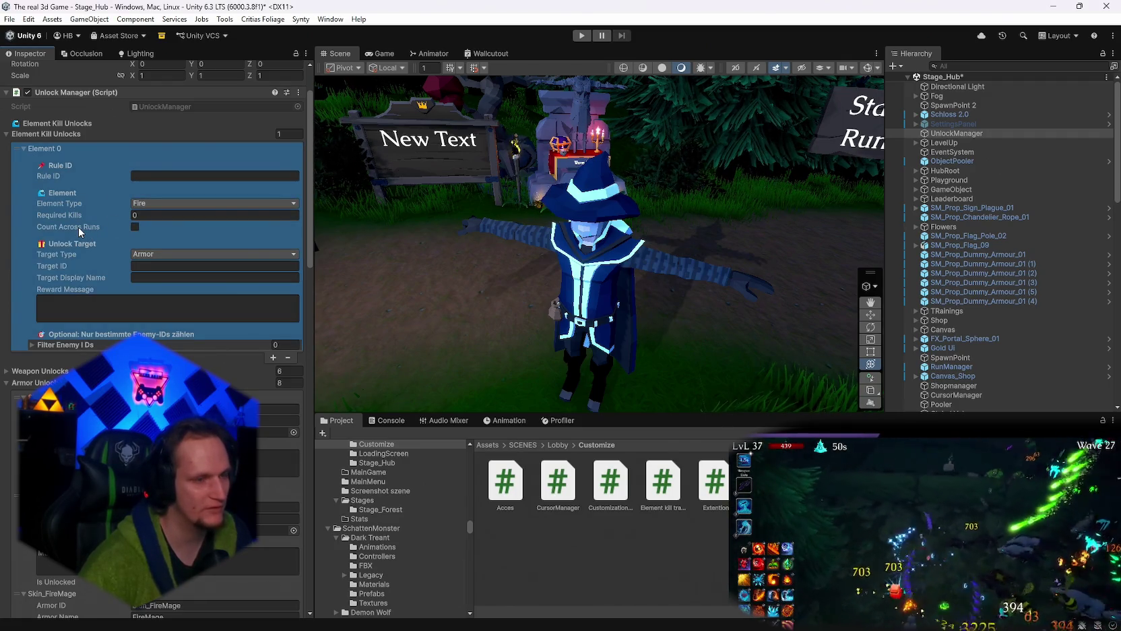
left_click(135, 227)
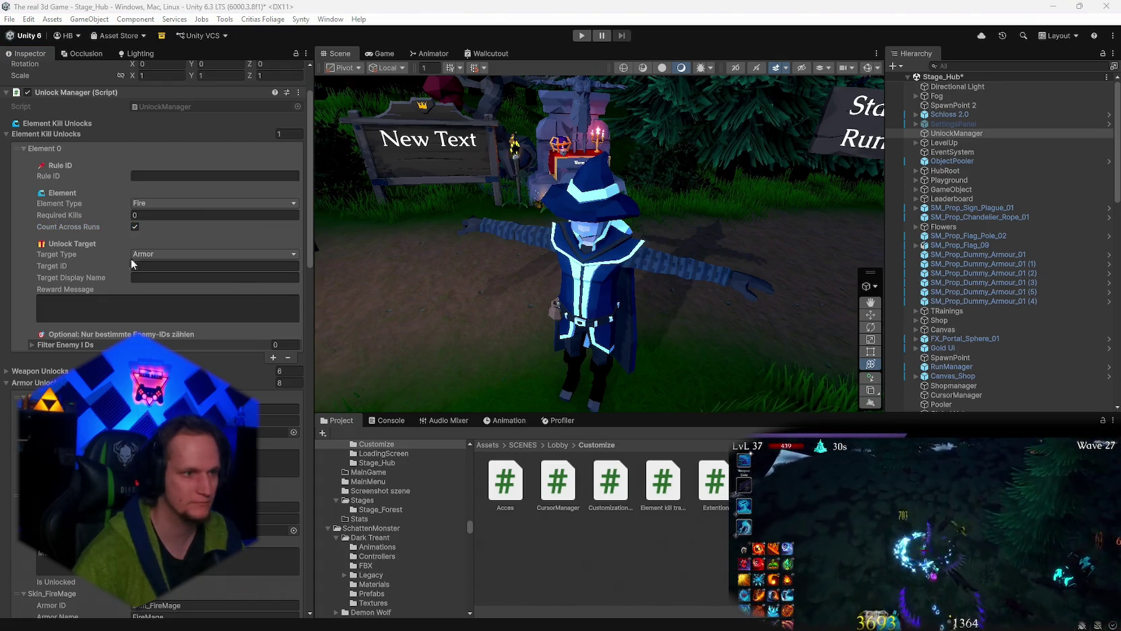
Paste 'Unlocked: Ice Mage Skin' into the Fire kill rule's Reward Message field.
left_click(68, 304)
type("Unlocked: Ice Mage Skin")
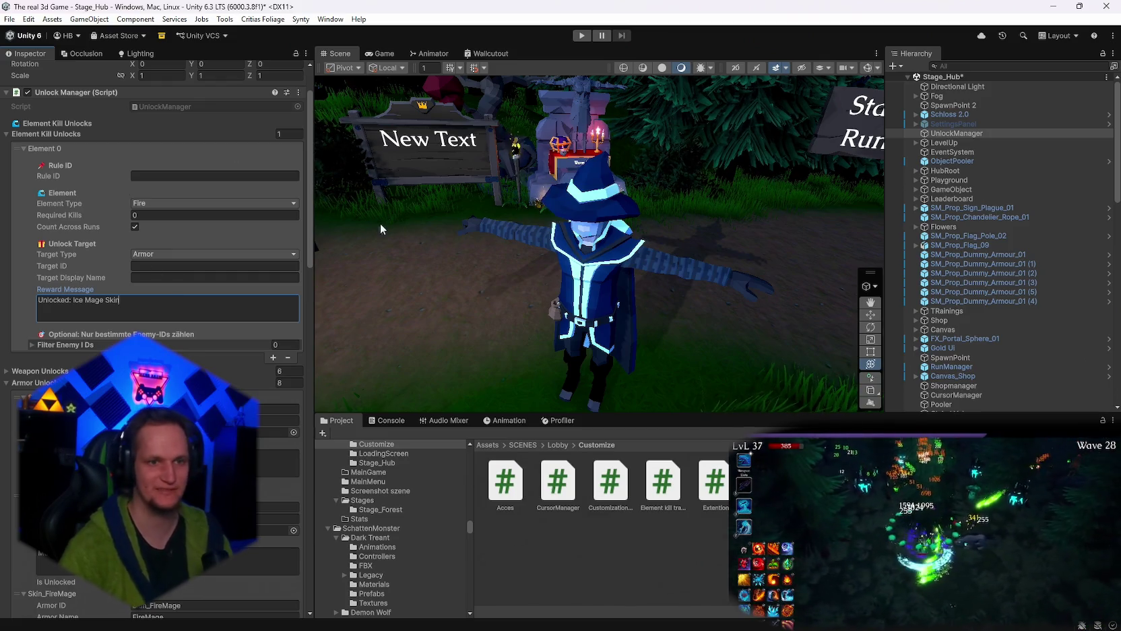
mouse_move(380, 224)
left_mouse_down()
mouse_move(635, 217)
mouse_move(847, 237)
mouse_move(327, 240)
mouse_move(357, 266)
mouse_move(391, 256)
mouse_move(330, 227)
mouse_move(714, 308)
mouse_move(512, 283)
mouse_move(438, 258)
mouse_move(538, 305)
mouse_move(758, 296)
mouse_move(748, 297)
mouse_move(786, 306)
mouse_move(746, 227)
mouse_move(320, 234)
mouse_move(795, 270)
mouse_move(654, 304)
mouse_move(597, 269)
left_mouse_up()
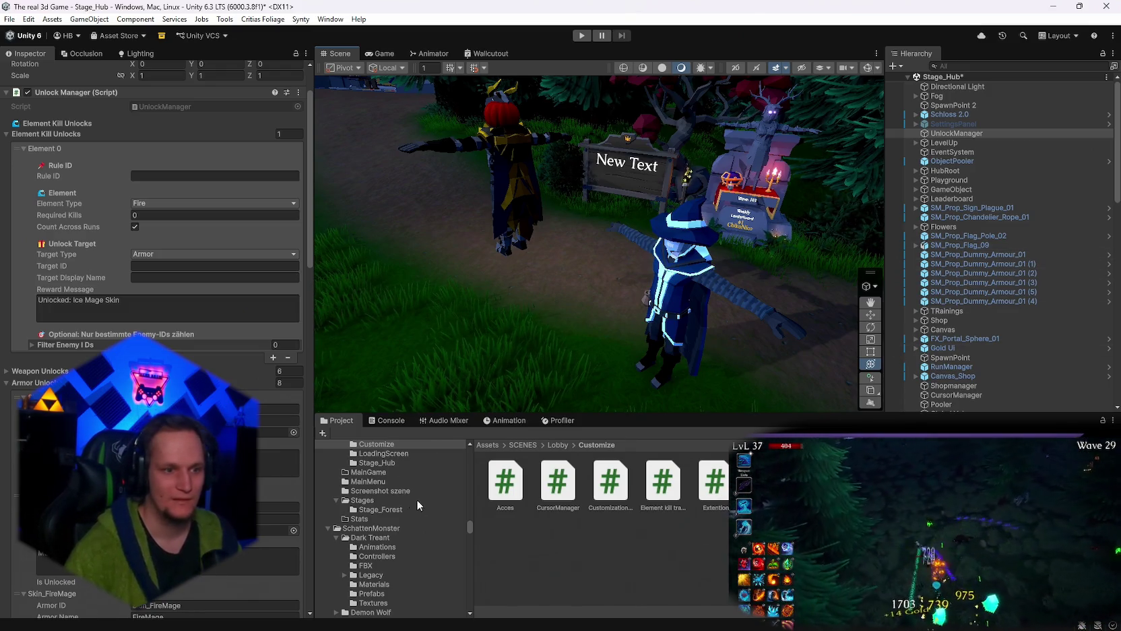
Browse to Assets/PLAYER/Skin/Ice Mage and select the Ice Wizard definition's Item ID field.
scroll(416, 512, "up", 5)
scroll(414, 528, "down", 2)
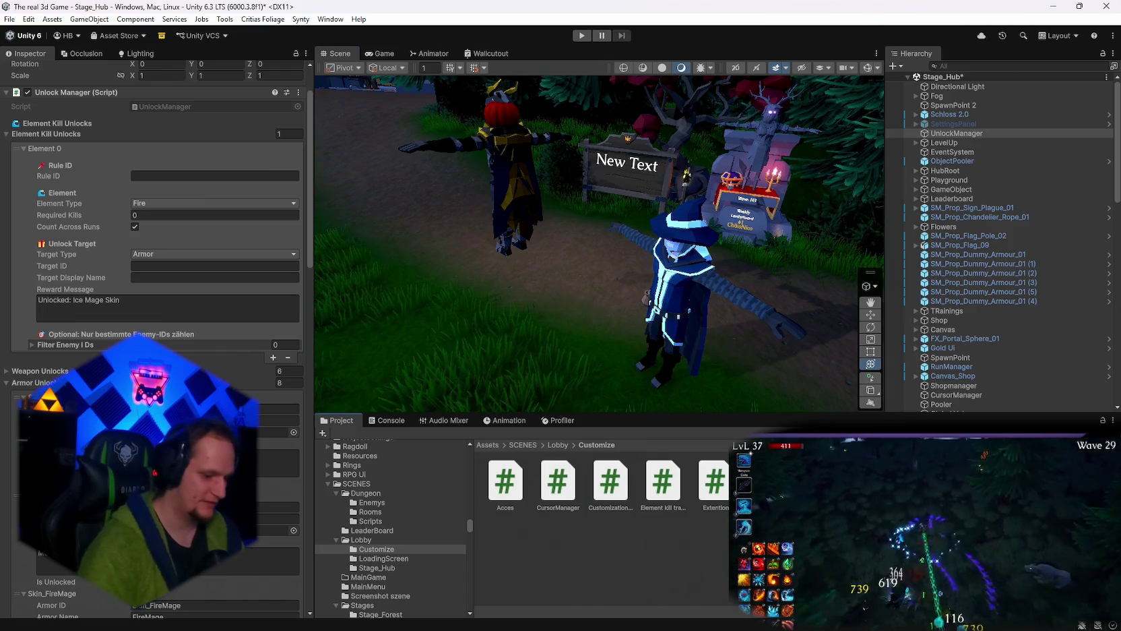
double_click(506, 480)
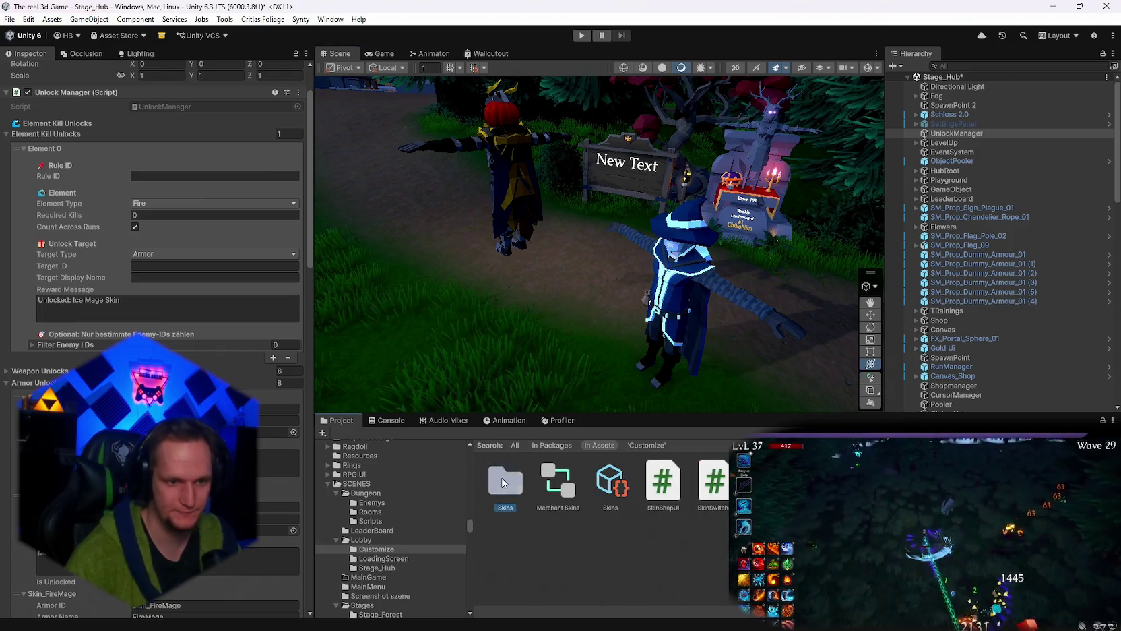
scroll(399, 536, "up", 4)
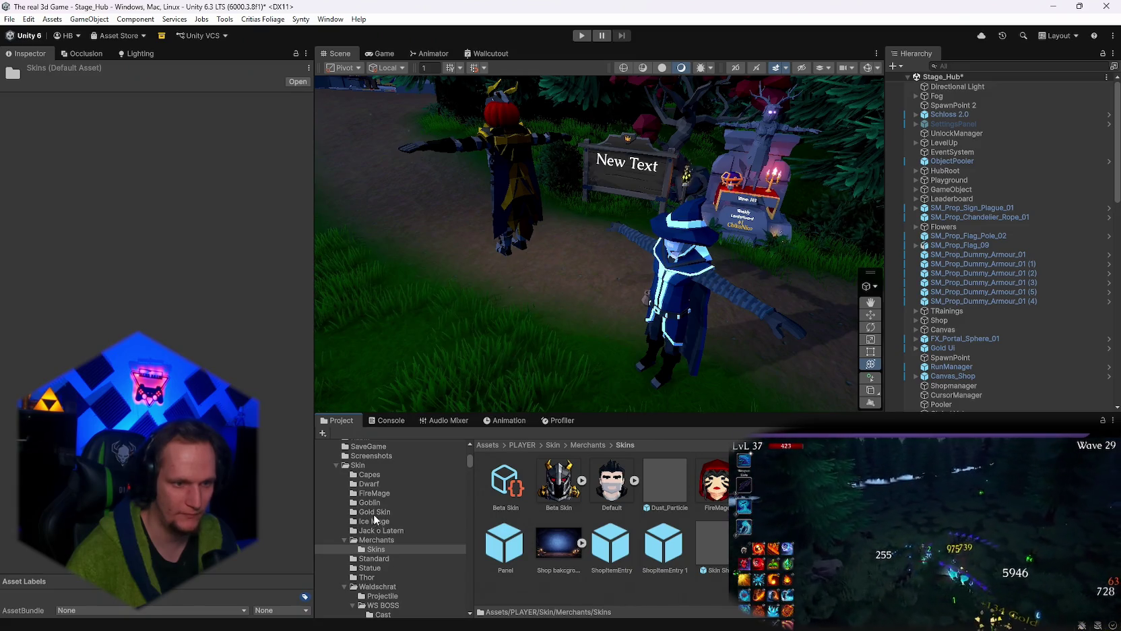
left_click(371, 521)
left_click(662, 480)
left_click(223, 126)
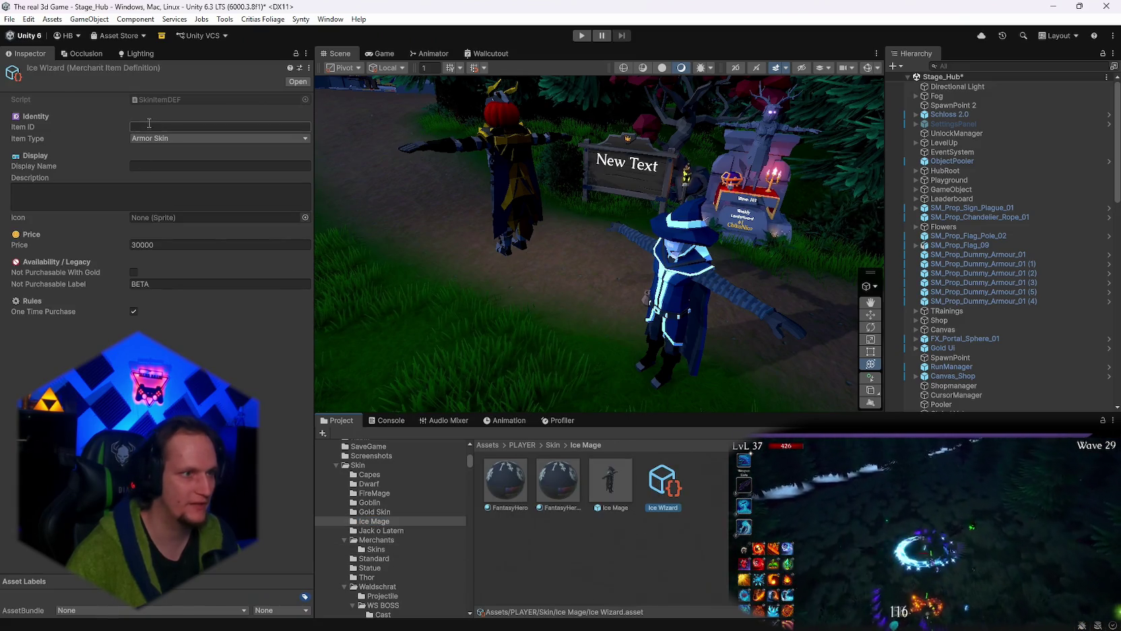
Set Item ID to Skin_IceWizard and Display Name to Ice Wizard.
type("Sk")
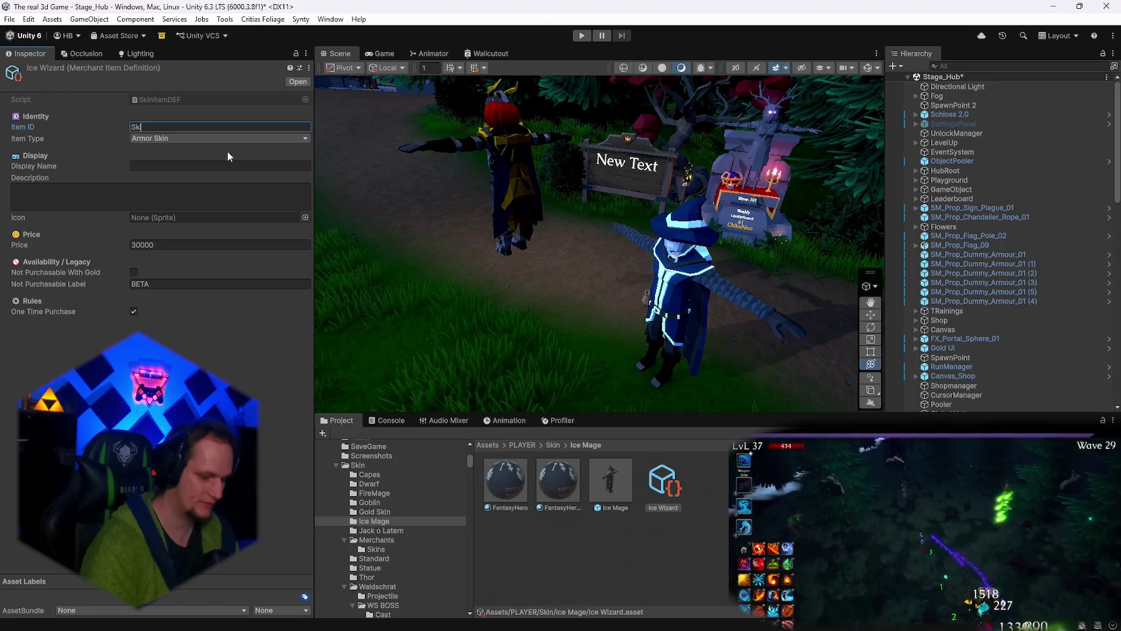
type("in_")
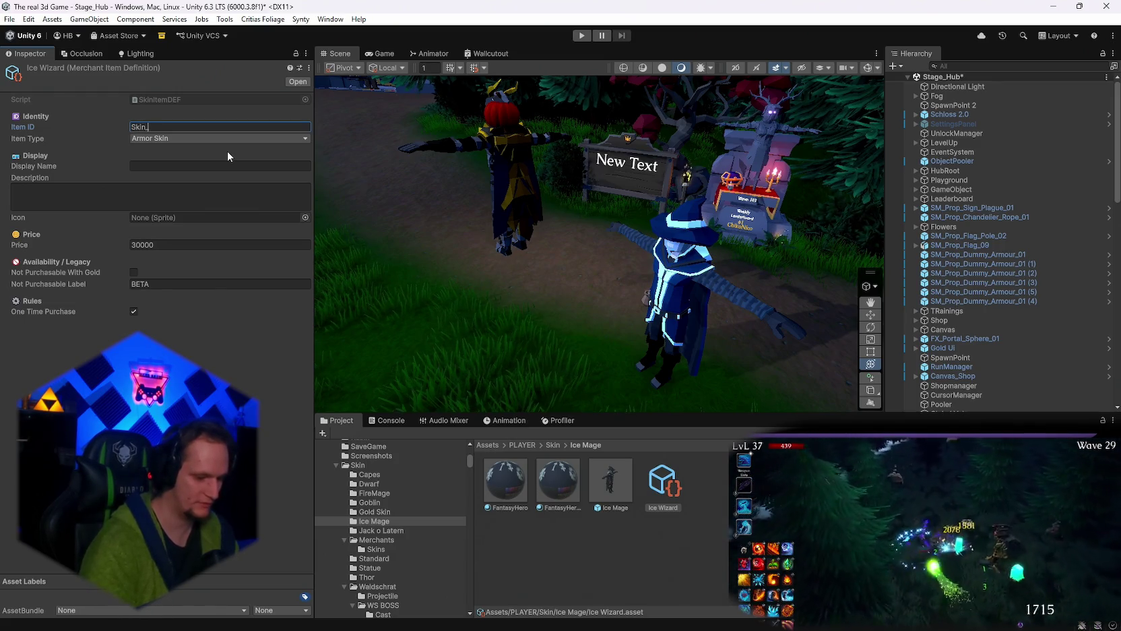
type("IceWizard")
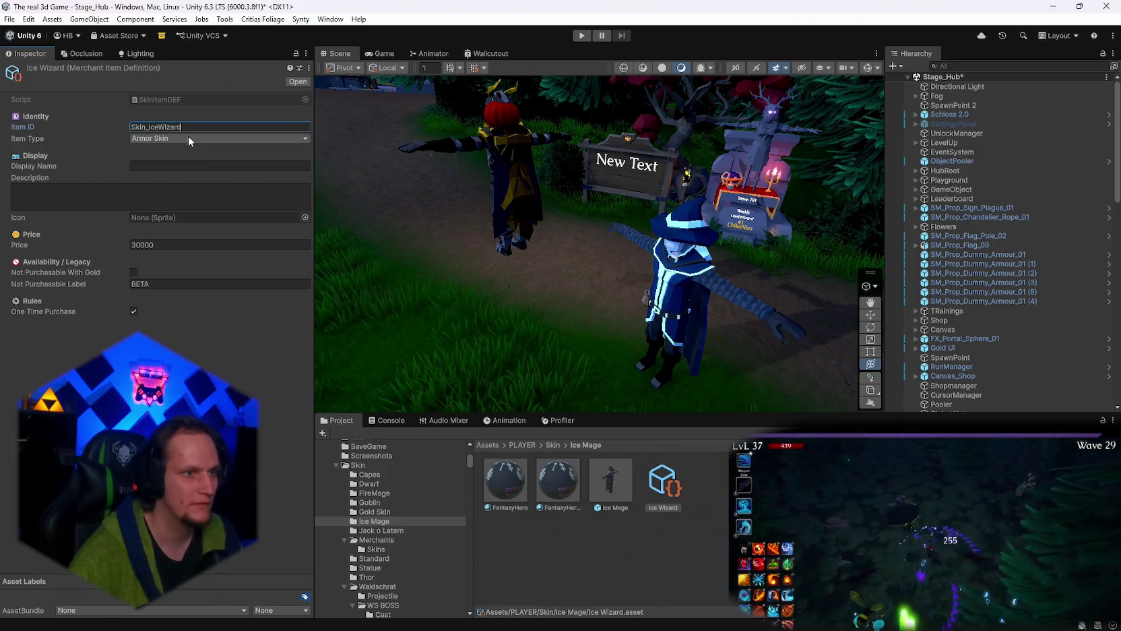
left_click(159, 166)
type("Ice")
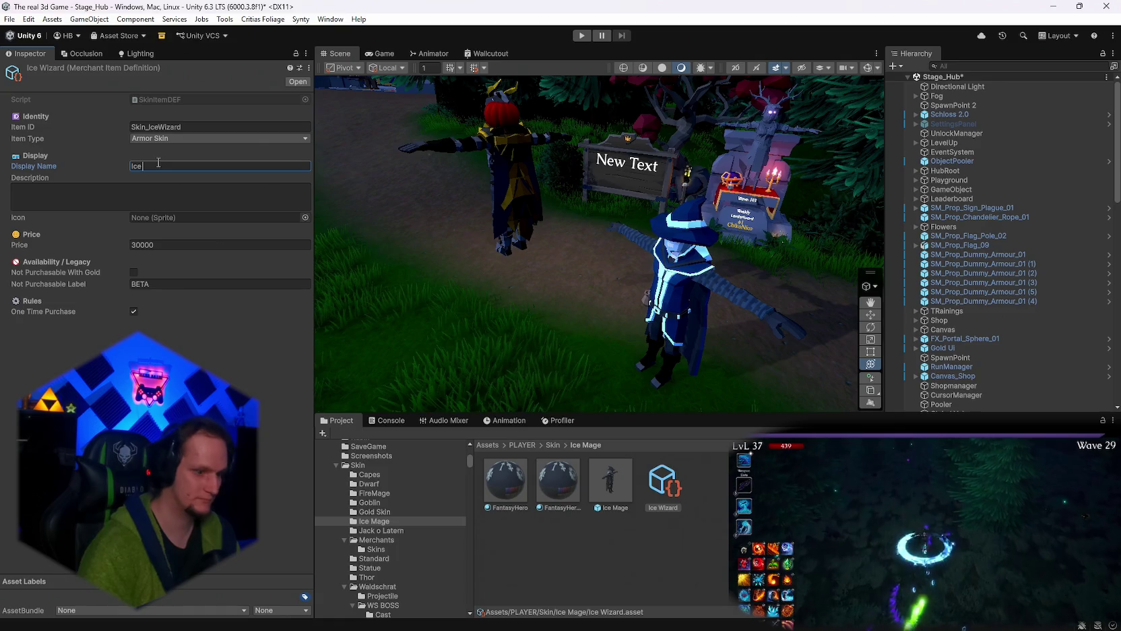
type(" Wizard")
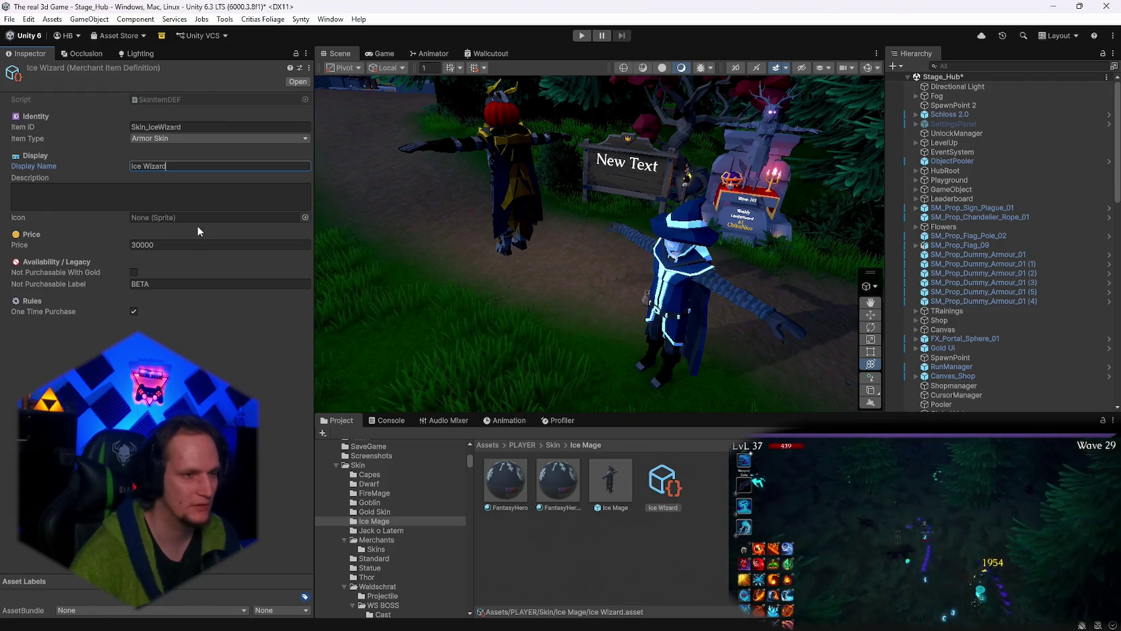
Tick Not Purchasable With Gold, then switch to the web browser.
left_click(134, 272)
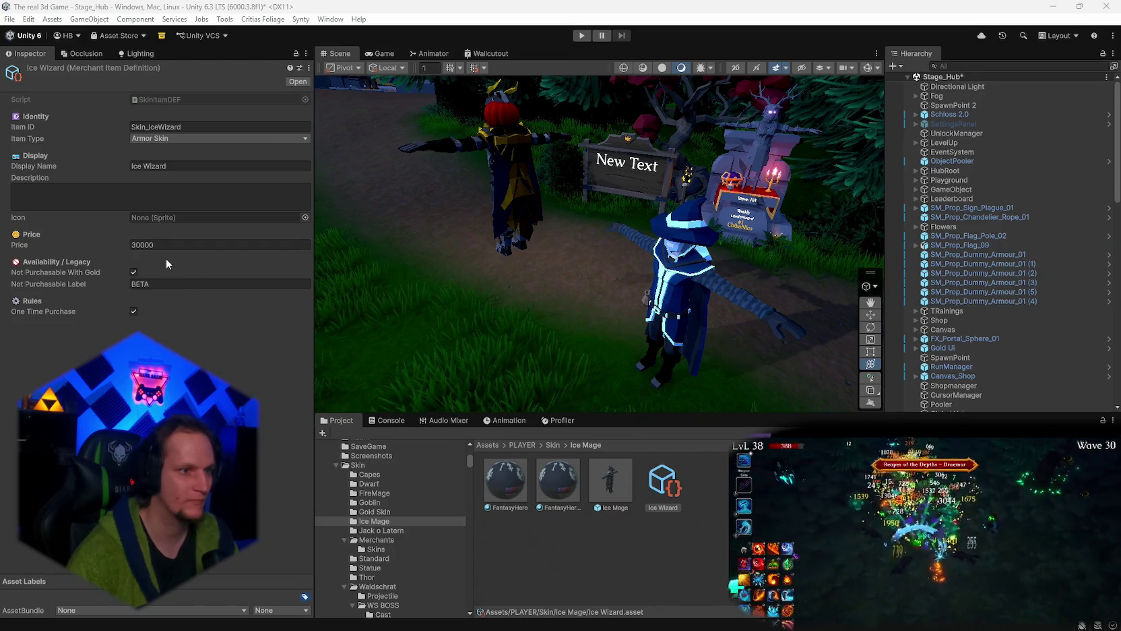
left_click(169, 285)
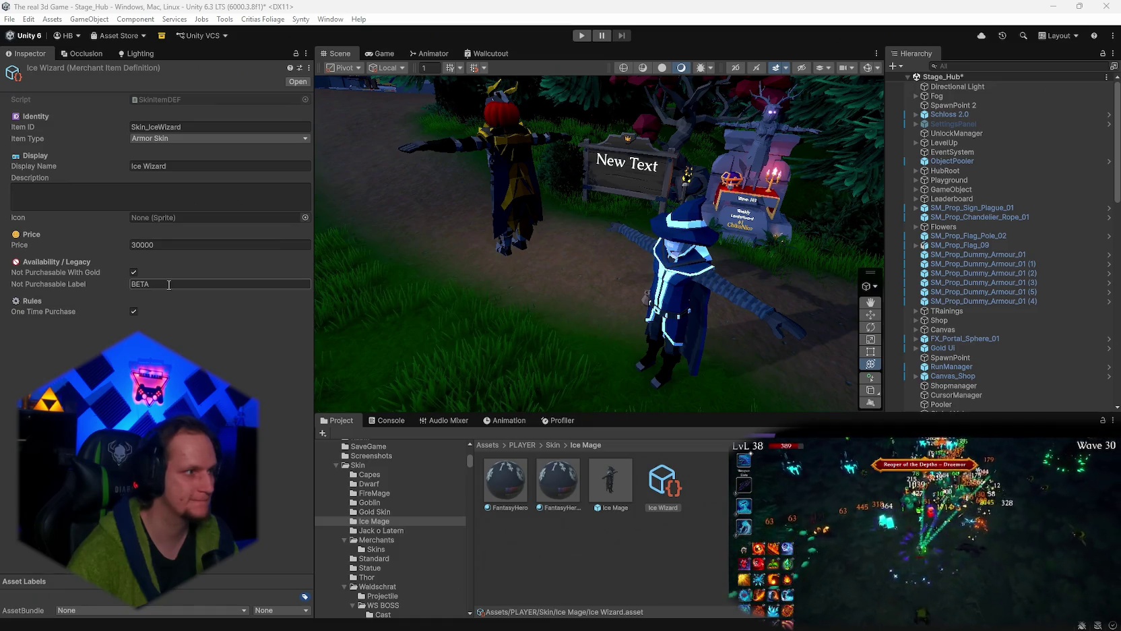
key("Return")
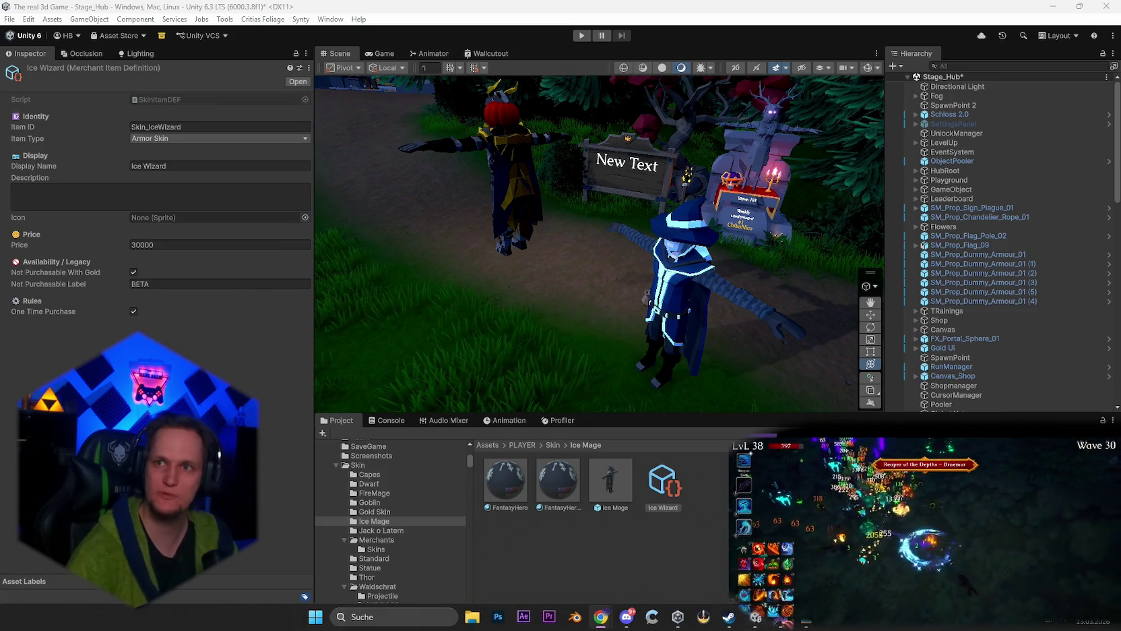
key("alt+Tab")
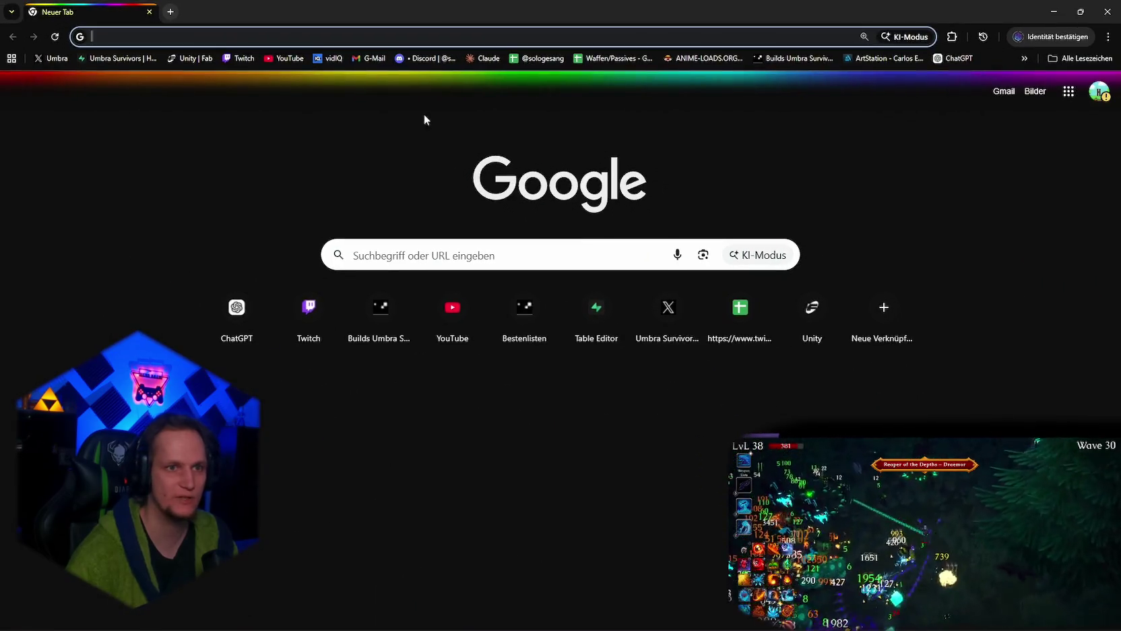
Open the Umbra Survivors runs table in Supabase and sort run_ended_at descending.
left_click(102, 59)
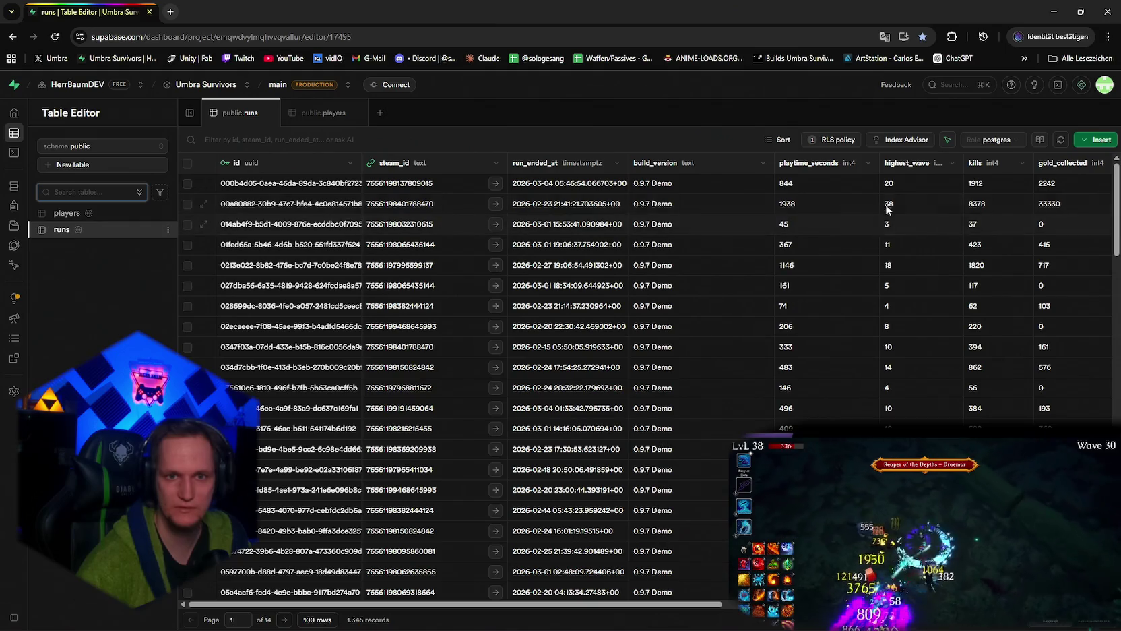
scroll(635, 605, "right", 1)
mouse_move(635, 610)
left_mouse_down()
mouse_move(842, 610)
mouse_move(823, 610)
left_mouse_up()
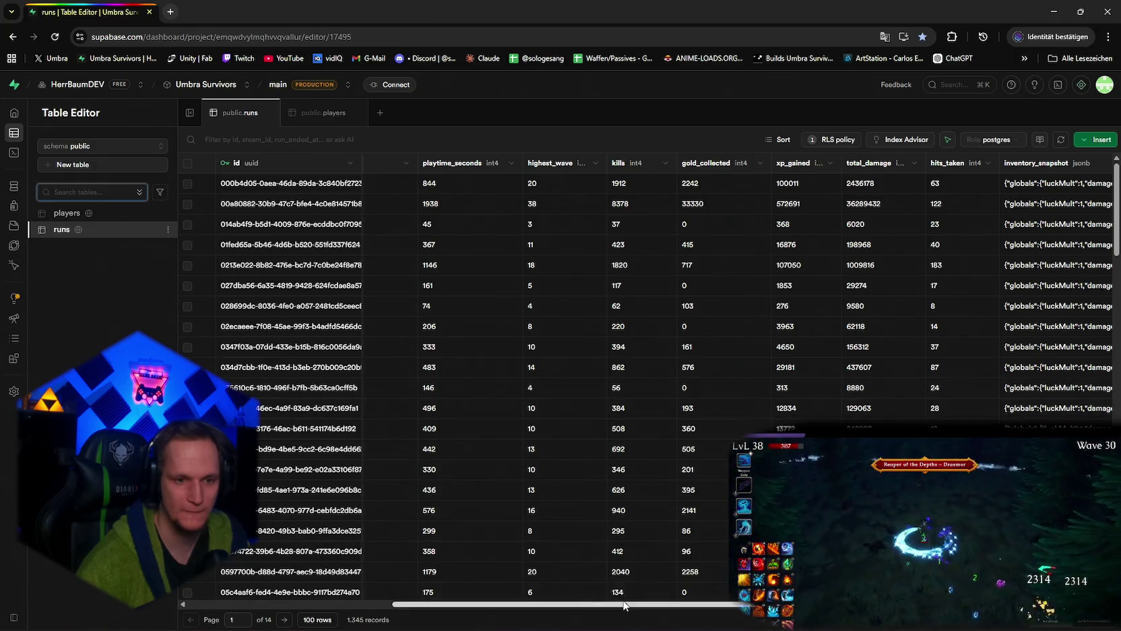
scroll(561, 616, "left", 3)
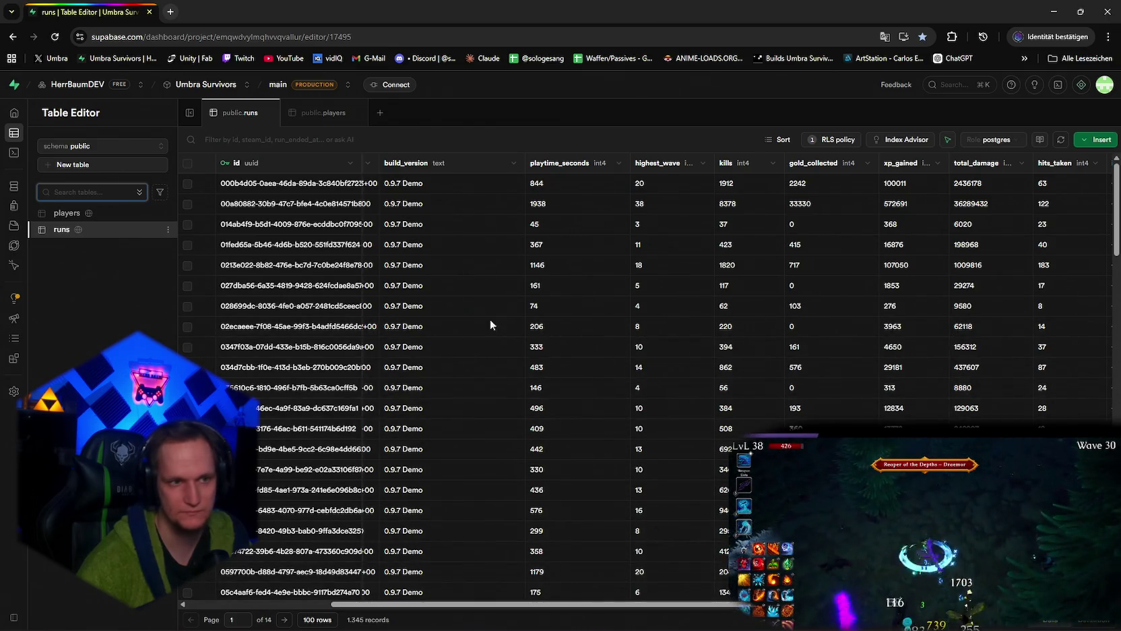
left_click_drag(519, 605, 377, 605)
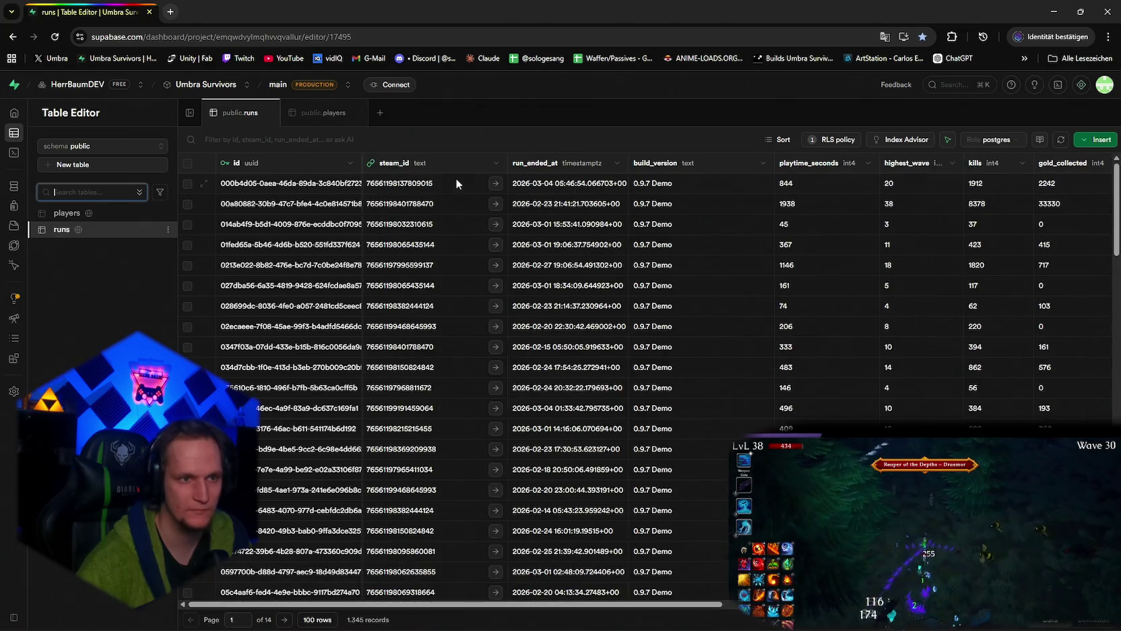
left_click(617, 163)
left_click(518, 204)
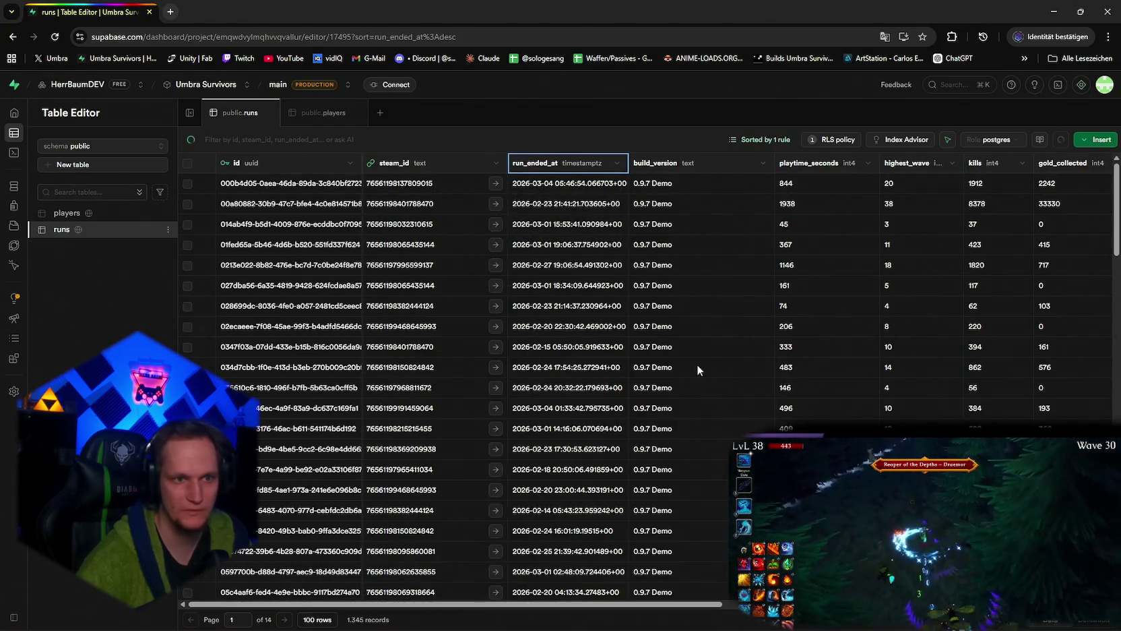
left_click_drag(513, 603, 647, 597)
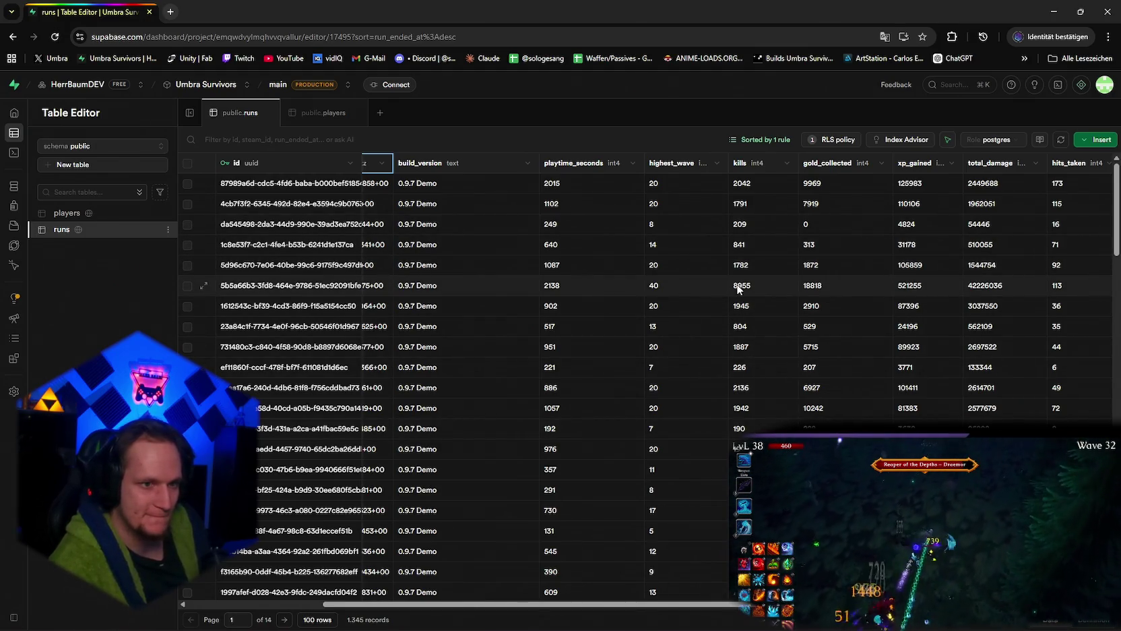
scroll(428, 605, "right", 3)
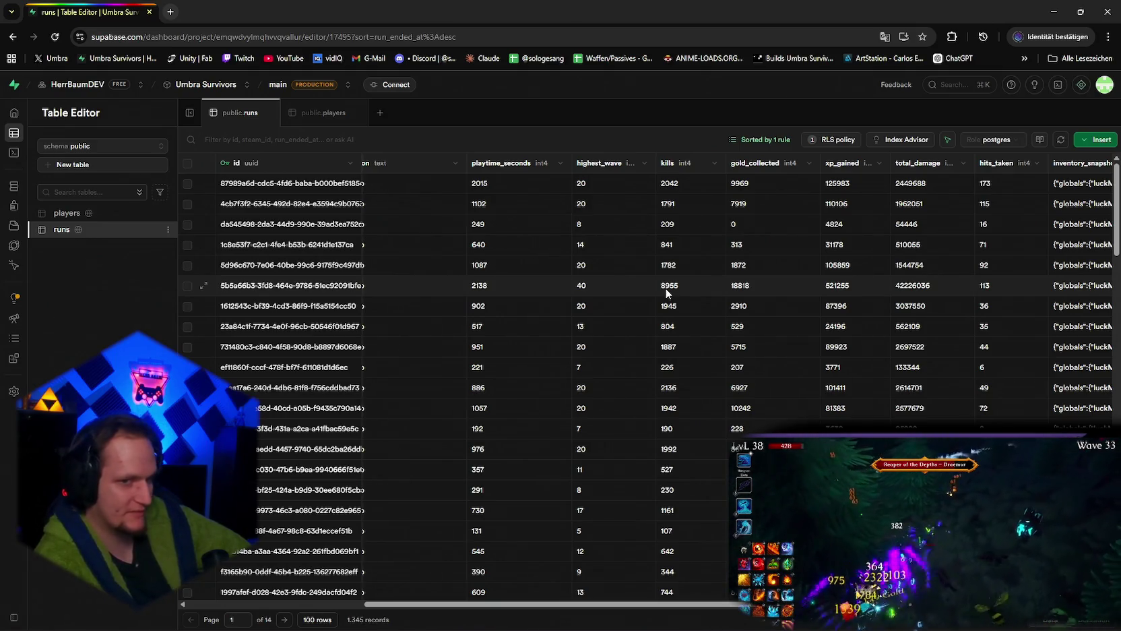
Minimize Chrome, briefly revisit the Supabase runs table, then return to Unity's Ice Wizard definition.
left_click(1054, 11)
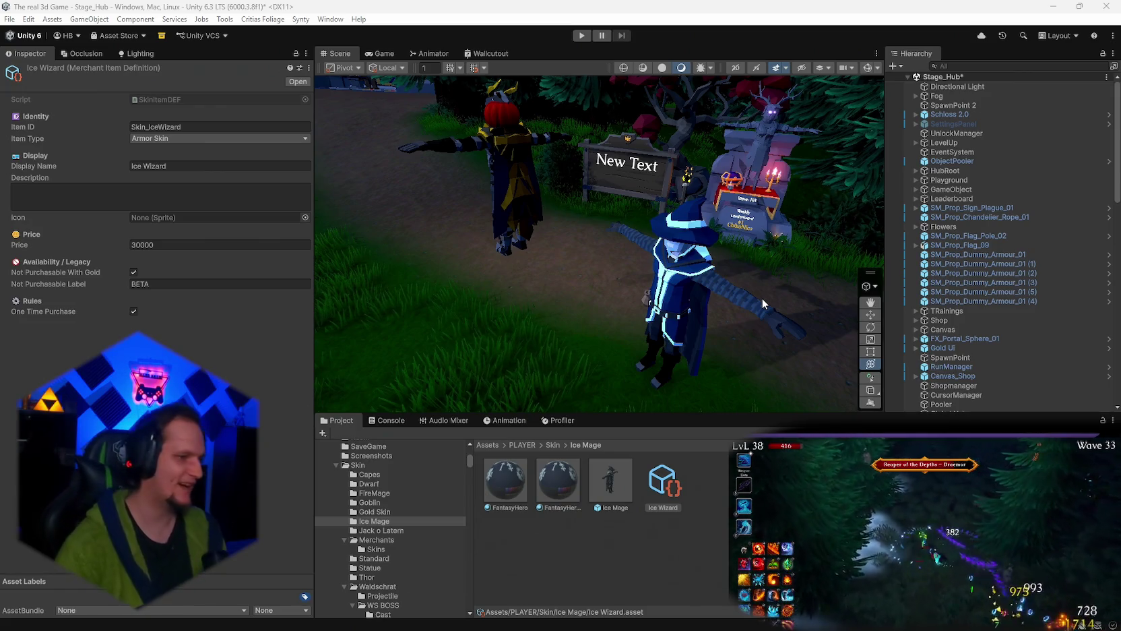
key("alt+Tab")
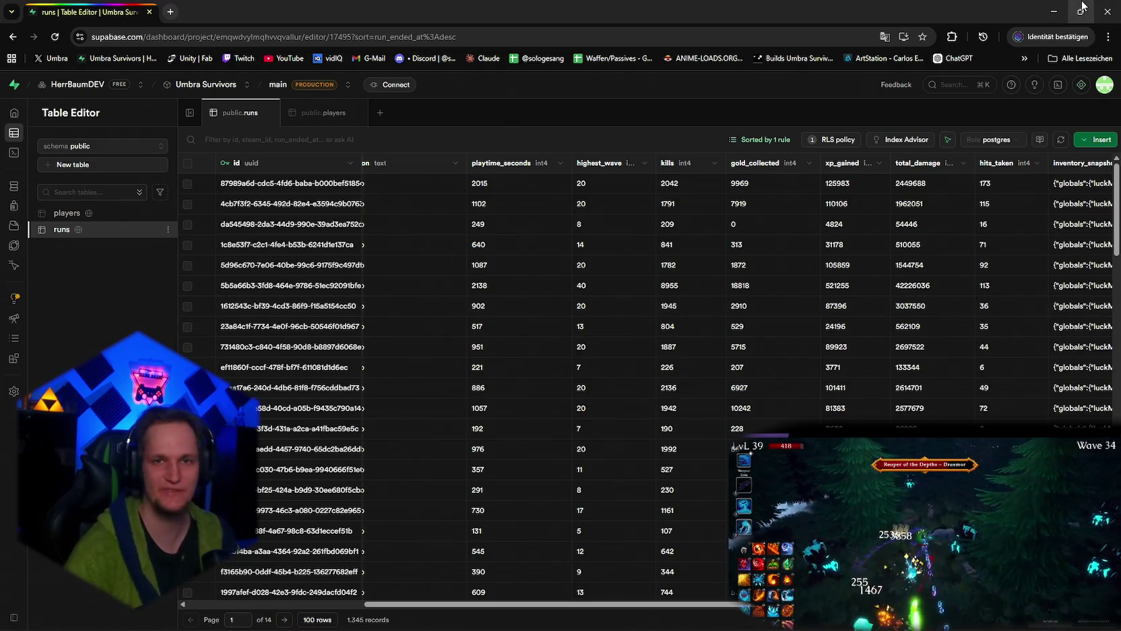
left_click(1055, 11)
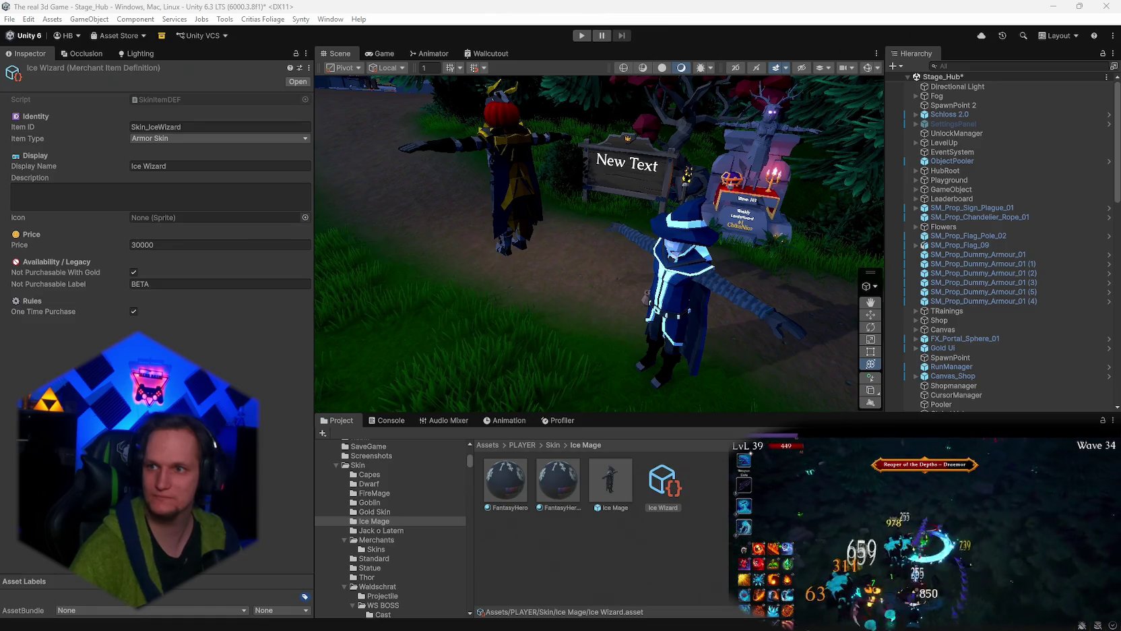
Replace the BETA label with 'Kill 50000 enemies while they are Frost-slowed.' and save.
left_click(186, 283)
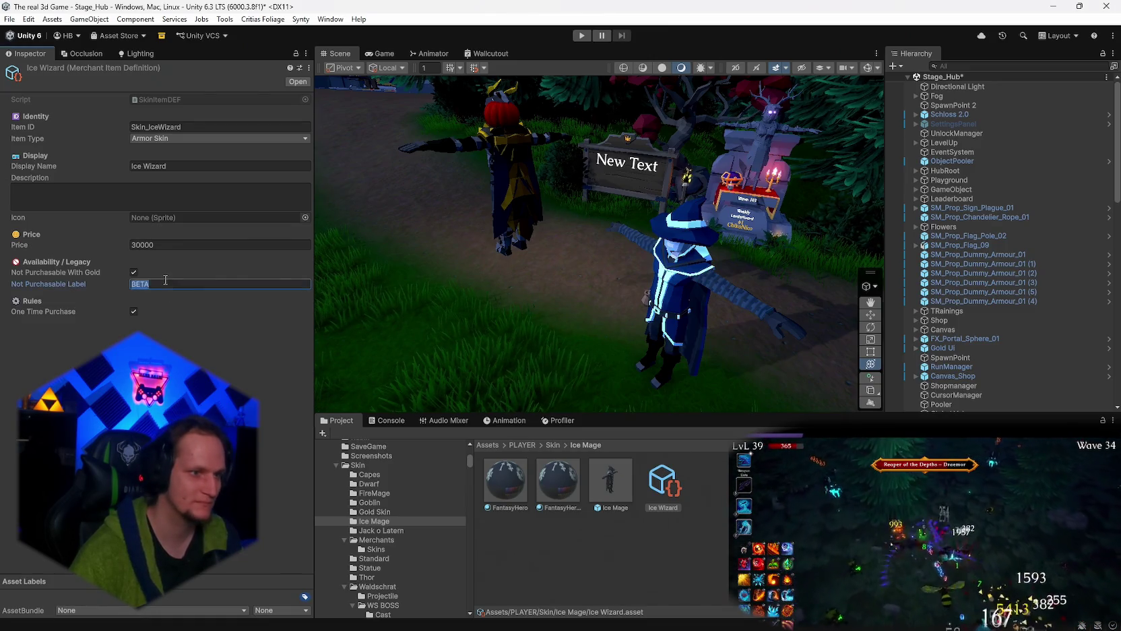
type("Kill 50 enemies while they are Frost-slowed.")
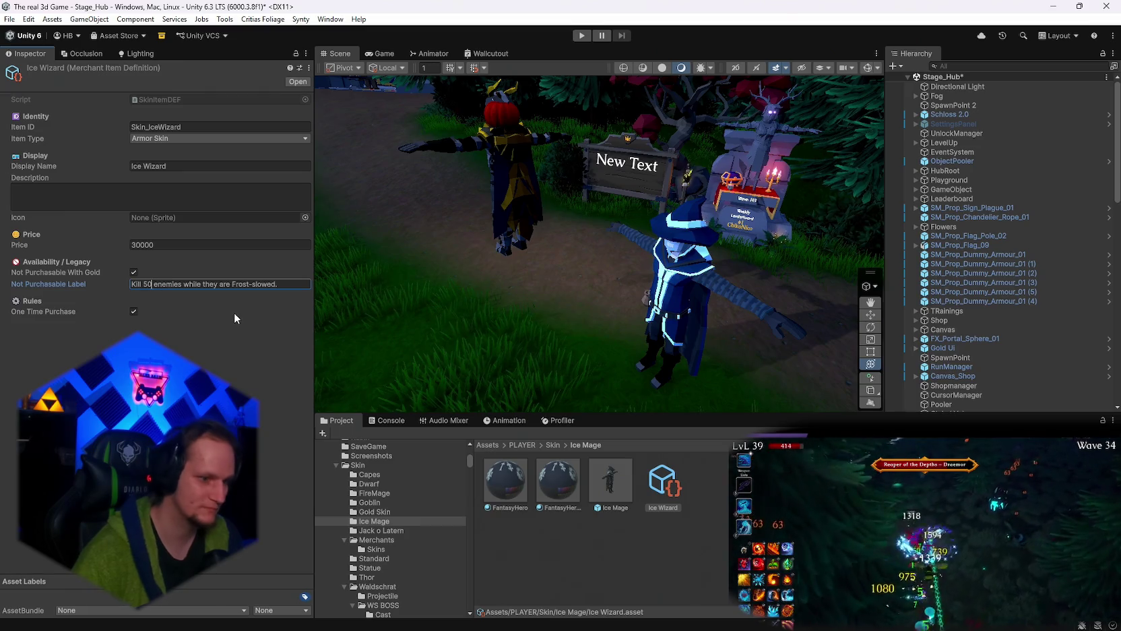
type("000")
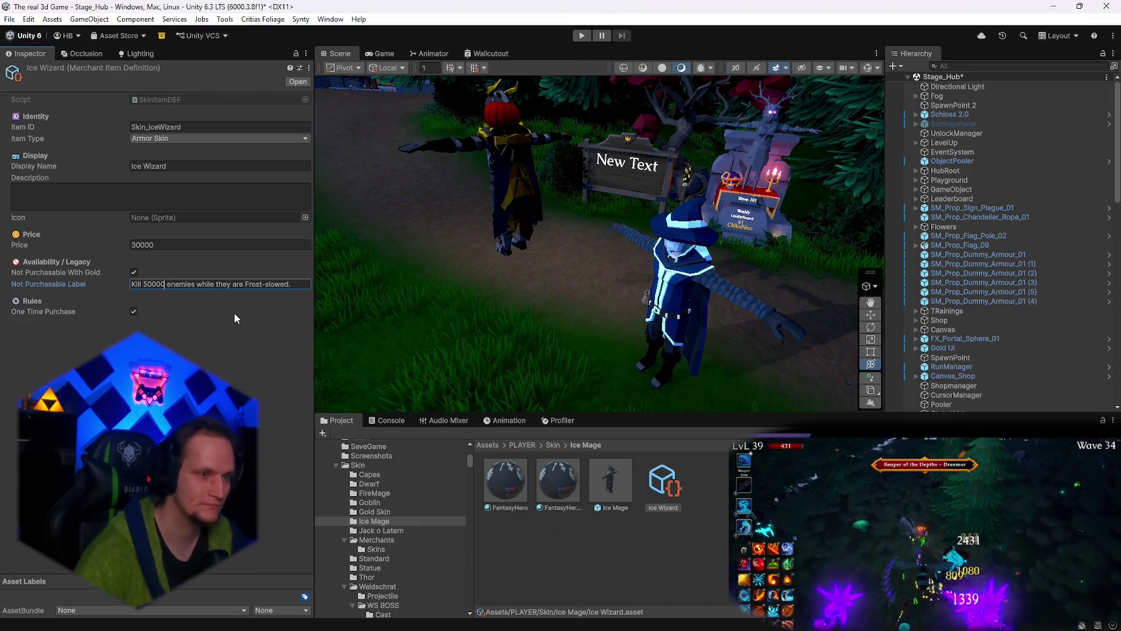
key("ctrl+s")
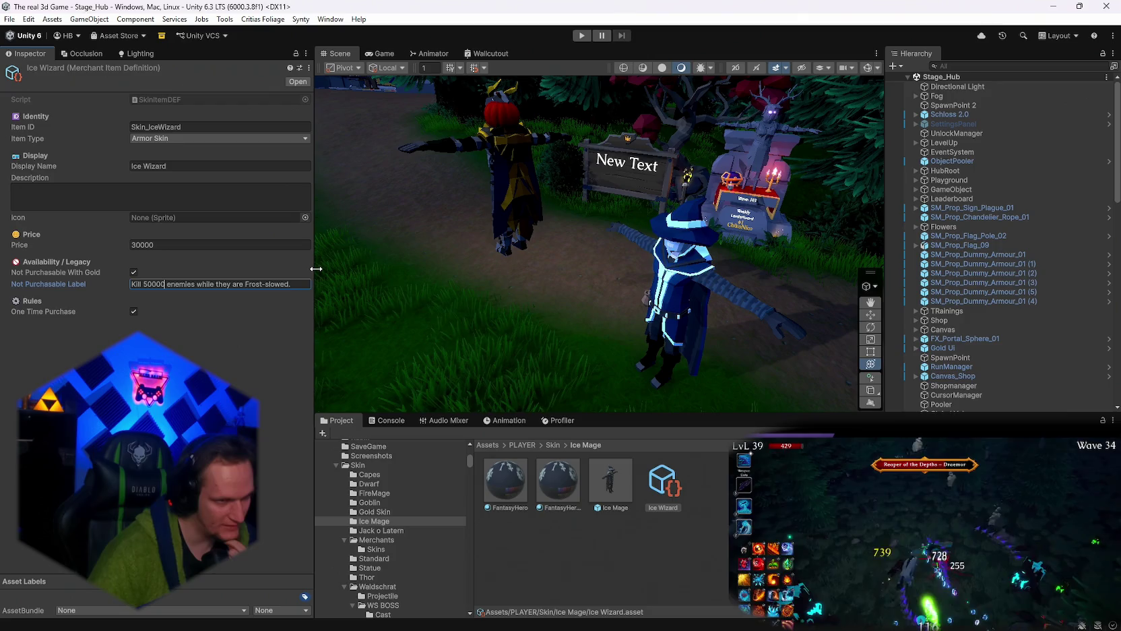
left_click(308, 68)
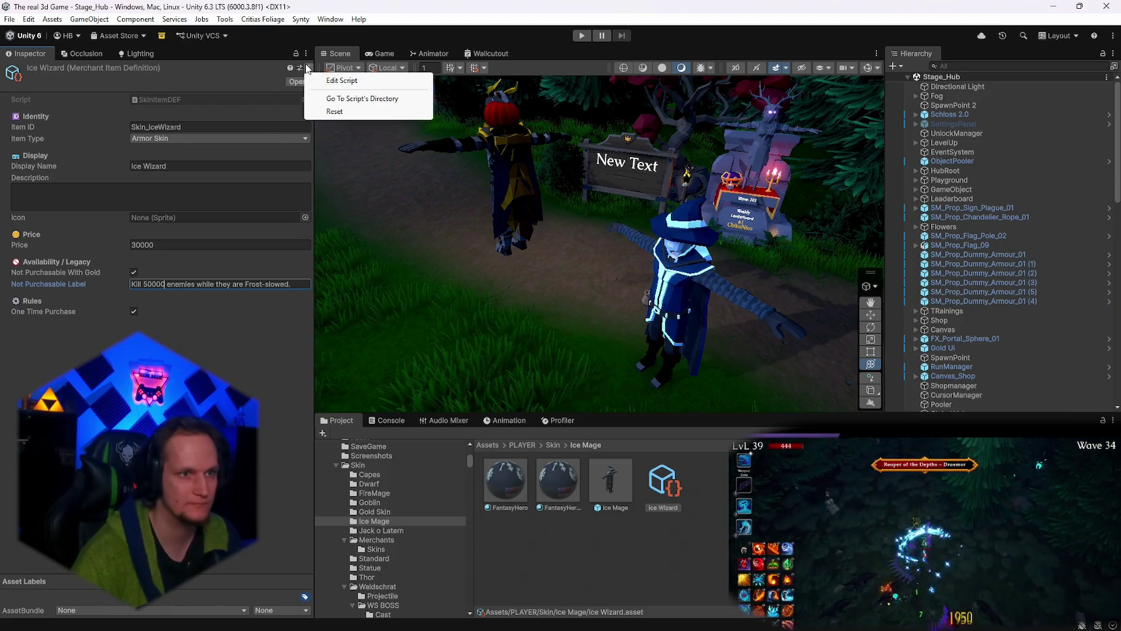
Open the merchant item definition script SkinItemDEF.cs from the Ice Wizard asset.
left_click(352, 81)
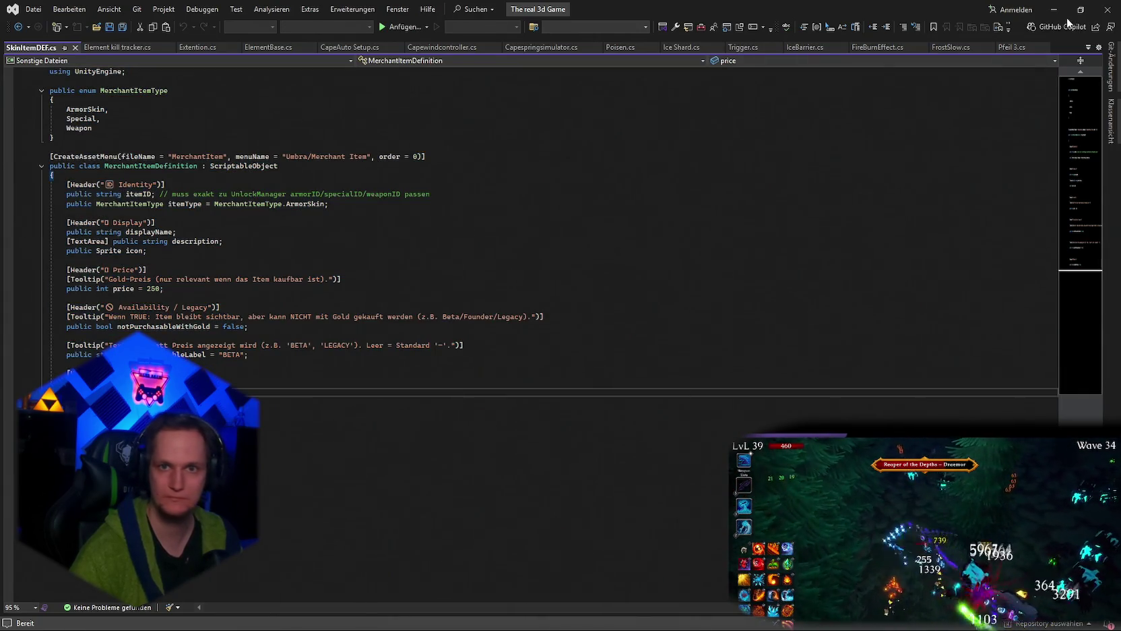
key("alt+Tab")
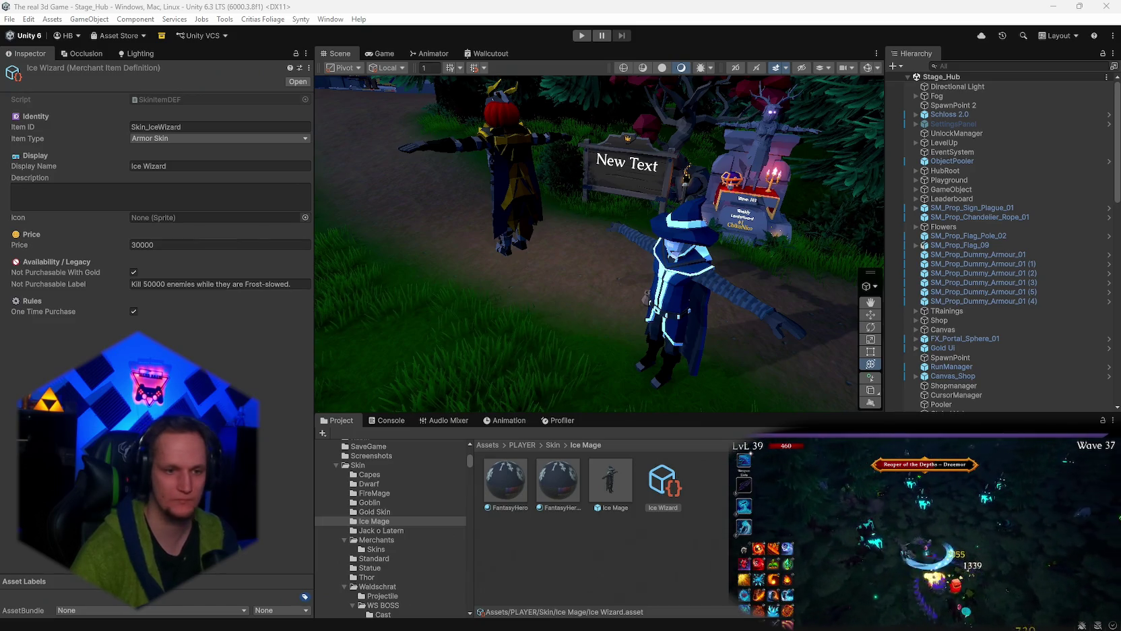
left_click(793, 626)
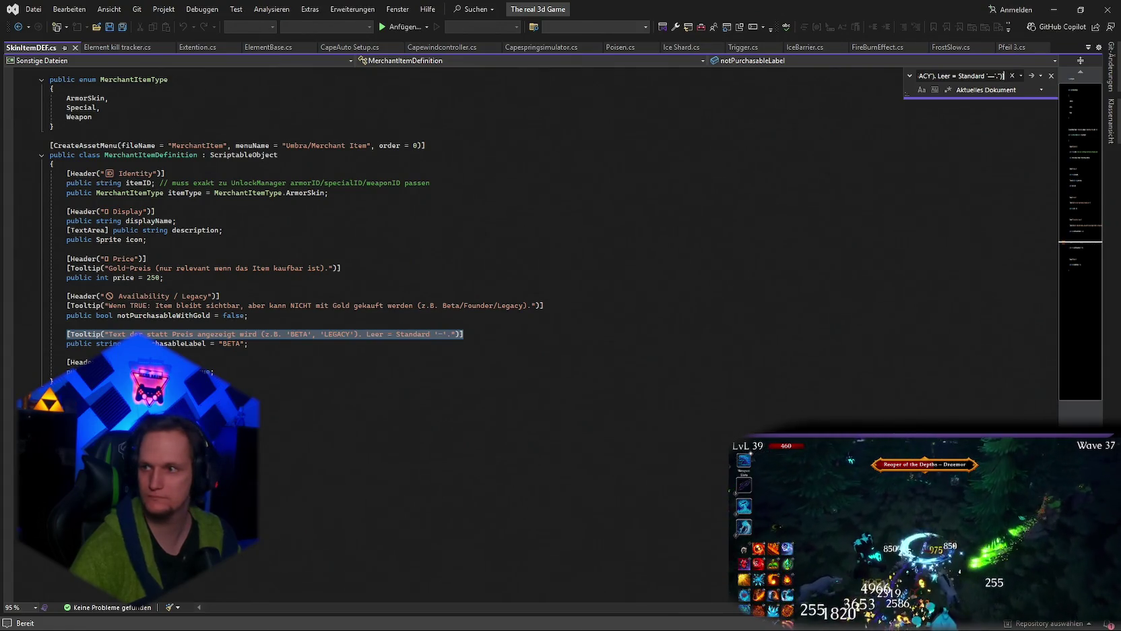
Paste the unlockRuleID and unlockElementType fields and GetNotPurchasableLabel() below notPurchasableLabel, and save.
left_click(400, 268)
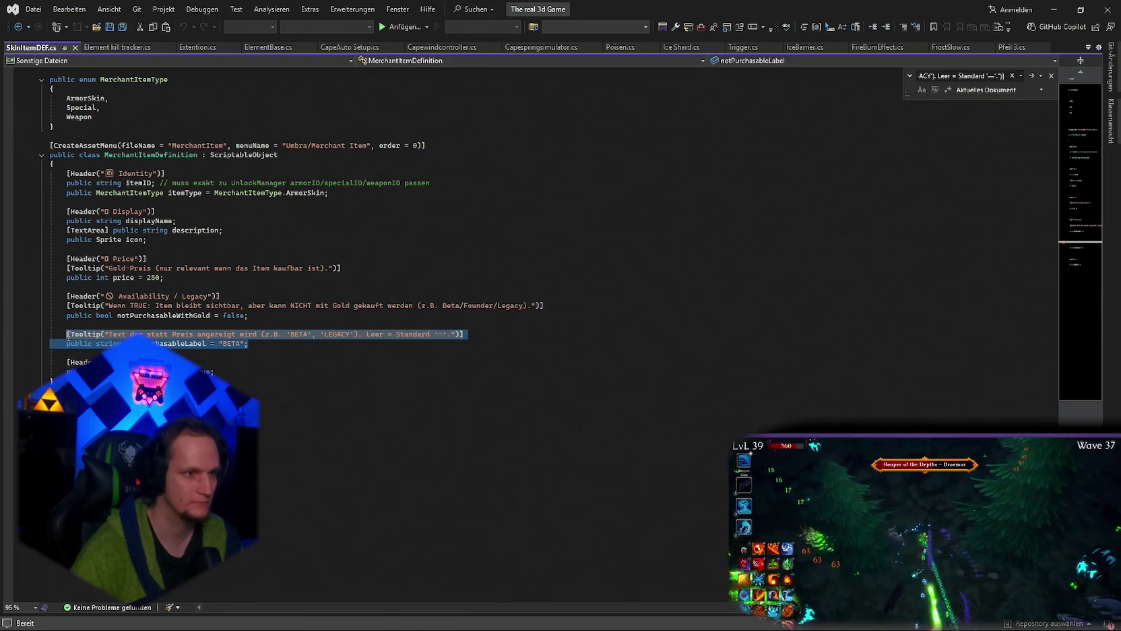
key("ctrl+v")
key("ctrl+s")
scroll(237, 370, "down", 3)
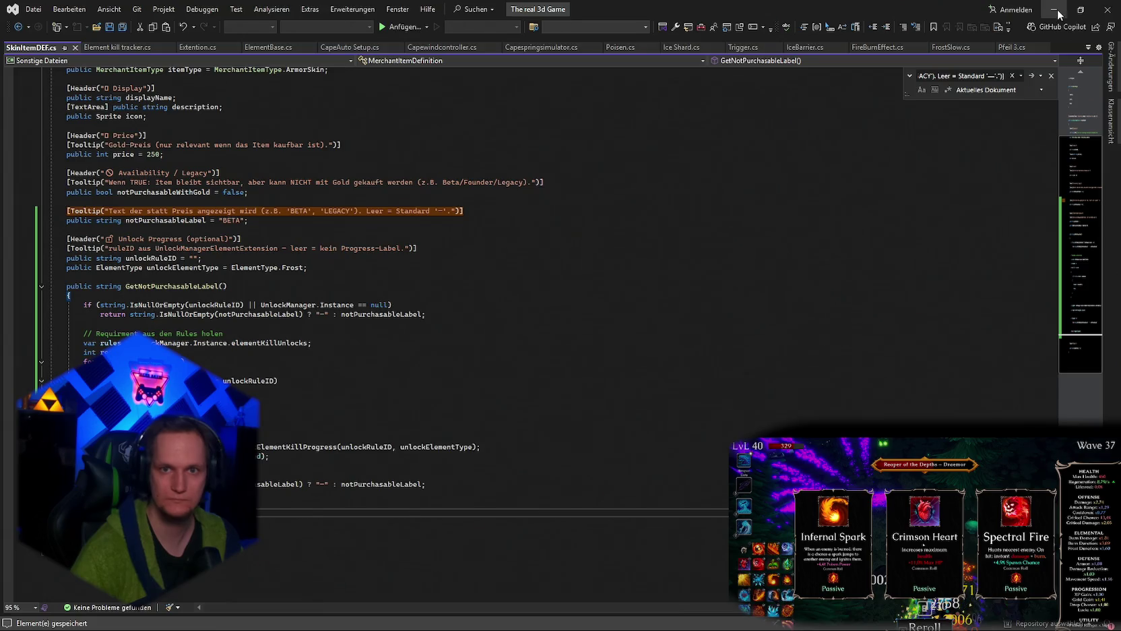
key("alt+Tab")
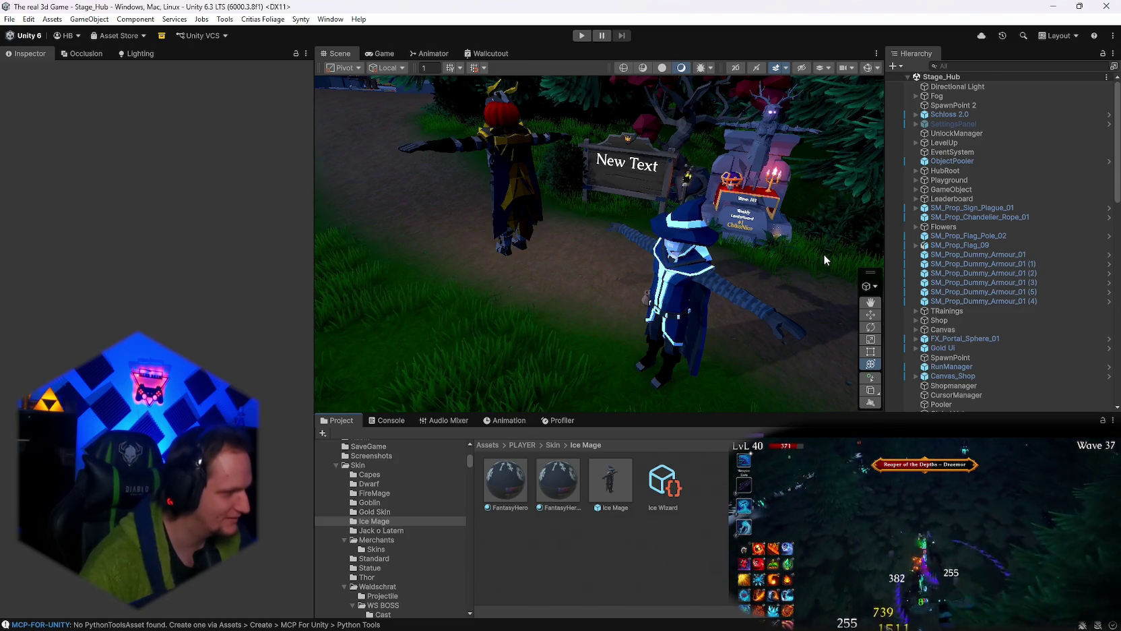
Set the Ice Wizard item's Unlock Element Type to Frost.
left_click(664, 480)
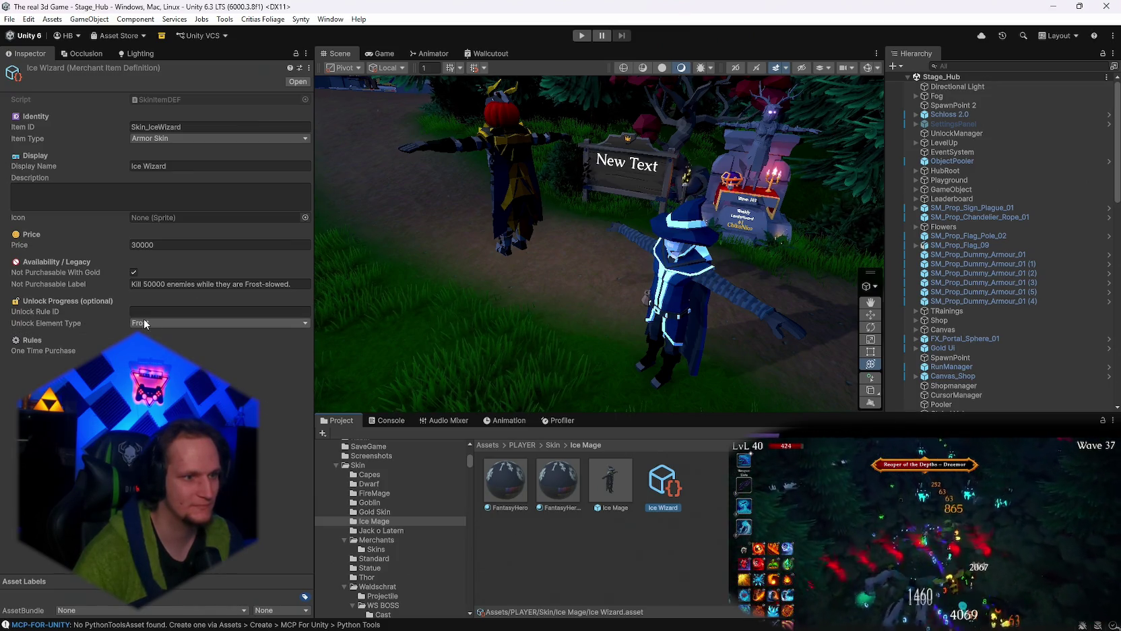
left_click(144, 323)
left_click(212, 374)
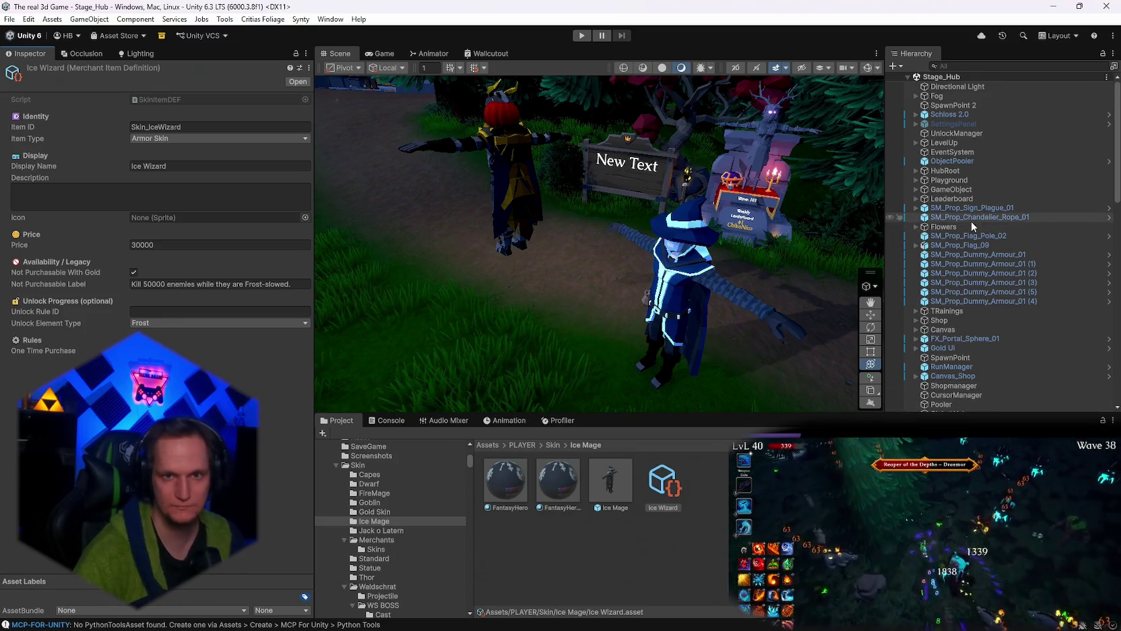
Name the UnlockManager kill rule's Rule ID ice_mage_frost_kills and copy it.
left_click(959, 134)
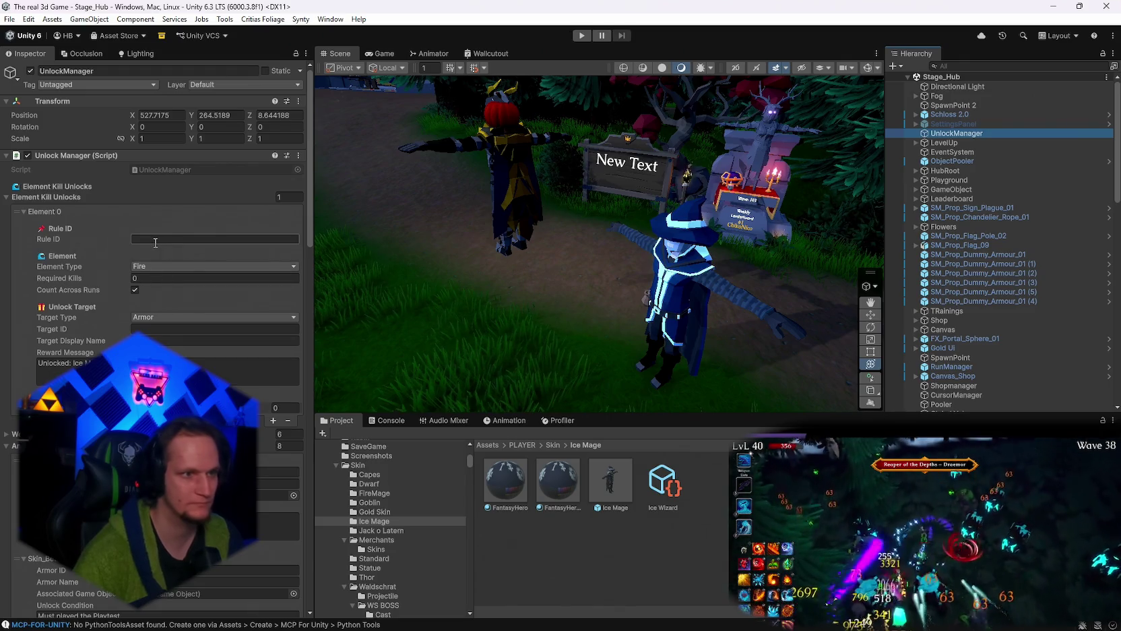
left_click(162, 239)
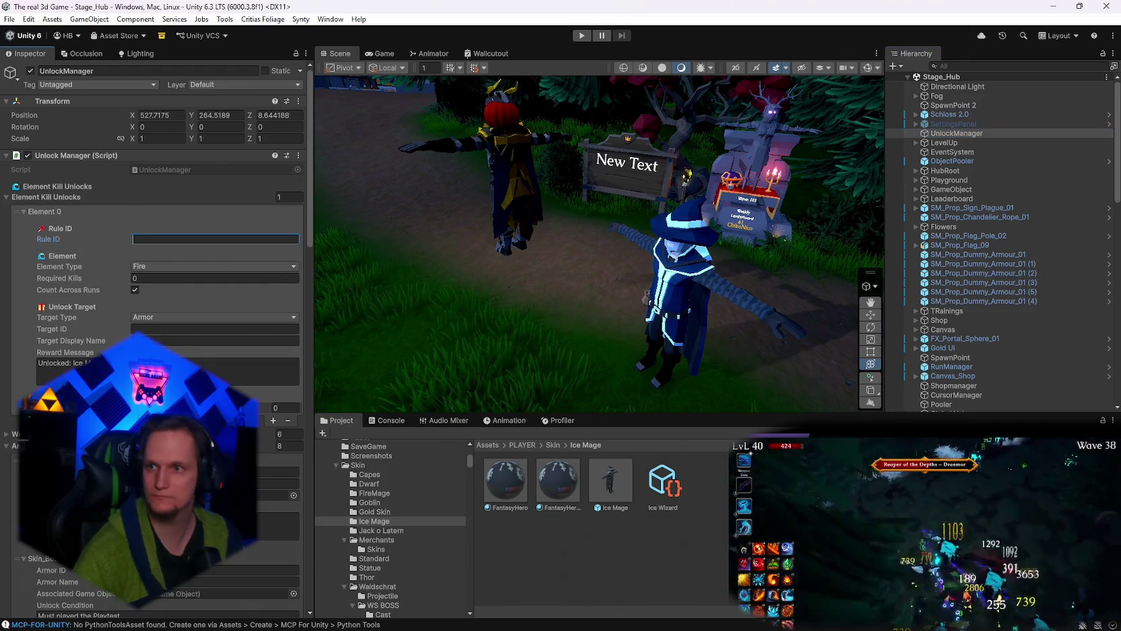
left_click(127, 236)
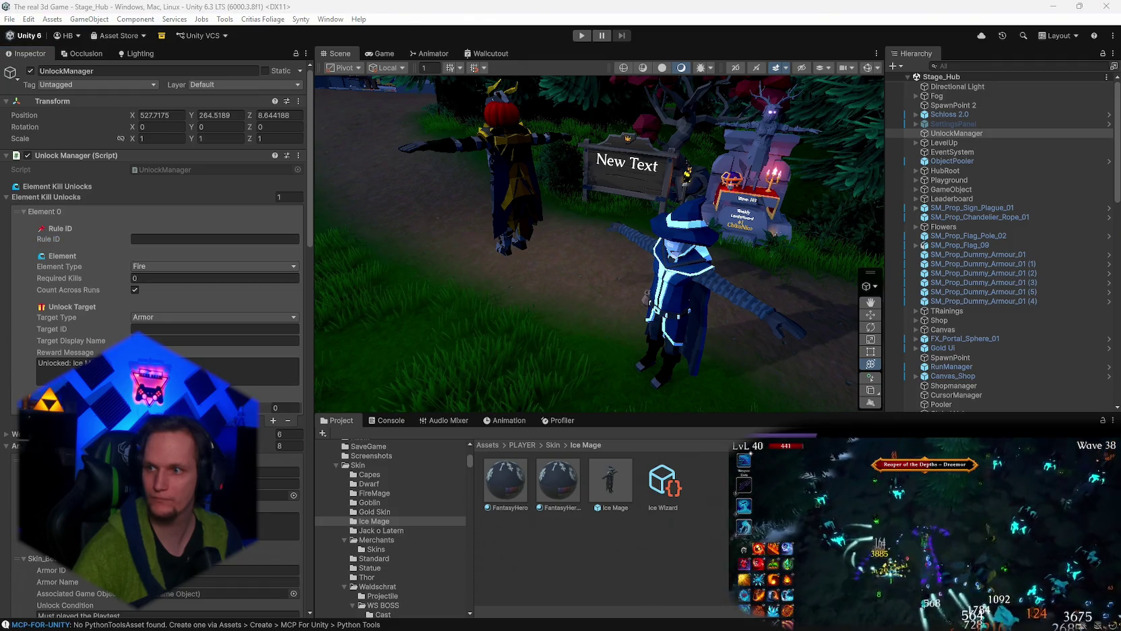
left_click(180, 239)
type("ice_mage_frost_kills")
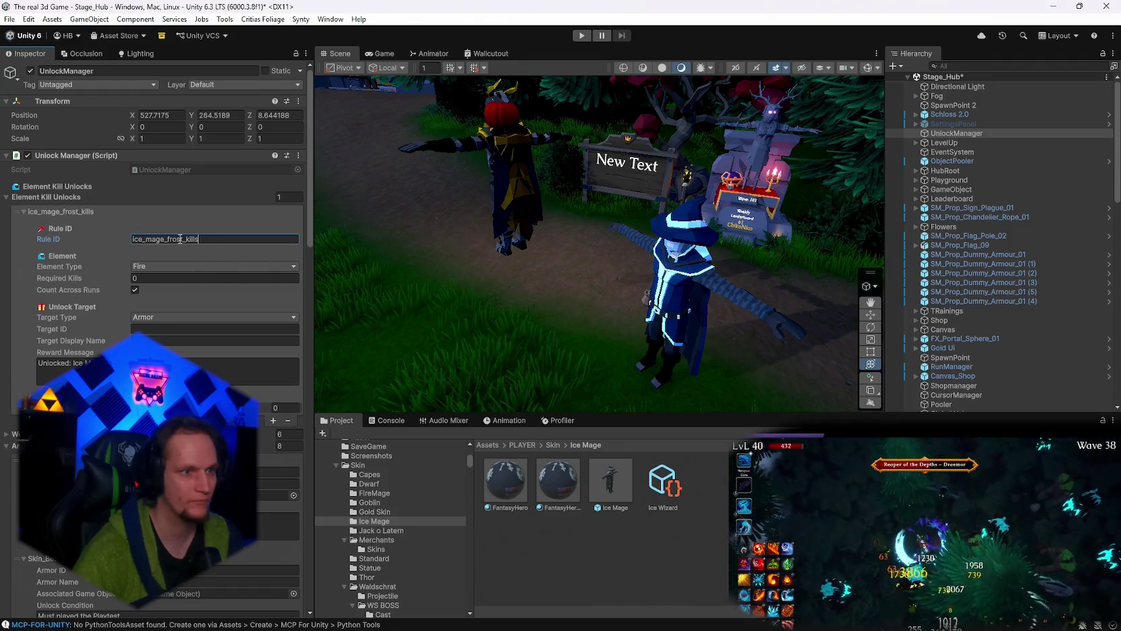
key("ctrl+a")
key("ctrl+c")
Paste ice_mage_frost_kills as Ice Wizard's Unlock Rule ID and tick Not Purchasable With Gold.
left_click(663, 480)
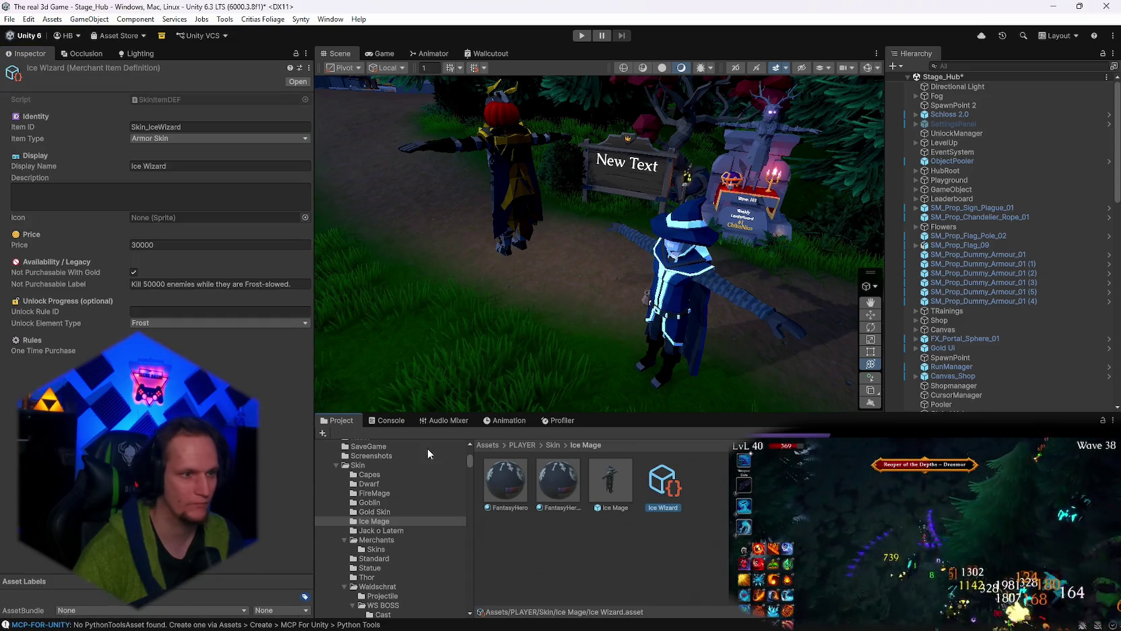
left_click(220, 311)
key("ctrl+v")
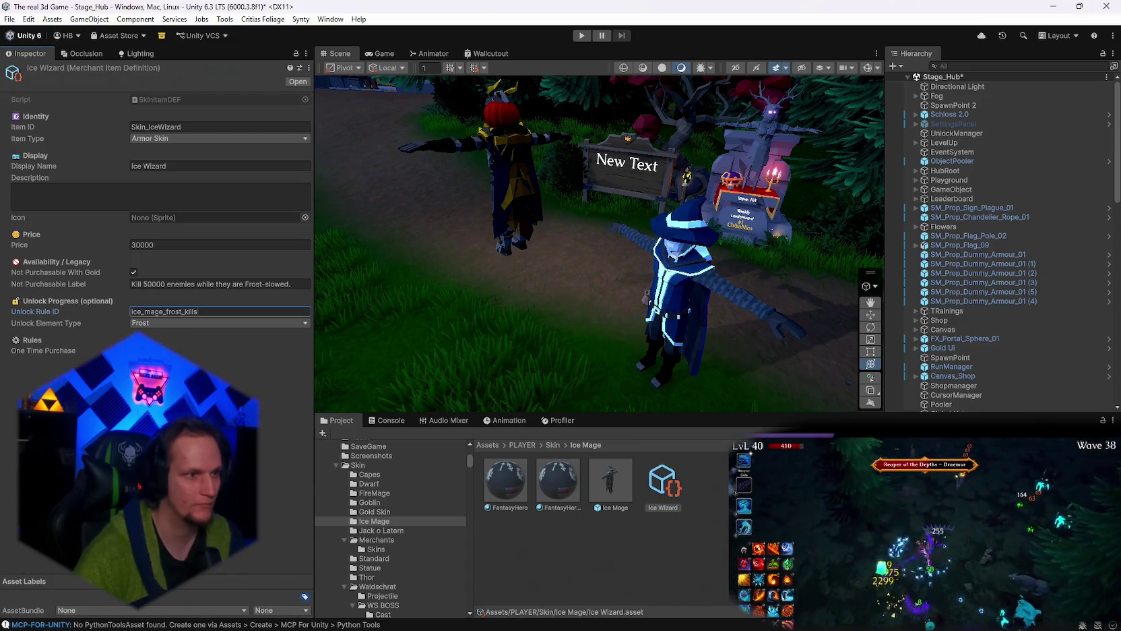
left_click(133, 272)
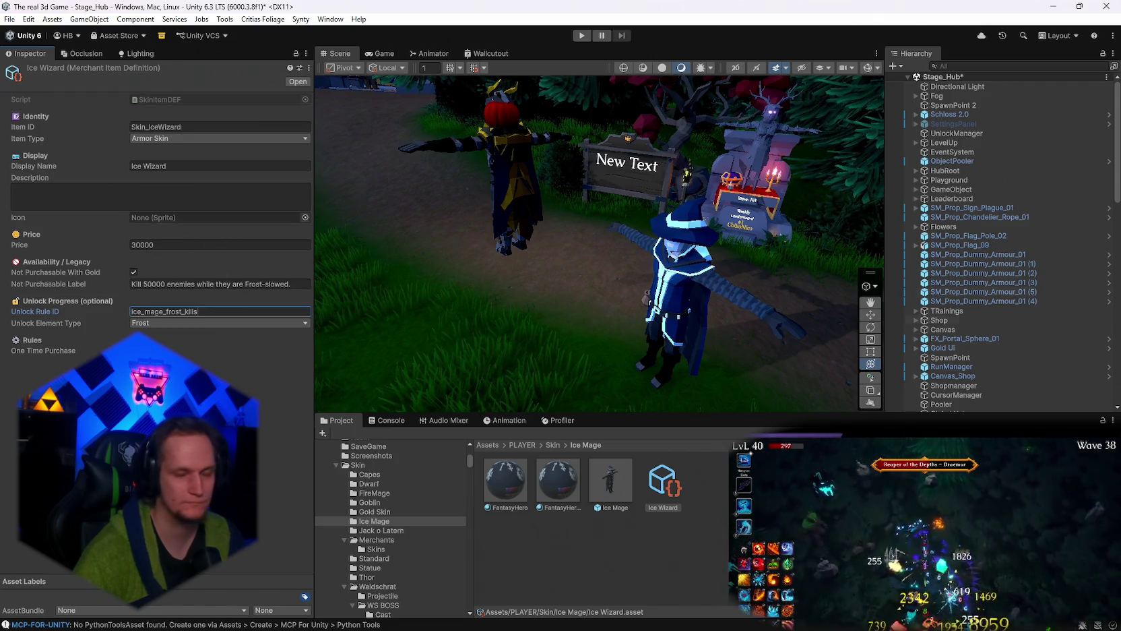
left_click(617, 479)
scroll(197, 280, "down", 8)
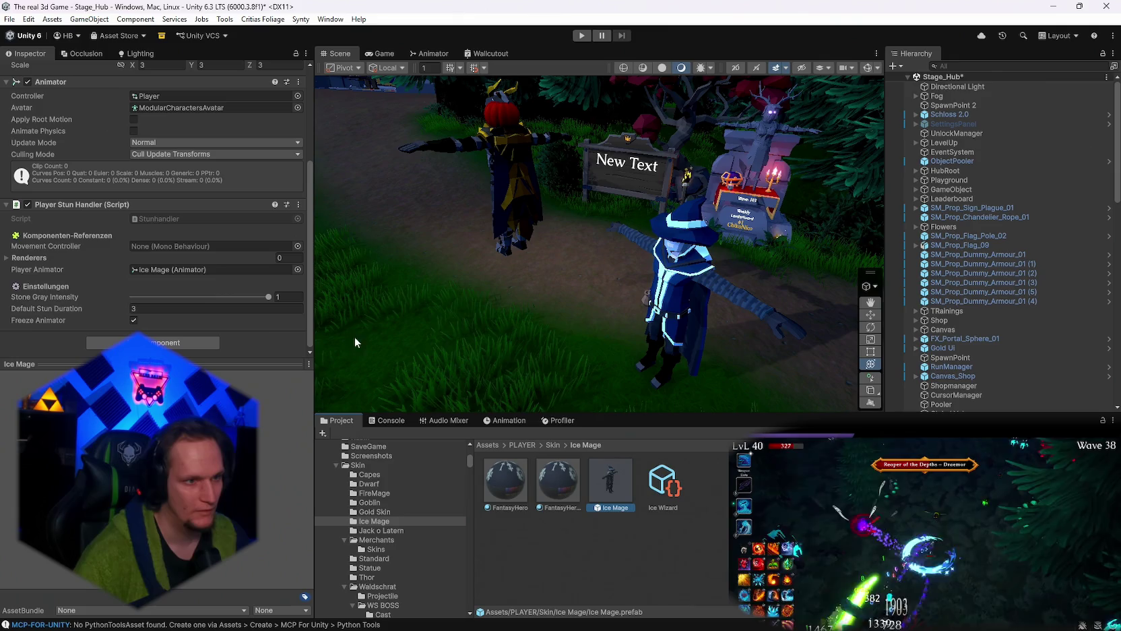
left_click(663, 481)
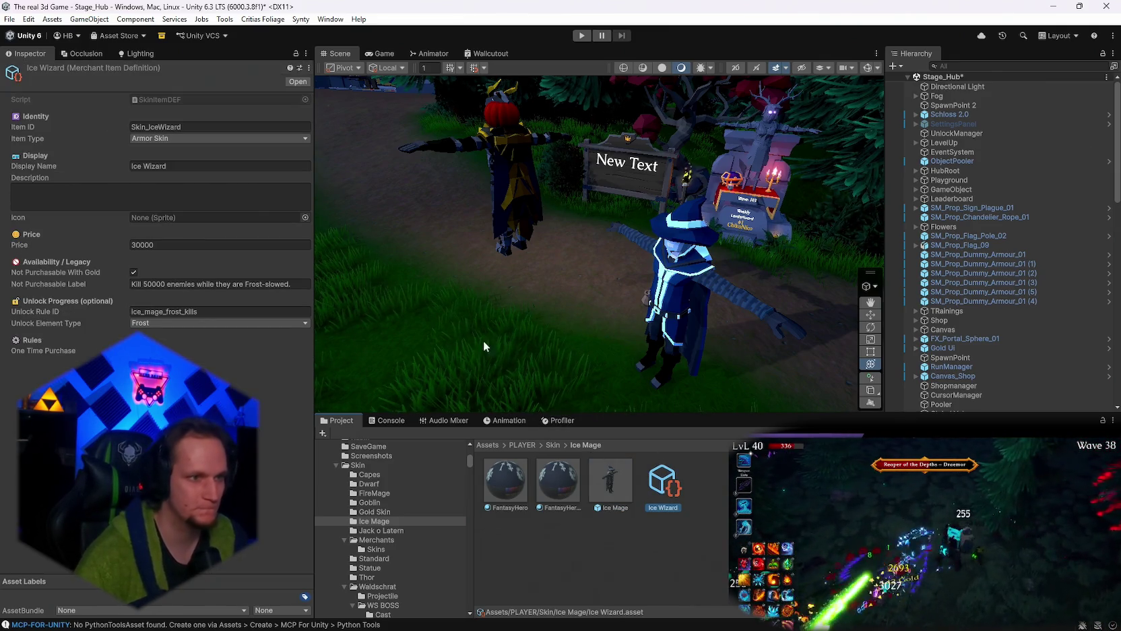
left_click(961, 133)
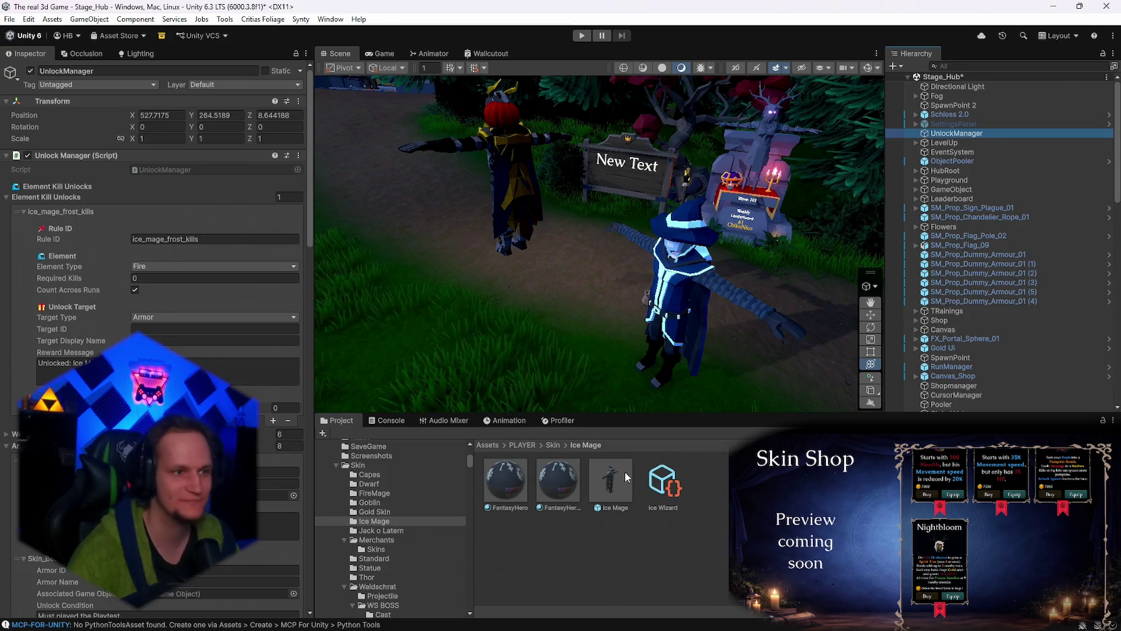
Select the ice_mage_frost_kills rule's Required Kills field for editing.
left_click(167, 279)
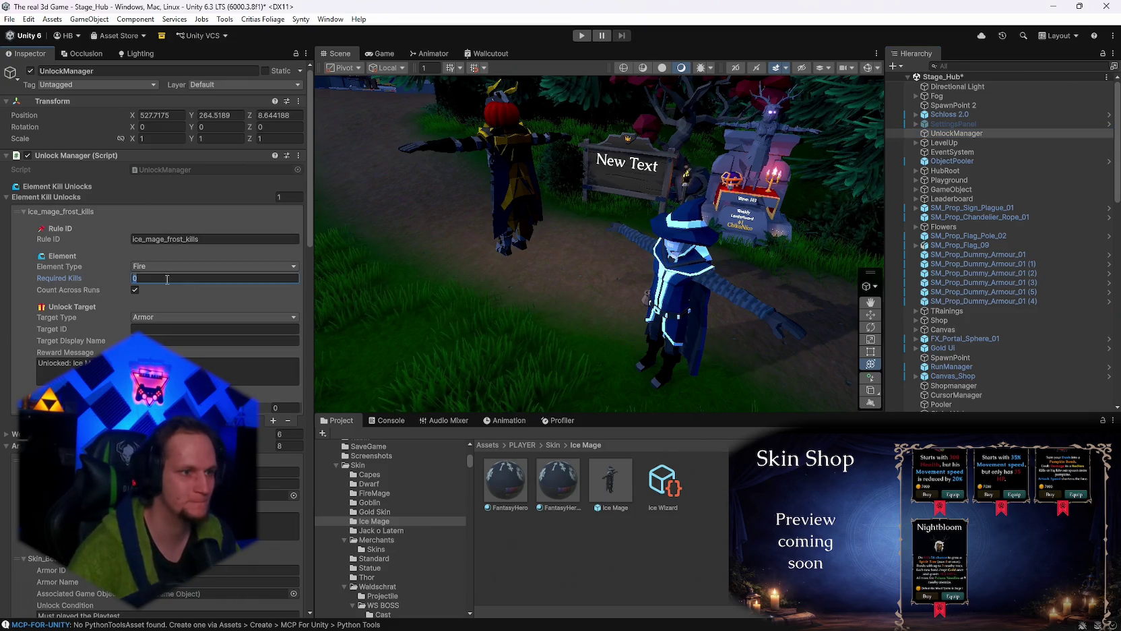
Set the ice_mage_frost_kills rule's Required Kills to 50000.
type("50000")
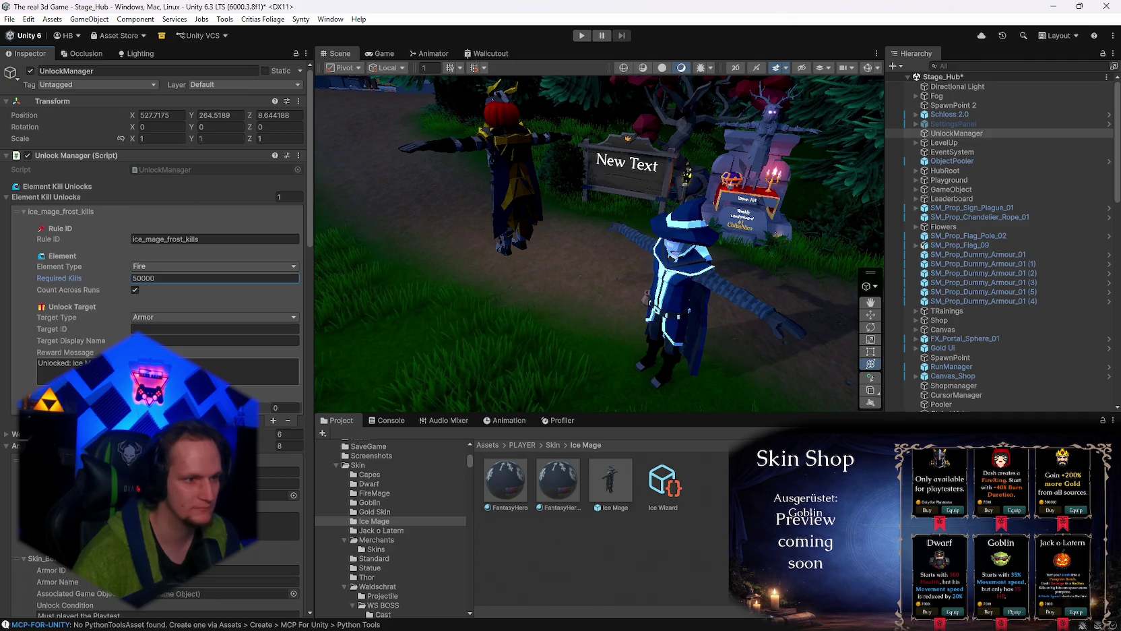
left_click(168, 370)
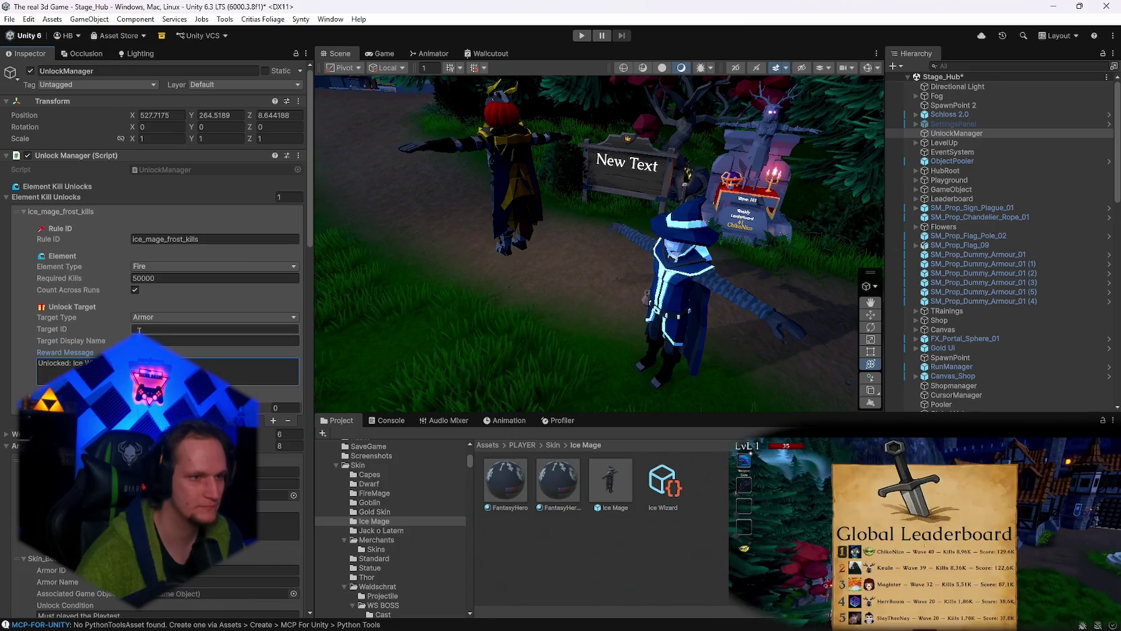
left_click(649, 482)
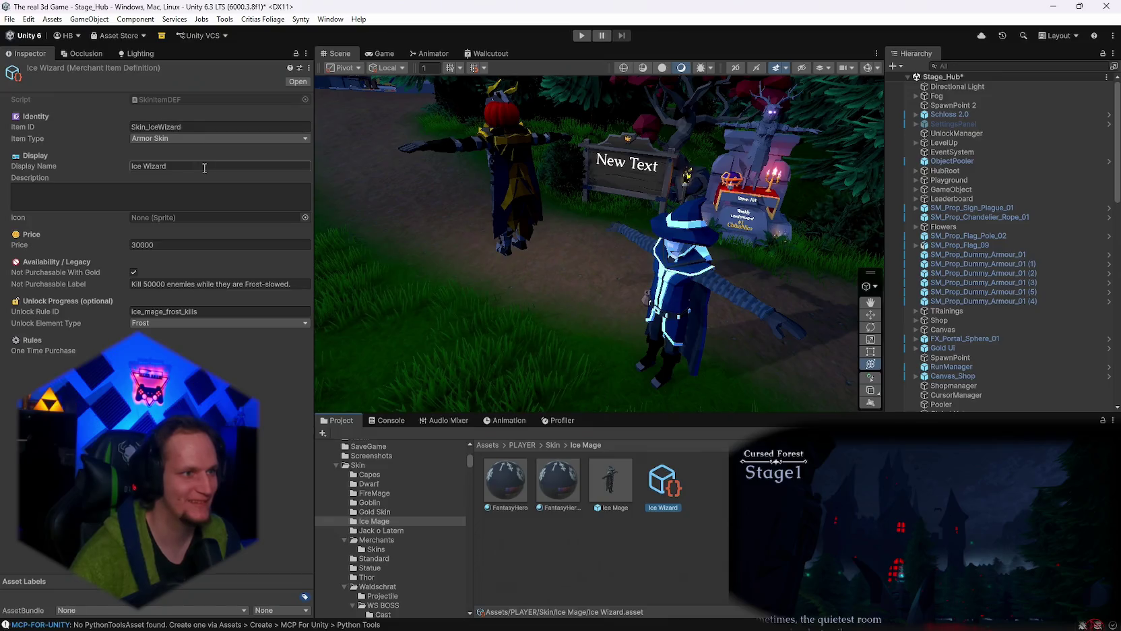
Copy the Skin_IceWizard item ID and focus the UnlockManager rule's Target ID field.
left_click(199, 127)
left_click(615, 506)
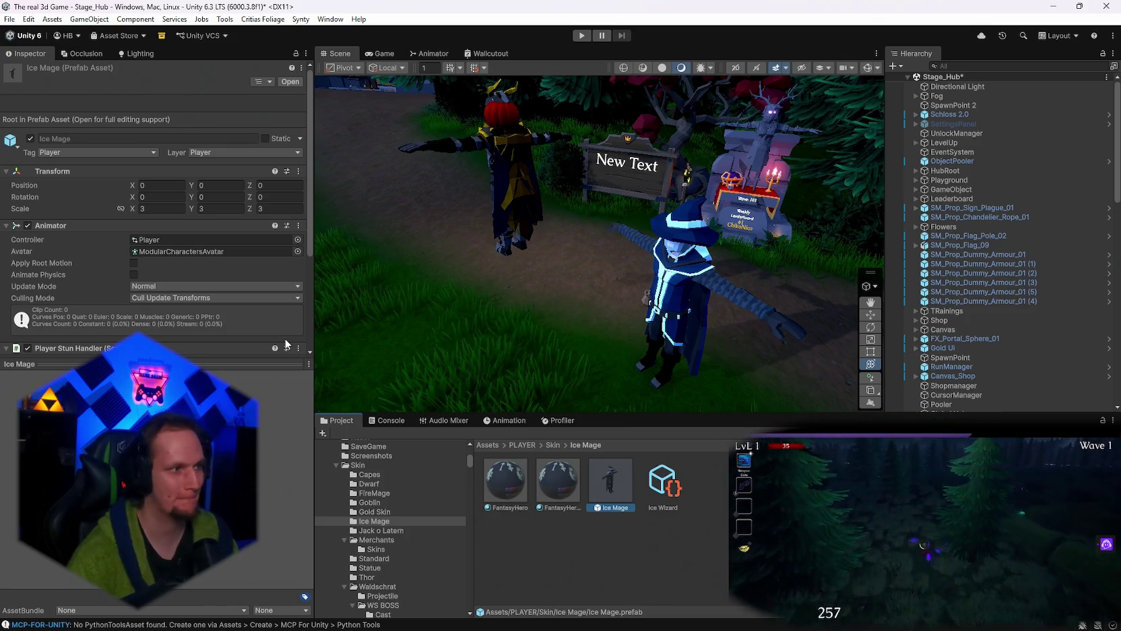
left_click(663, 479)
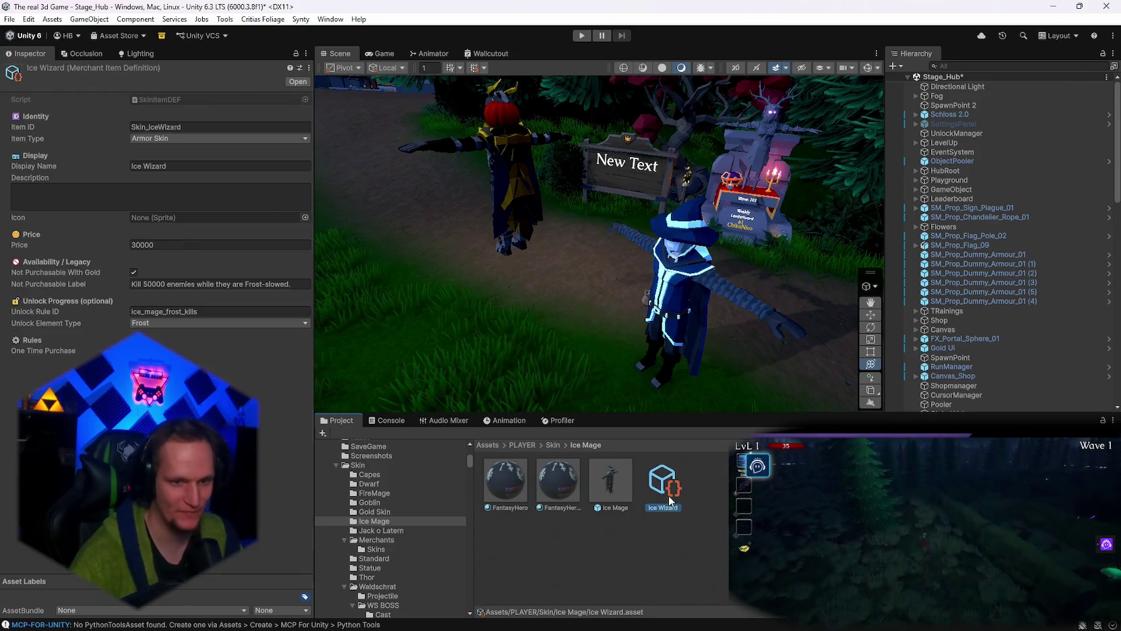
left_click(176, 127)
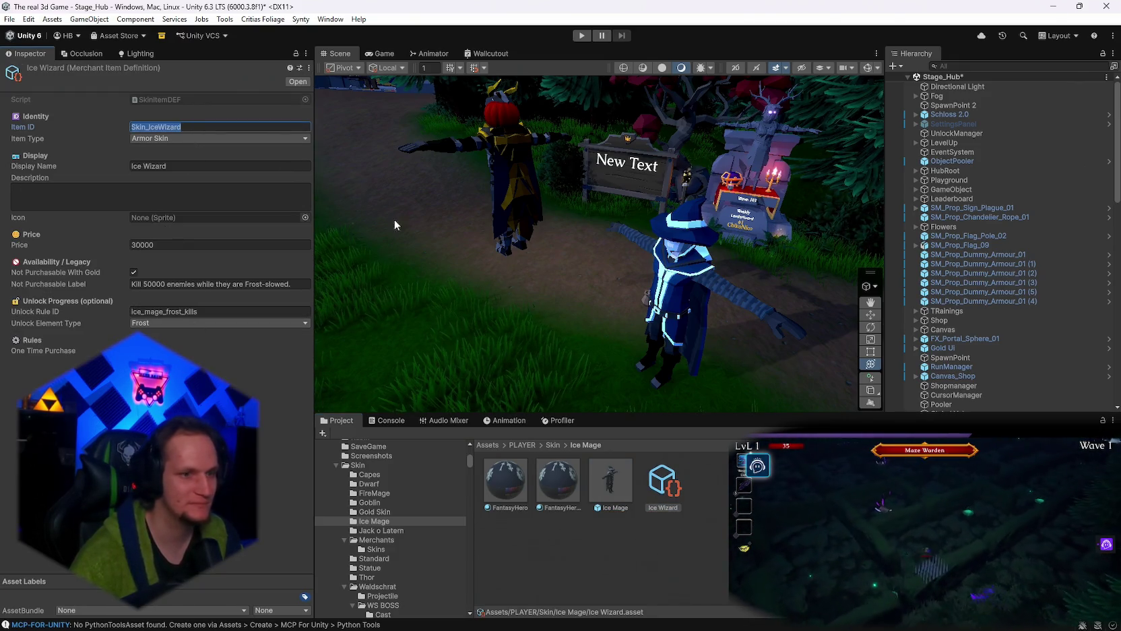
left_click(953, 133)
left_click(149, 329)
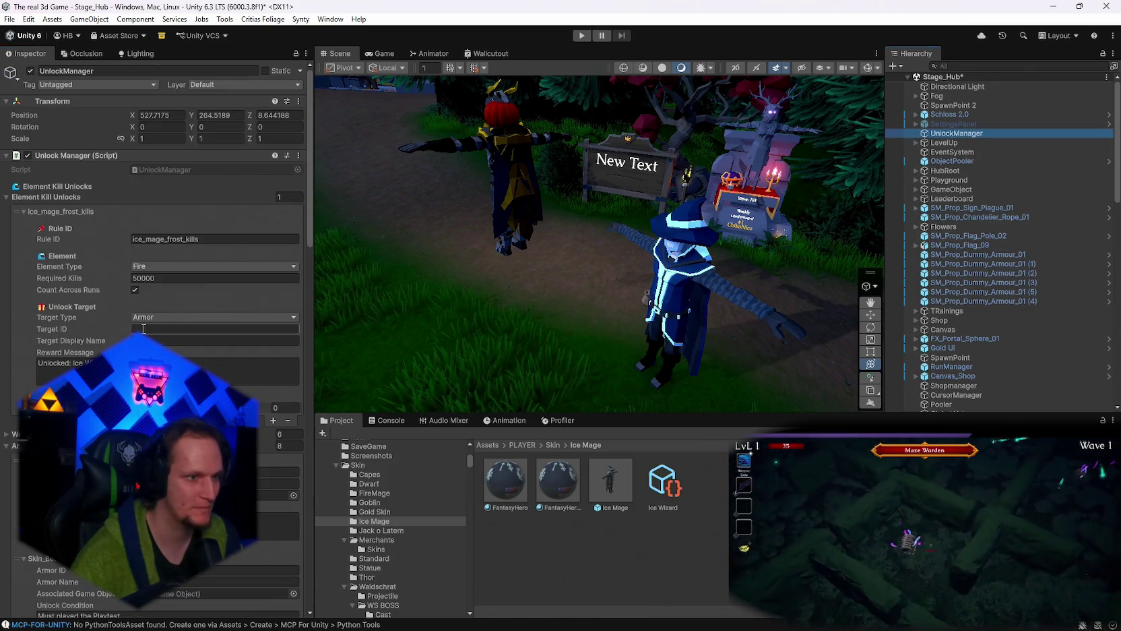
Set the rule's Target ID to Skin_IceWizard and its Target Display Name to 'Ice Wizard'.
type("Skin_IceWizard")
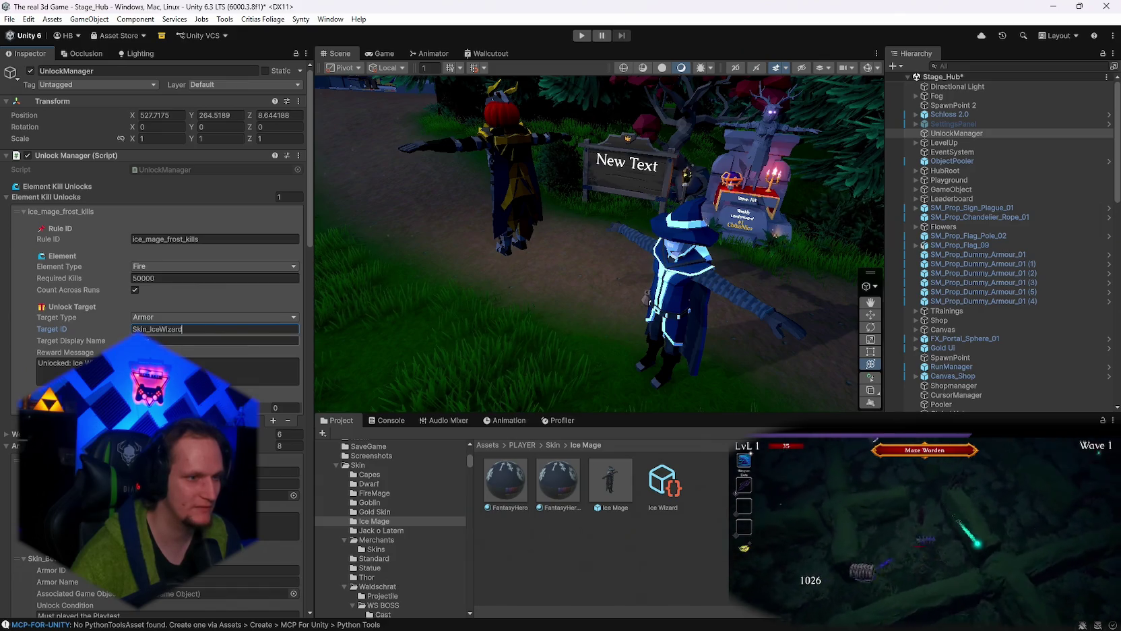
type("Ice Wizard")
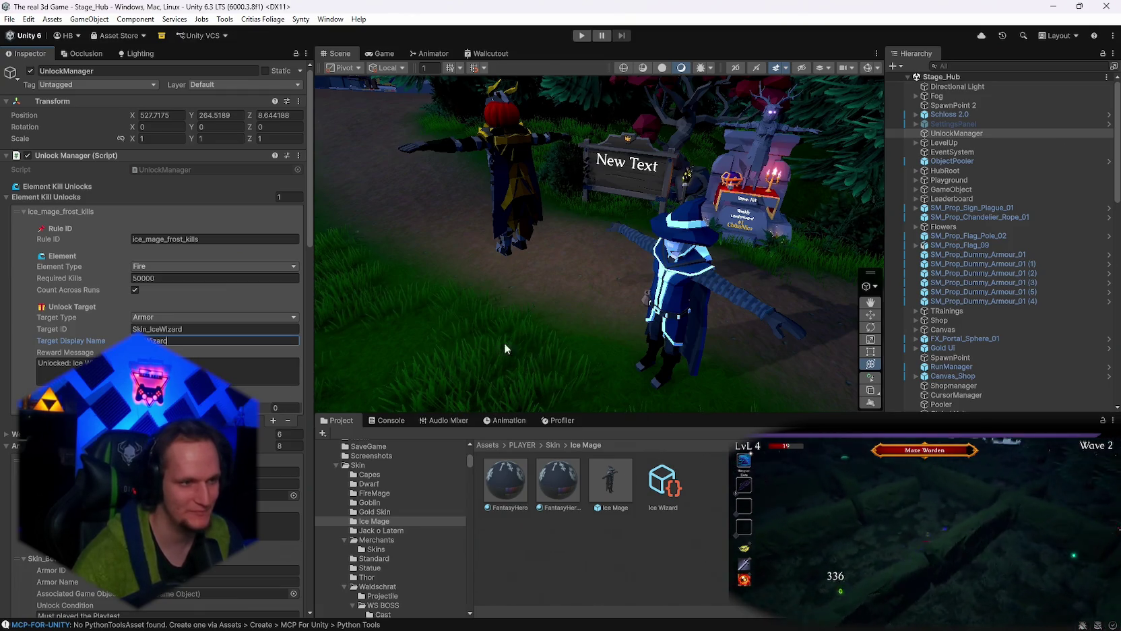
scroll(975, 360, "down", 5)
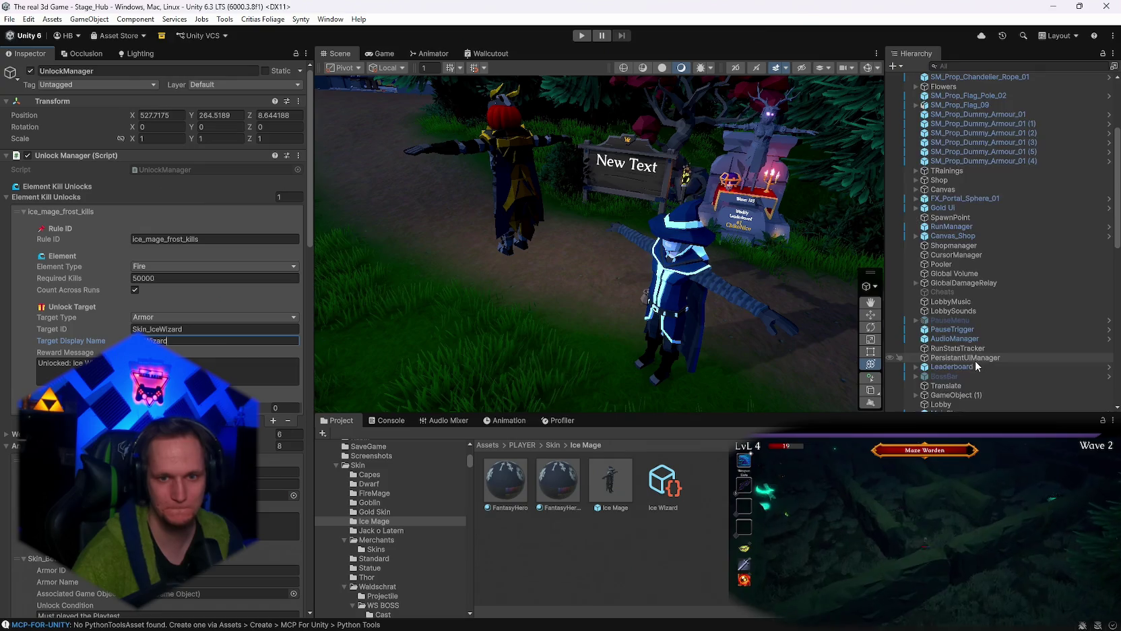
Delete the Vorlage character from the scene.
scroll(976, 360, "down", 10)
left_click(945, 407)
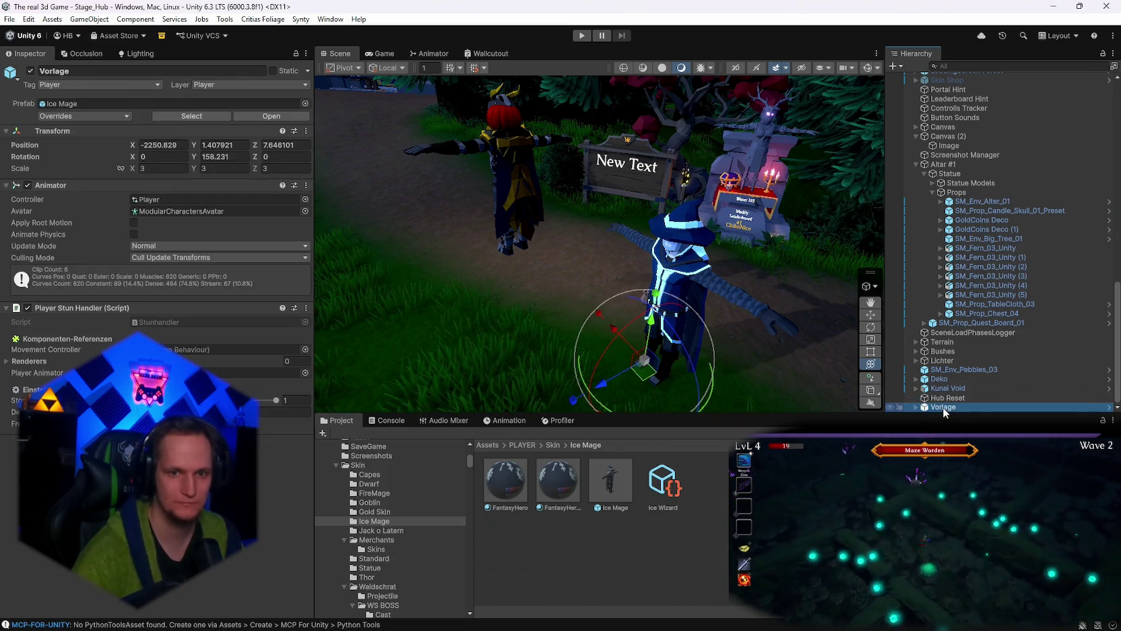
key("Delete")
Add the Ice Mage prefab under Player, placed above Pickup beside the other skins.
scroll(990, 267, "up", 15)
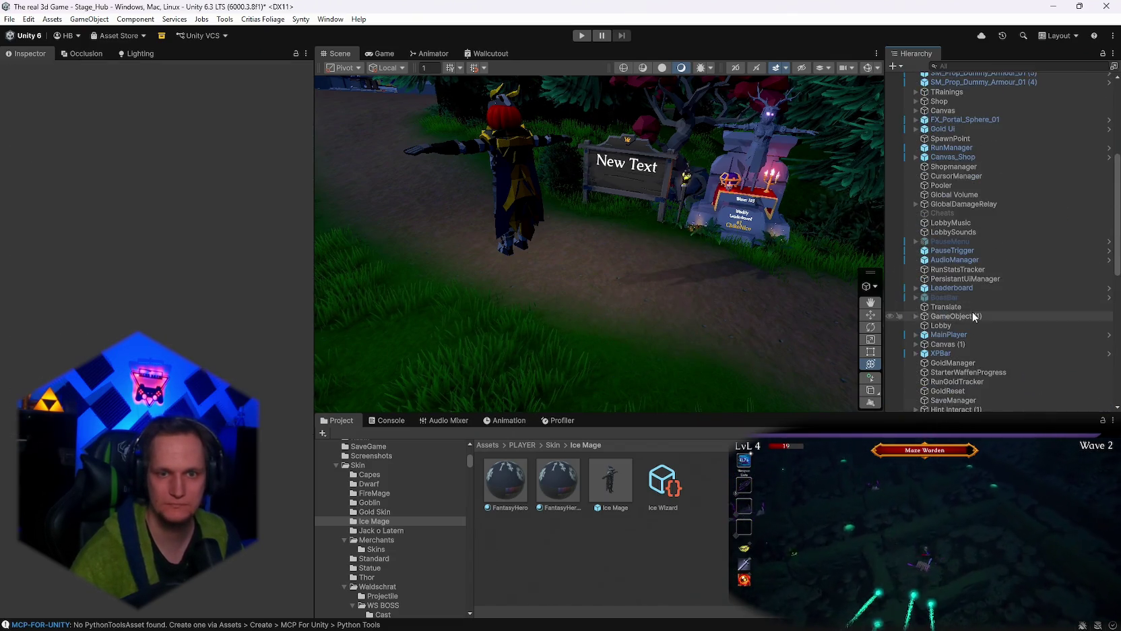
scroll(970, 270, "down", 10)
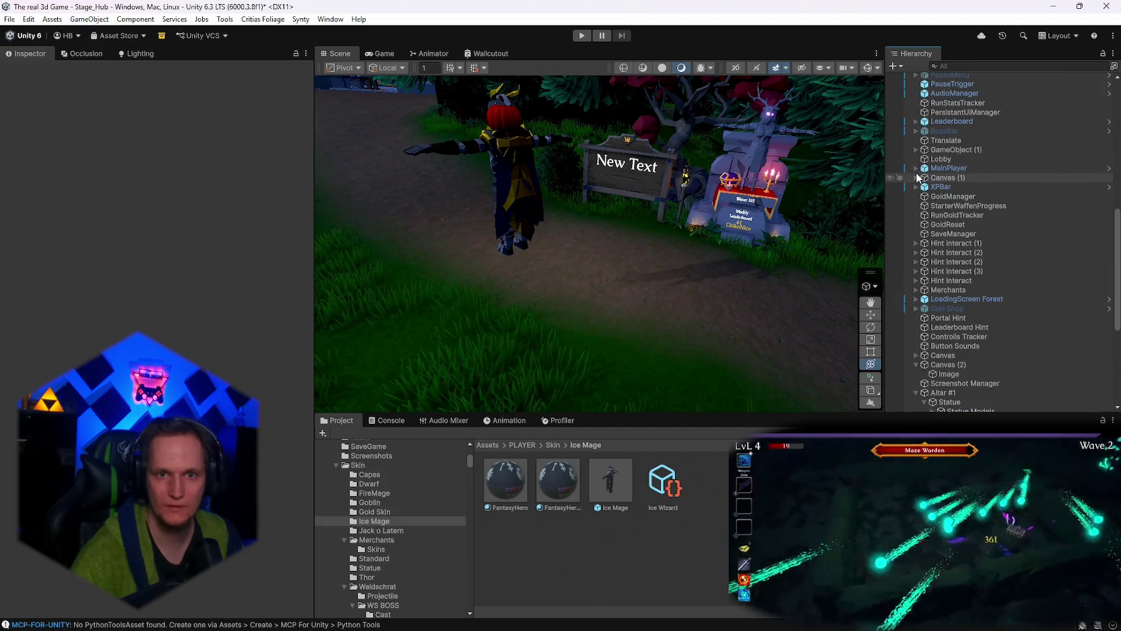
left_click(915, 168)
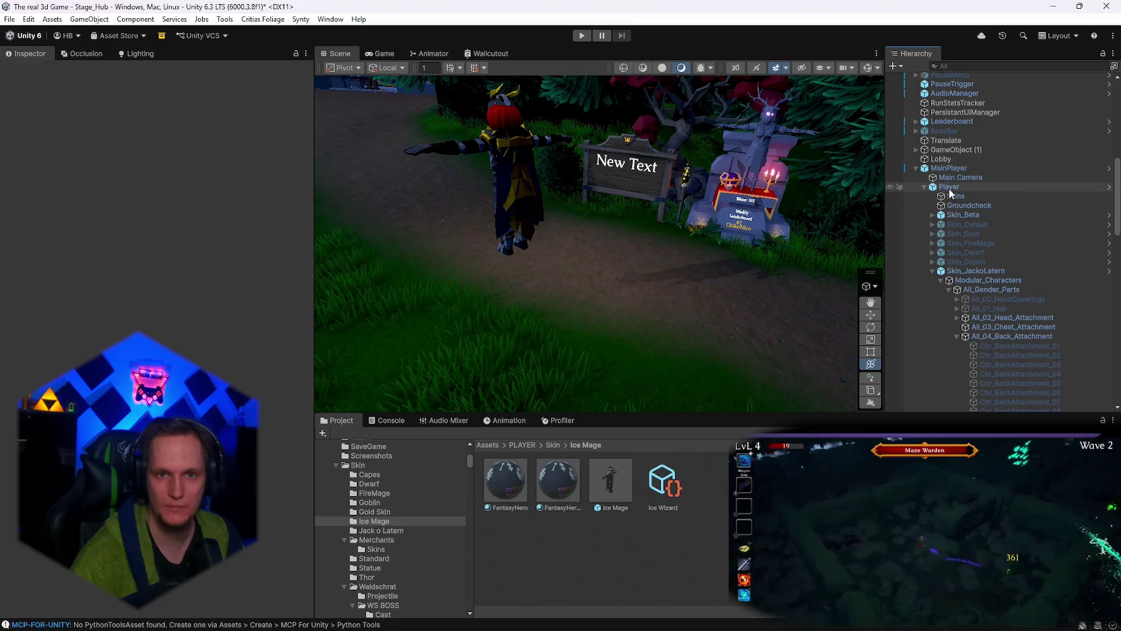
left_click(933, 271)
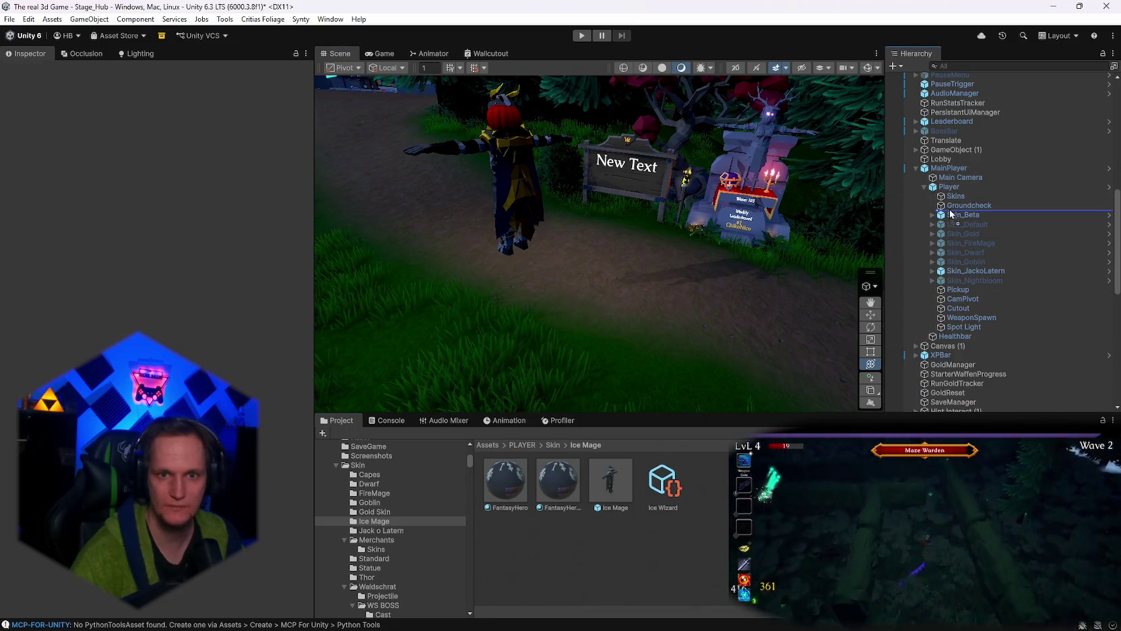
left_click_drag(955, 192, 954, 192)
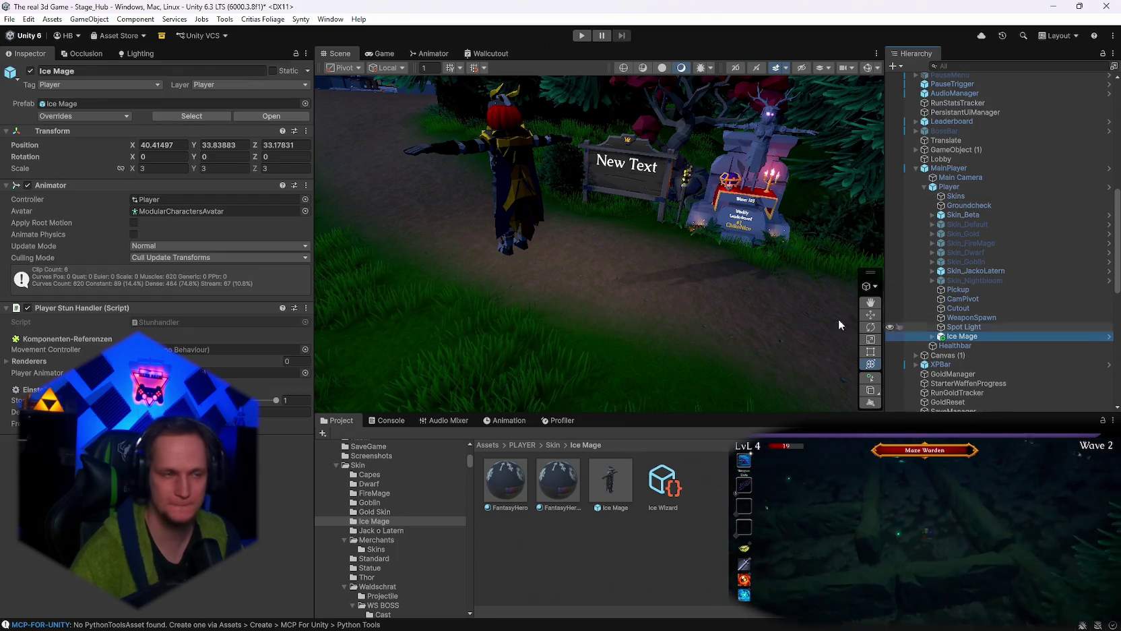
left_click_drag(957, 336, 960, 286)
Zero the Ice Mage's Transform position so it stands on the player.
left_click(176, 143)
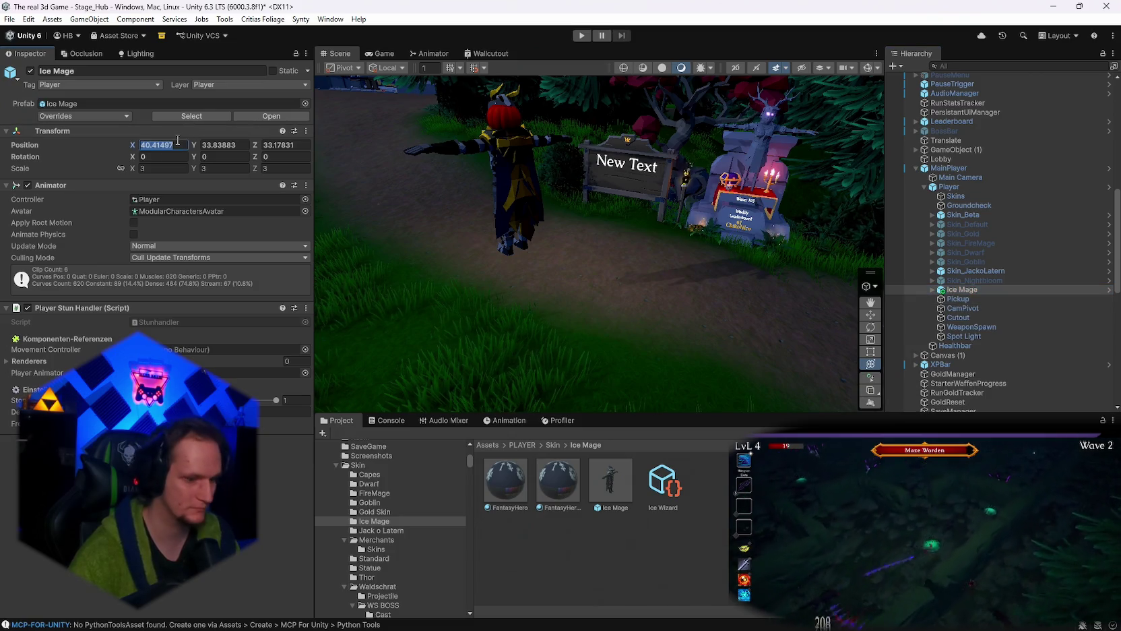
type("0")
key("Tab")
type("0")
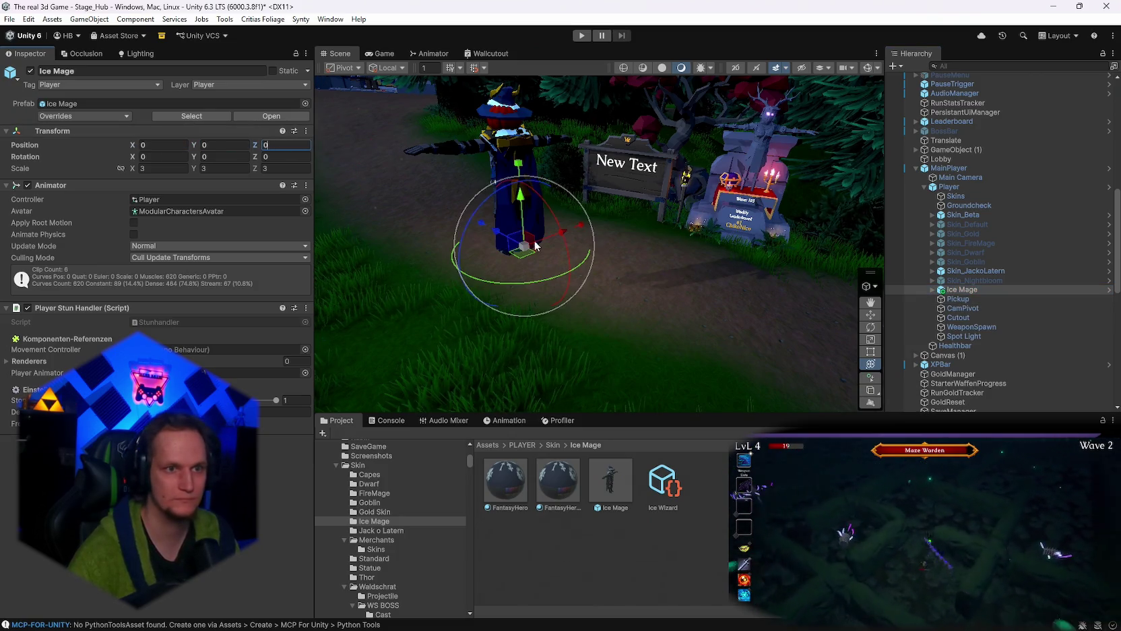
left_click(961, 272)
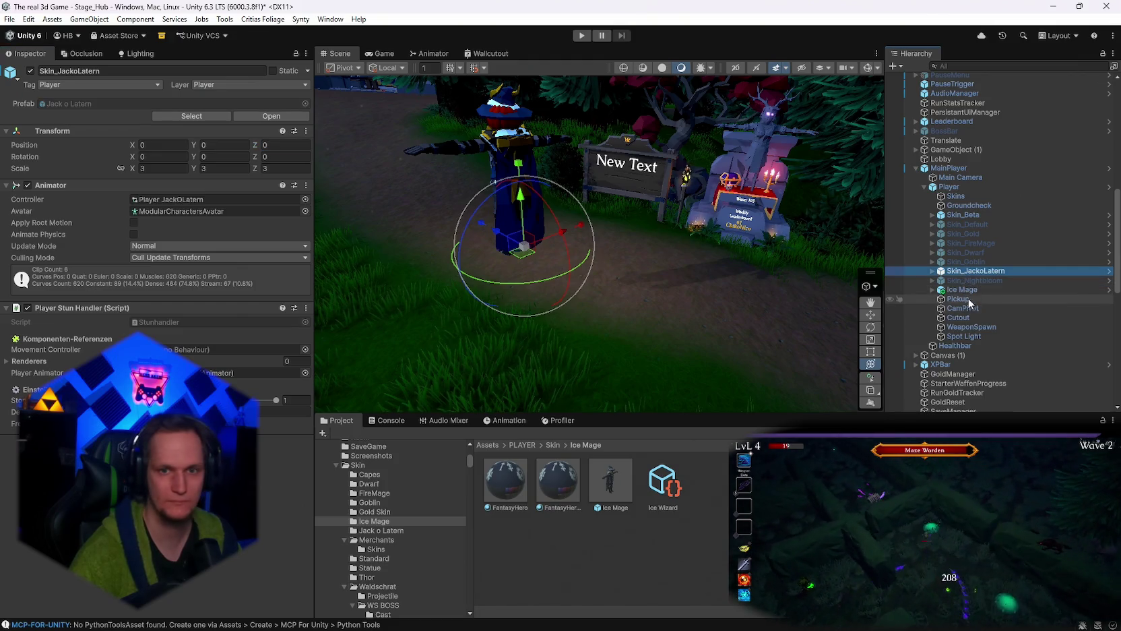
left_click(962, 289)
mouse_move(593, 236)
left_mouse_down()
mouse_move(776, 232)
mouse_move(721, 213)
mouse_move(807, 208)
left_mouse_up()
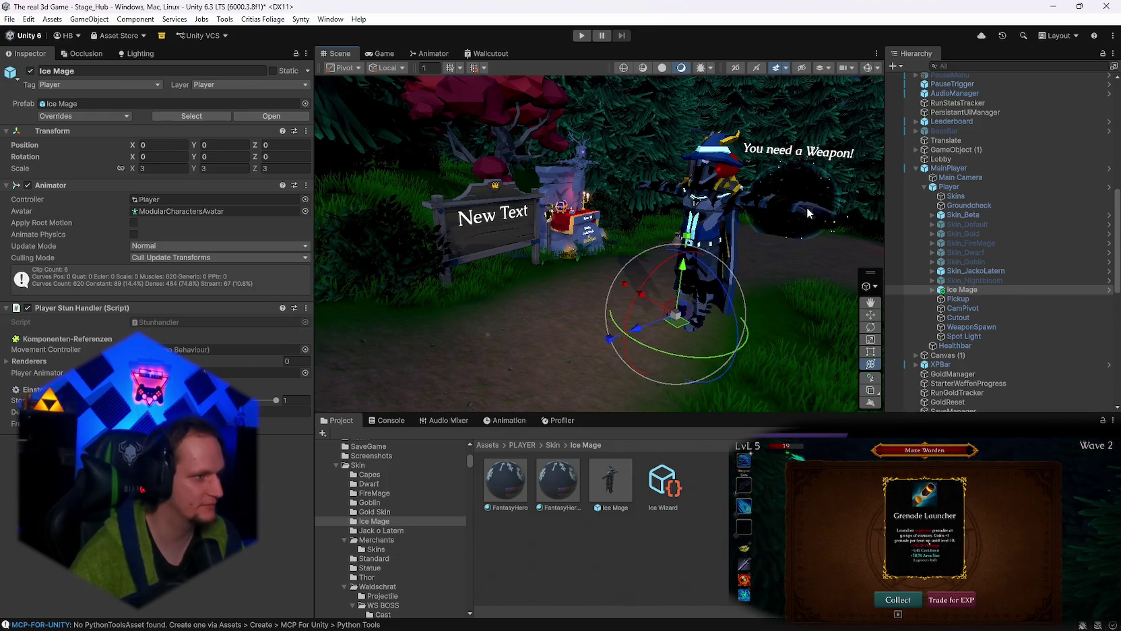
Deactivate the Skin_Beta knight, then select Ice Mage and expand it in the Hierarchy.
key("e")
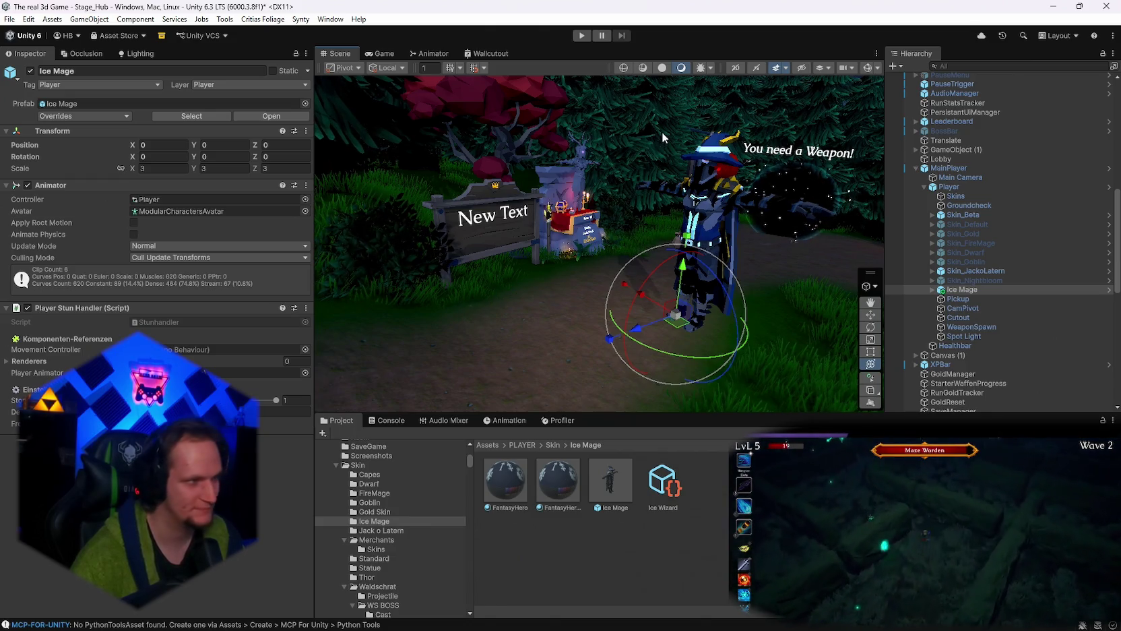
mouse_move(752, 254)
left_mouse_down()
mouse_move(789, 255)
mouse_move(815, 236)
mouse_move(802, 237)
left_mouse_up()
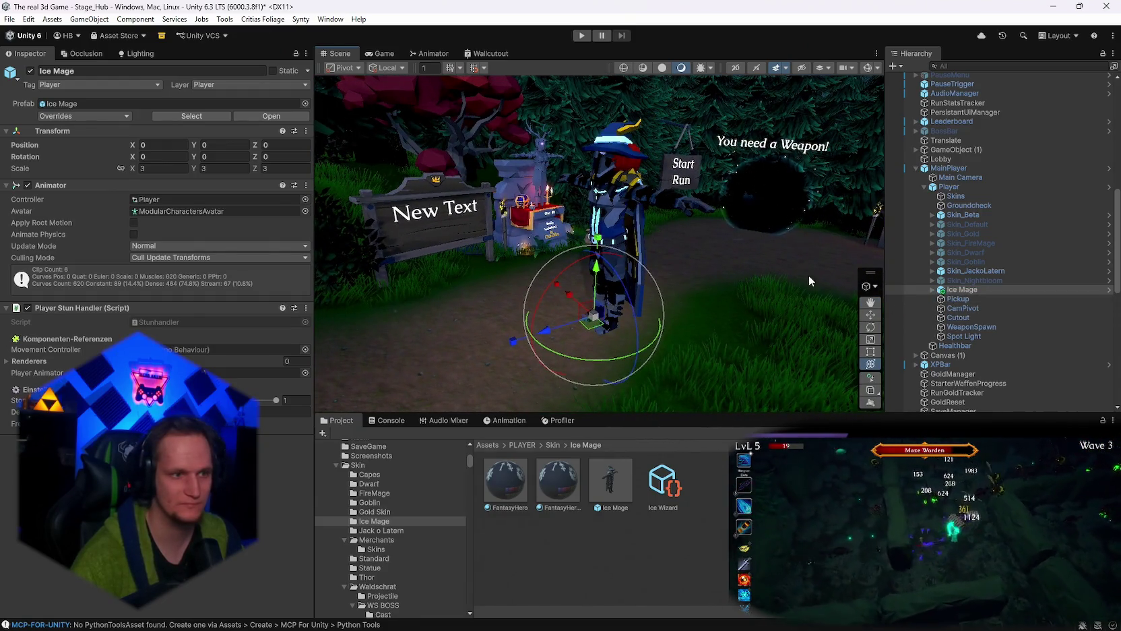
left_click(610, 489)
left_click(959, 289)
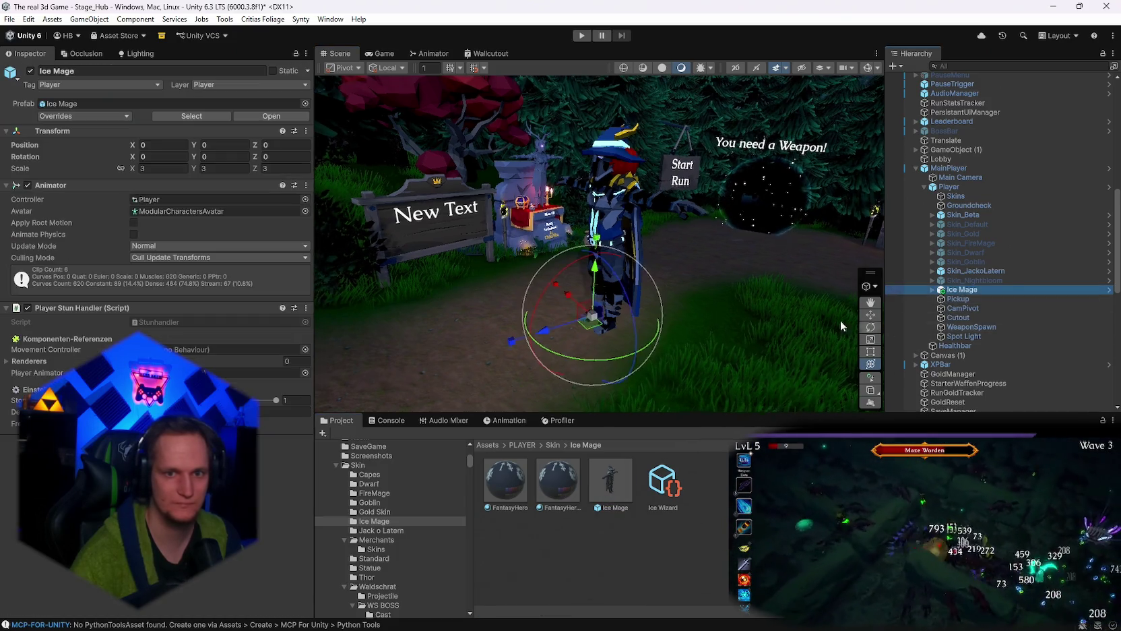
mouse_move(841, 319)
left_mouse_down()
mouse_move(609, 269)
mouse_move(716, 272)
left_mouse_up()
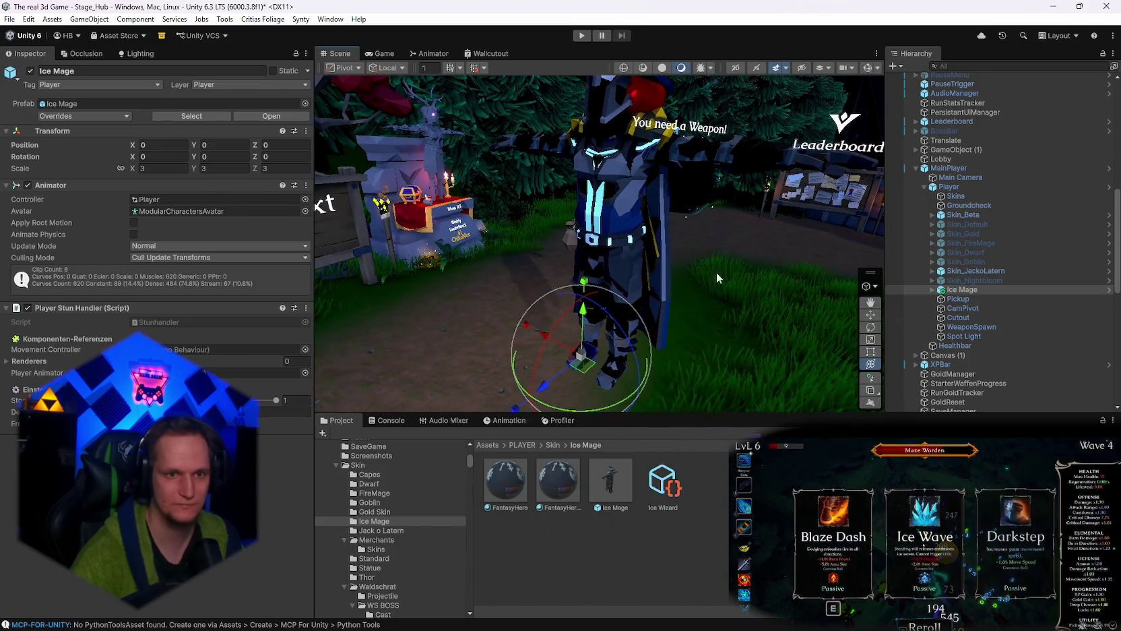
left_click(969, 270)
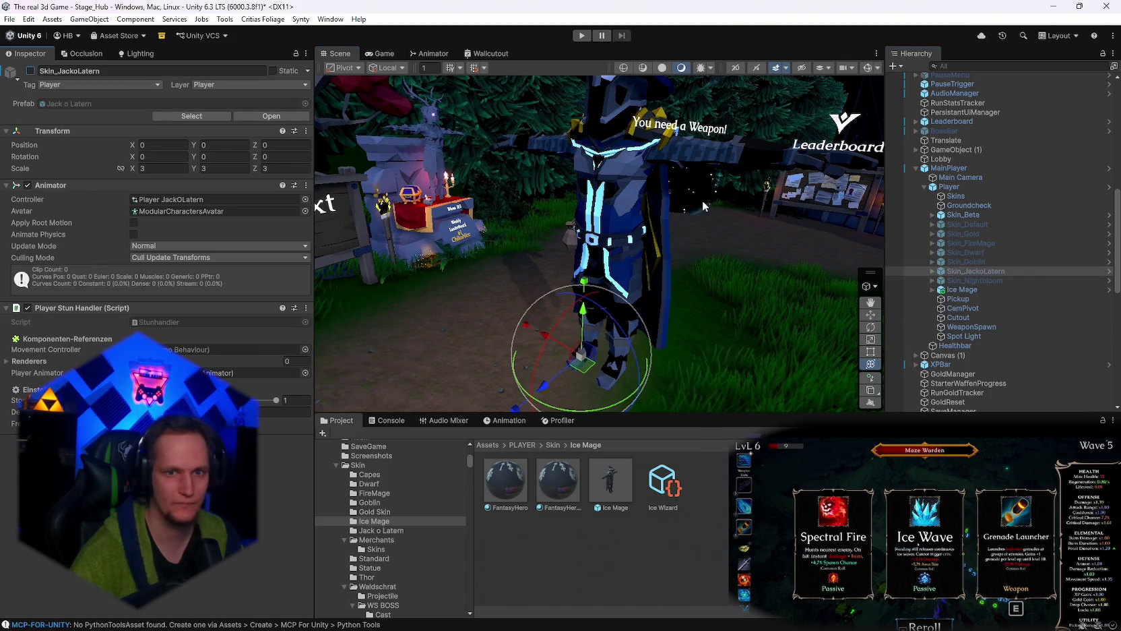
left_click(964, 215)
left_click(31, 71)
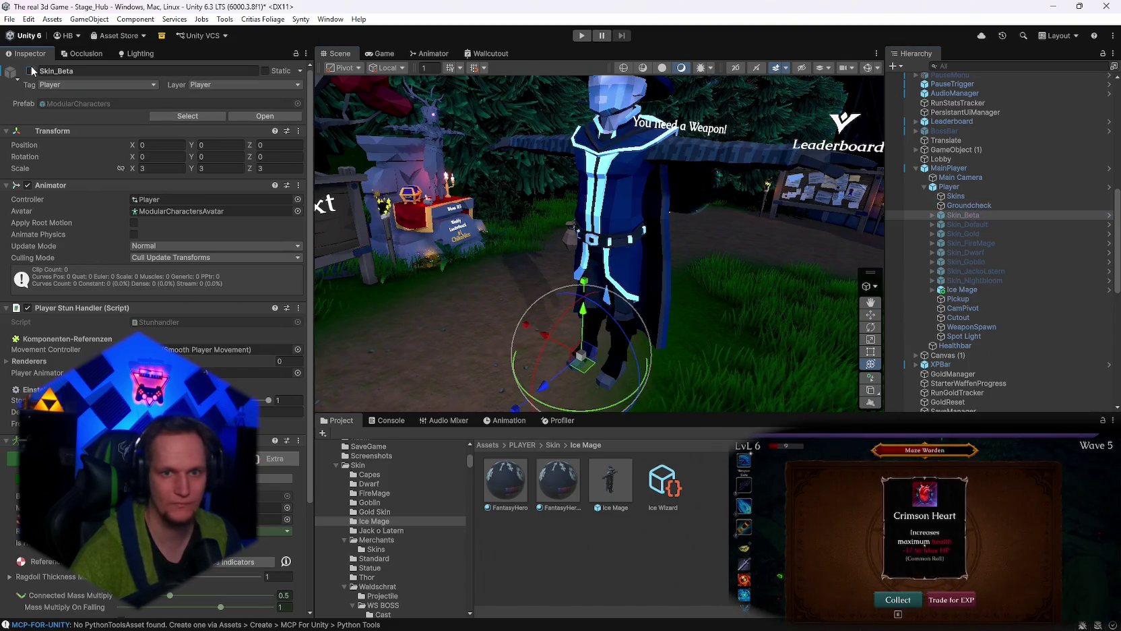
left_click(955, 289)
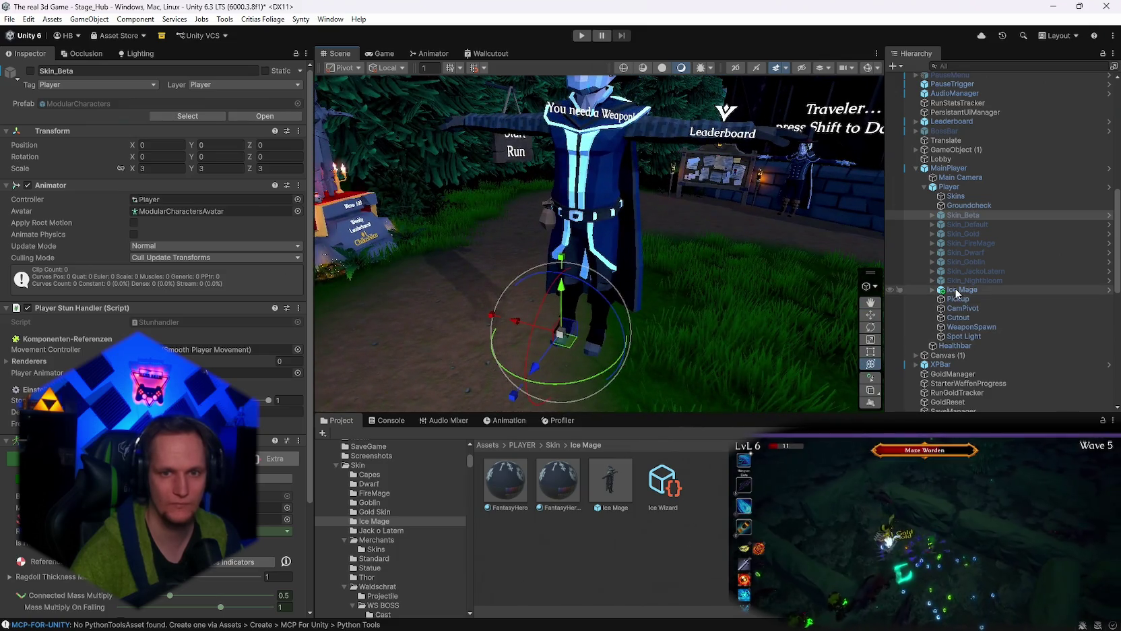
left_click(933, 289)
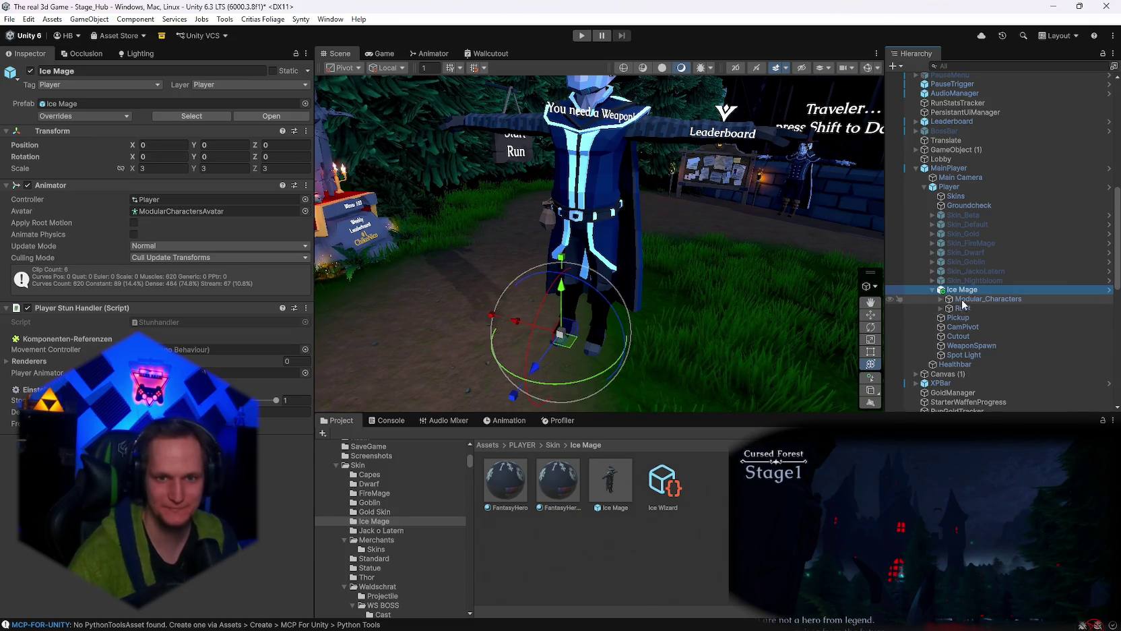
Expand Ice Mage's Root, Hips and leg bones, select LowerLeg_L and begin adding a component.
left_click(942, 311)
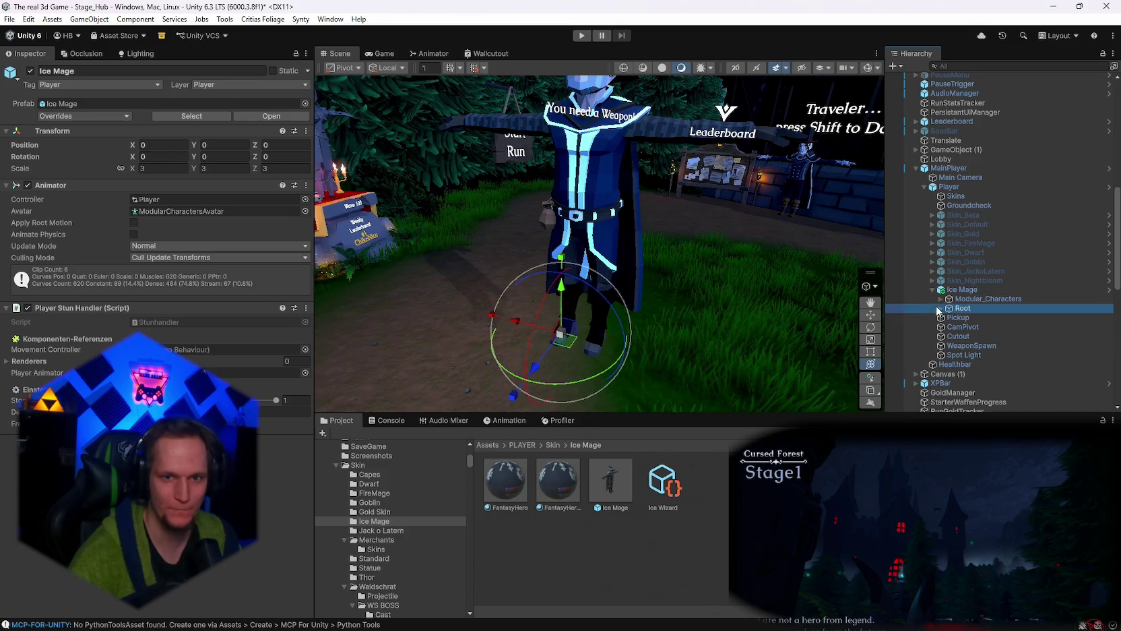
left_click(942, 309)
left_click(949, 317)
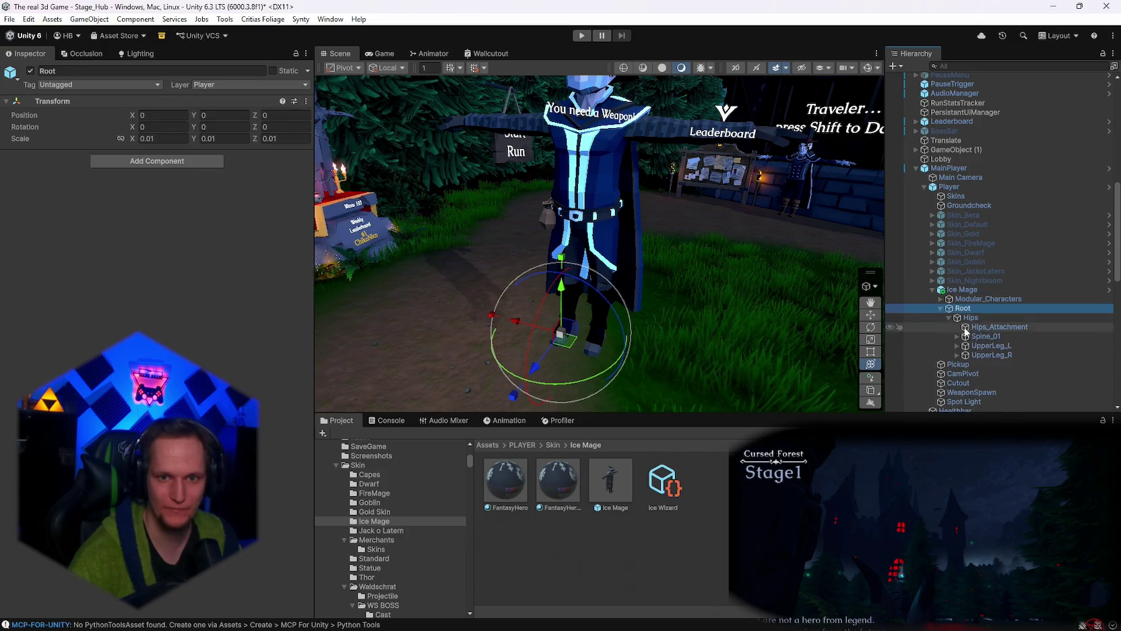
left_click(957, 354)
left_click(996, 363)
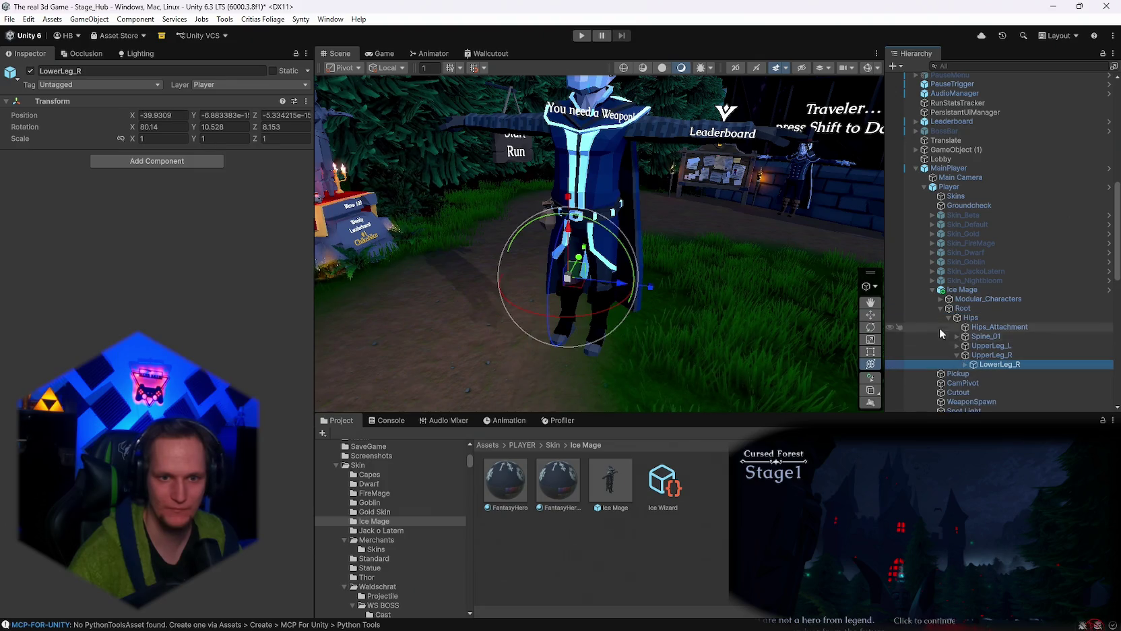
left_click(957, 345)
left_click(1000, 355)
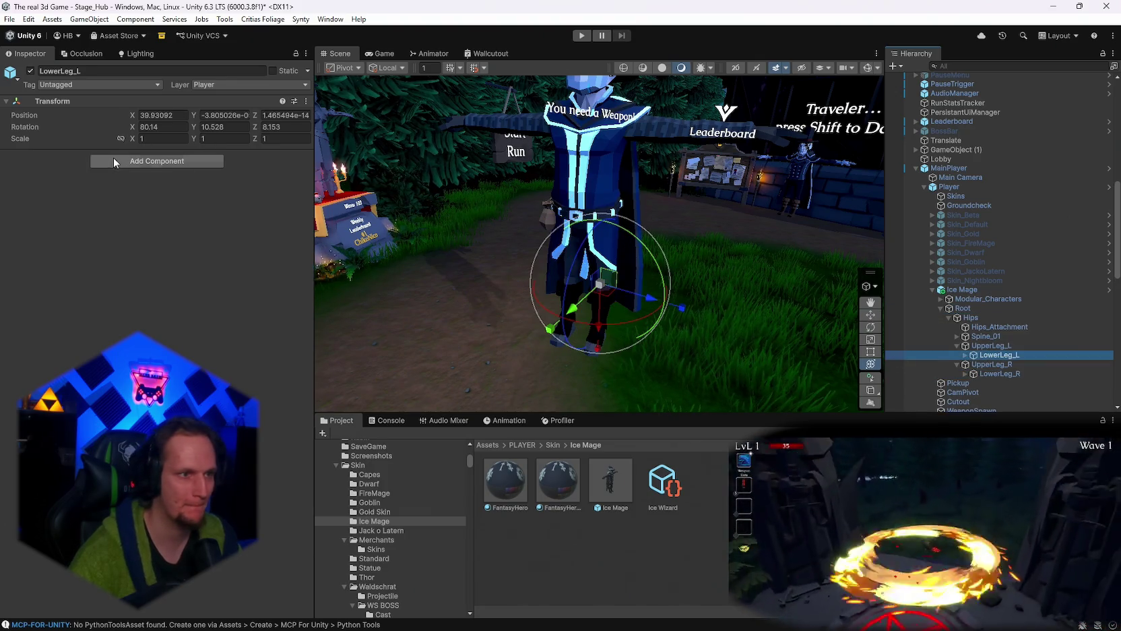
left_click(120, 160)
Add a Capsule Collider to LowerLeg_L and start adjusting its height.
type("caps")
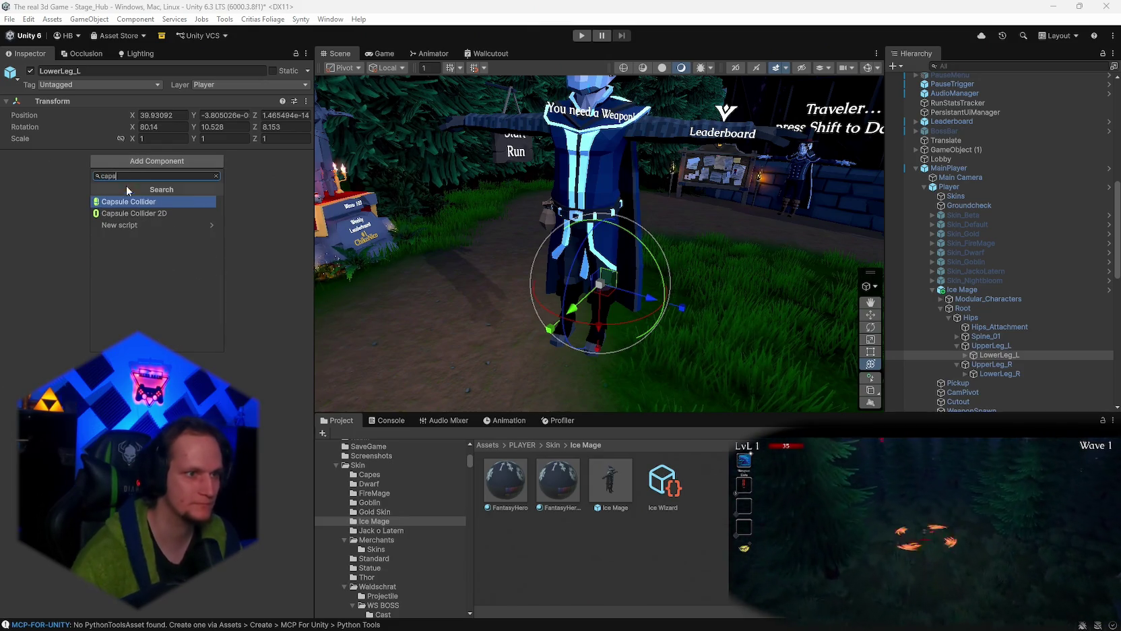
left_click(134, 202)
left_click(138, 171)
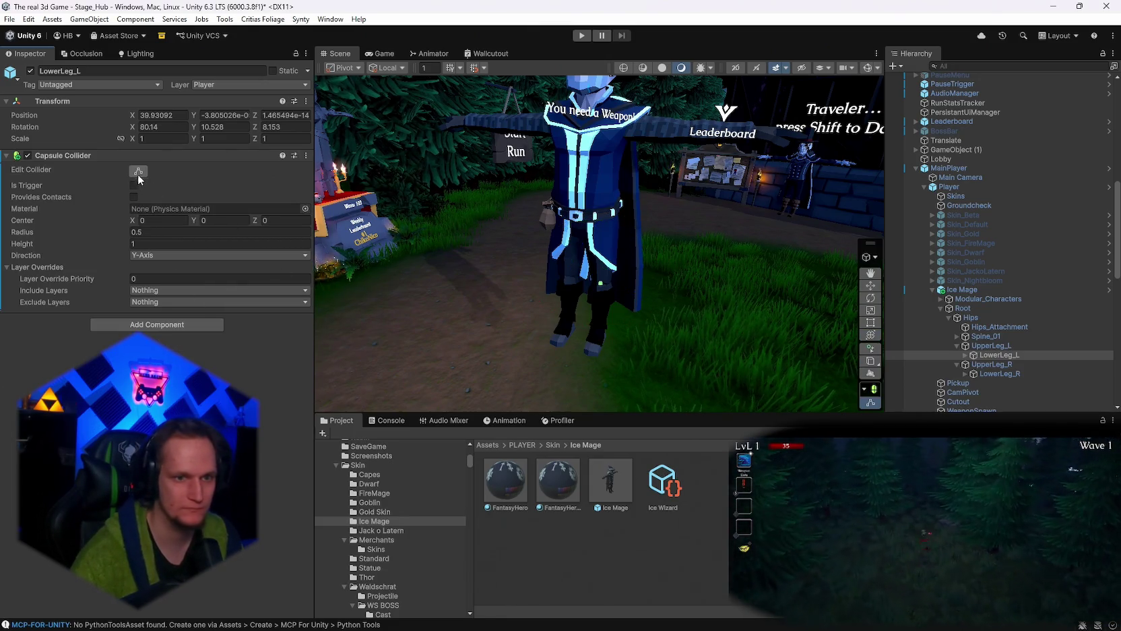
left_click(152, 243)
type("2.57")
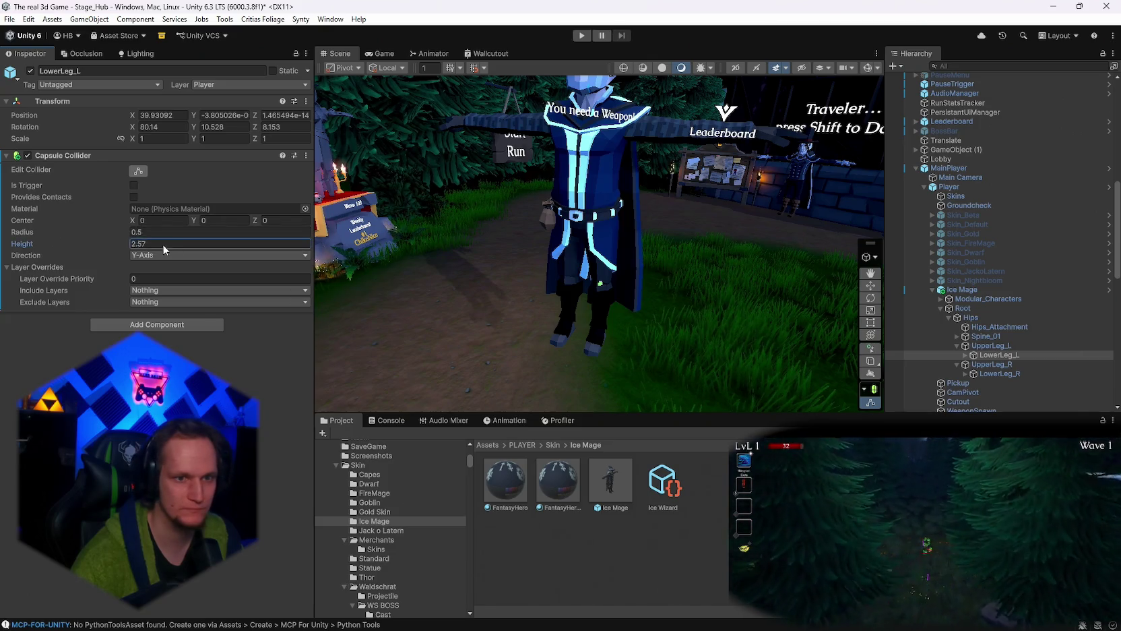
left_click_drag(301, 250, 285, 245)
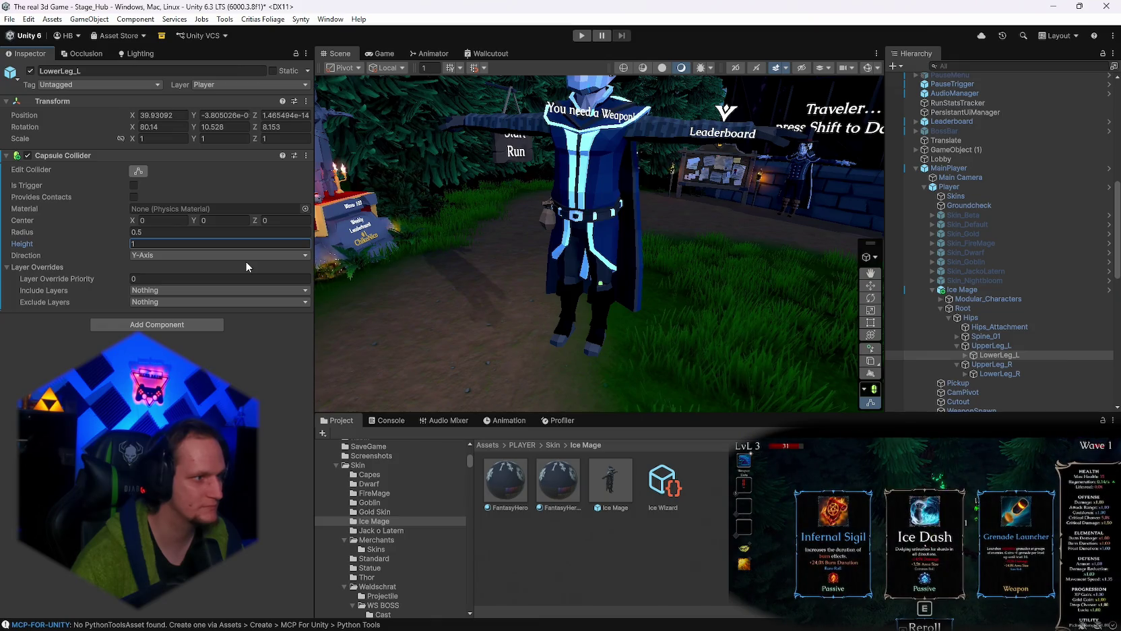
type("1")
Lay the capsule along the X-Axis and lengthen it to a height of about 61.
left_click(143, 254)
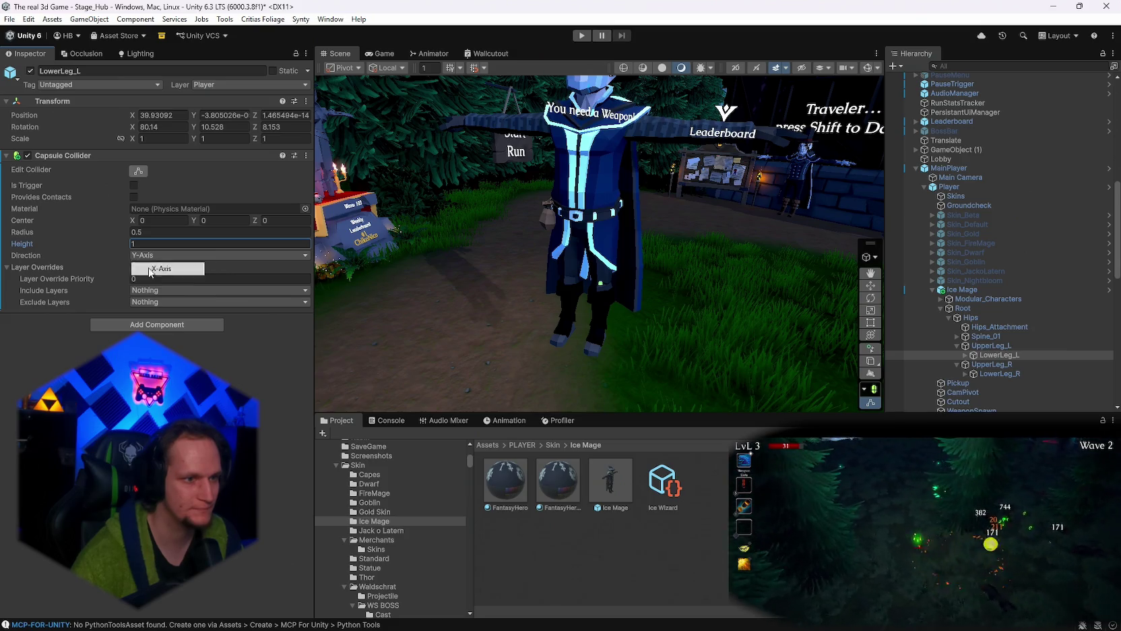
left_click(150, 268)
mouse_move(126, 241)
left_mouse_down()
mouse_move(376, 270)
mouse_move(532, 246)
mouse_move(432, 253)
left_mouse_up()
mouse_move(126, 243)
left_mouse_down()
mouse_move(227, 244)
mouse_move(733, 332)
left_mouse_up()
Set the capsule's radius to 5.2 to fit the lower leg.
left_click_drag(661, 318, 657, 315)
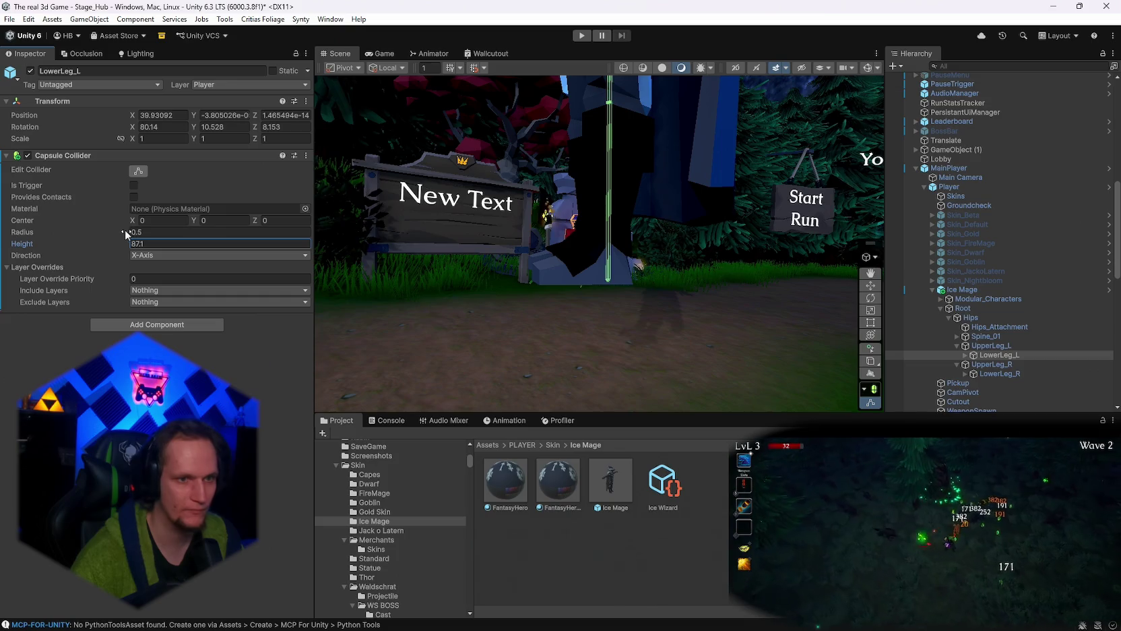
mouse_move(125, 230)
left_mouse_down()
mouse_move(148, 229)
mouse_move(133, 234)
left_mouse_up()
mouse_move(500, 249)
left_mouse_down()
mouse_move(769, 319)
mouse_move(604, 277)
mouse_move(600, 290)
mouse_move(635, 306)
left_mouse_up()
scroll(635, 305, "down", 5)
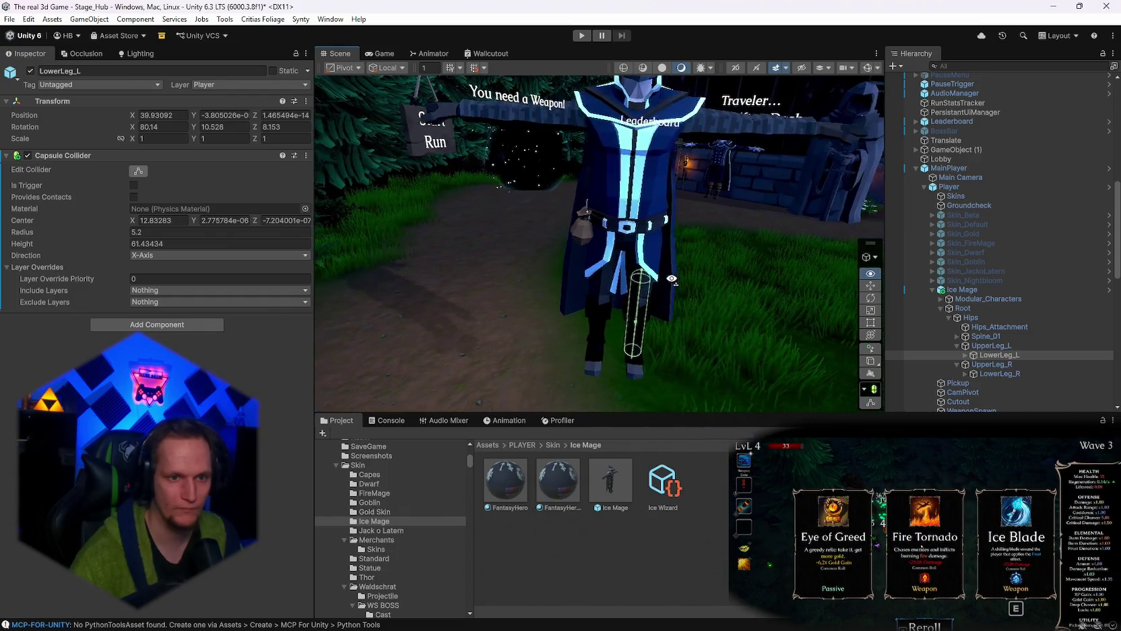
right_click(66, 155)
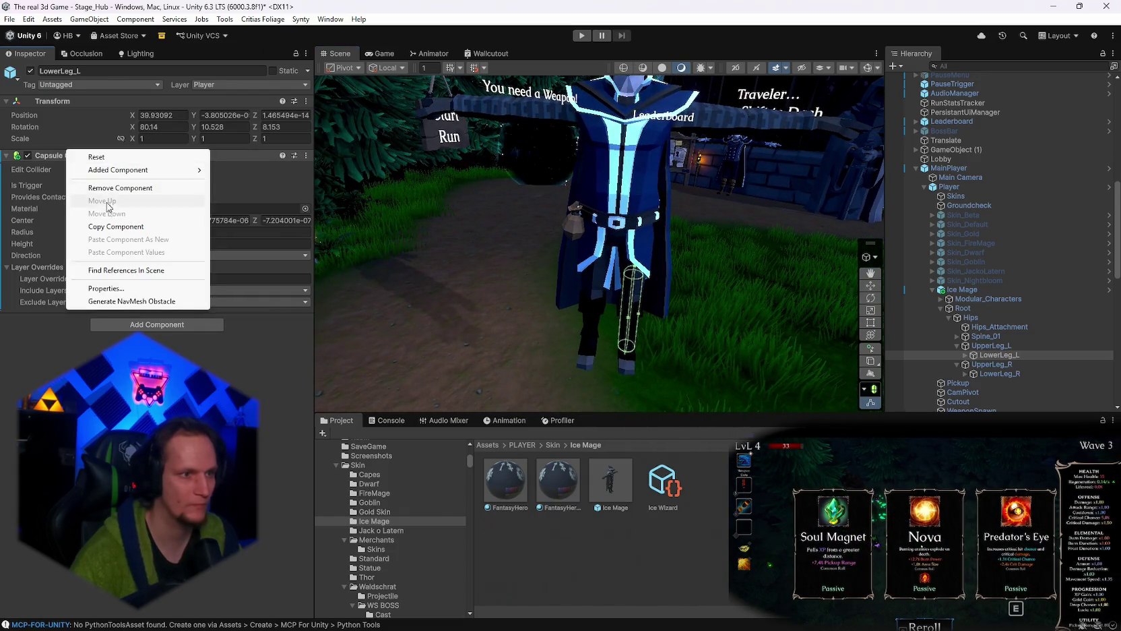
Copy LowerLeg_L's Capsule Collider and paste it as a new component on LowerLeg_R.
left_click(101, 222)
left_click(997, 373)
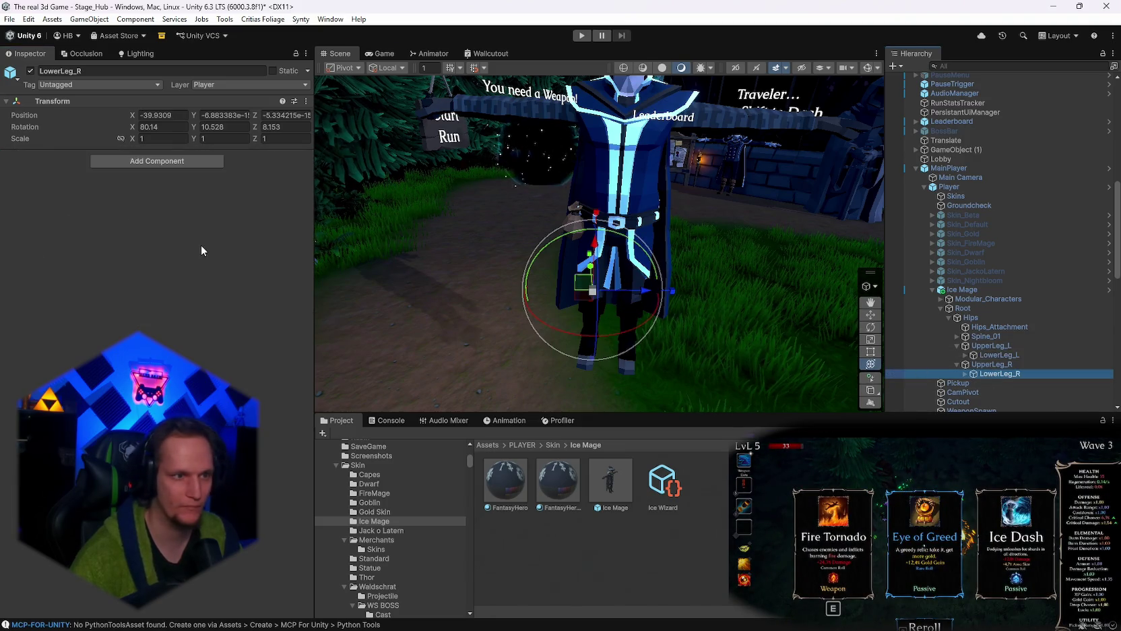
right_click(53, 102)
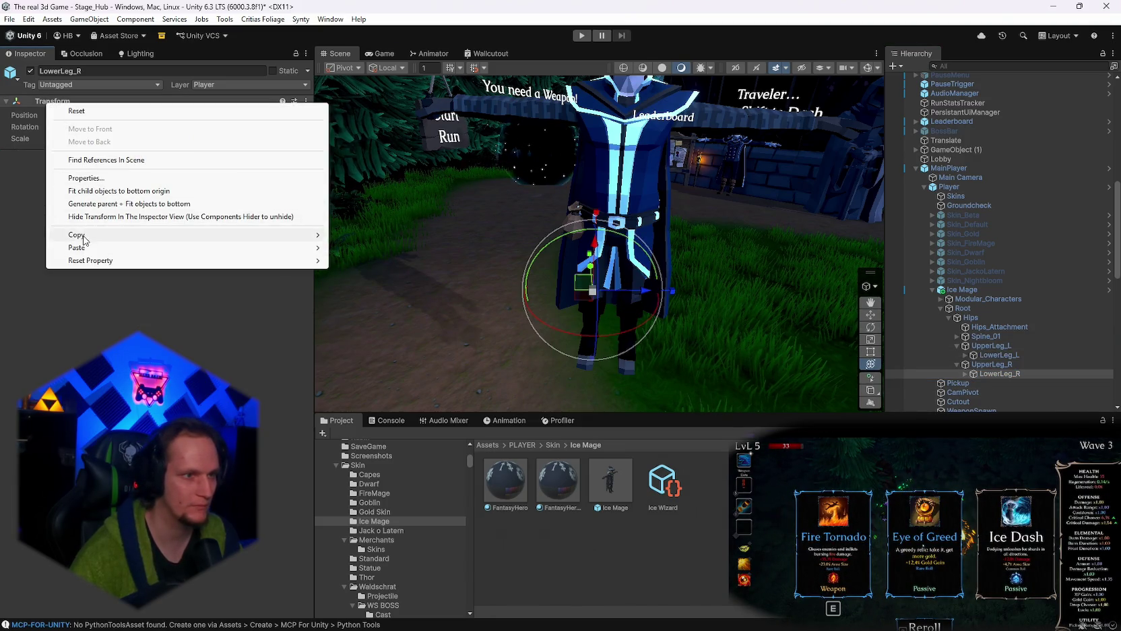
mouse_move(107, 249)
left_click(379, 309)
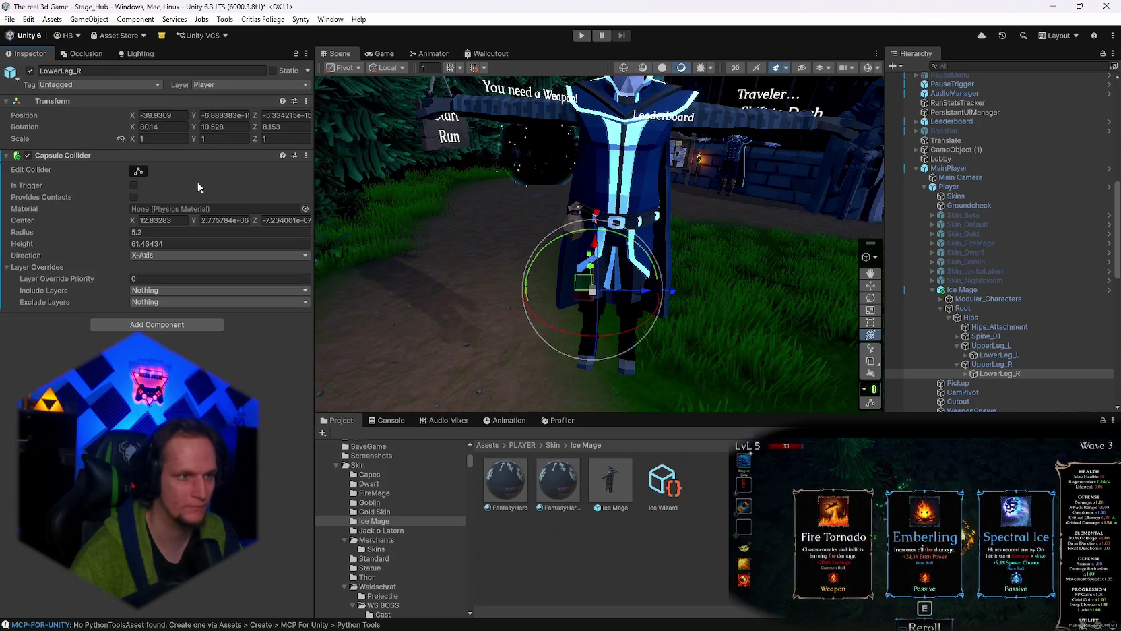
Try centre X values of -5.28 and -8.42 on LowerLeg_R's capsule collider.
scroll(528, 346, "up", 3)
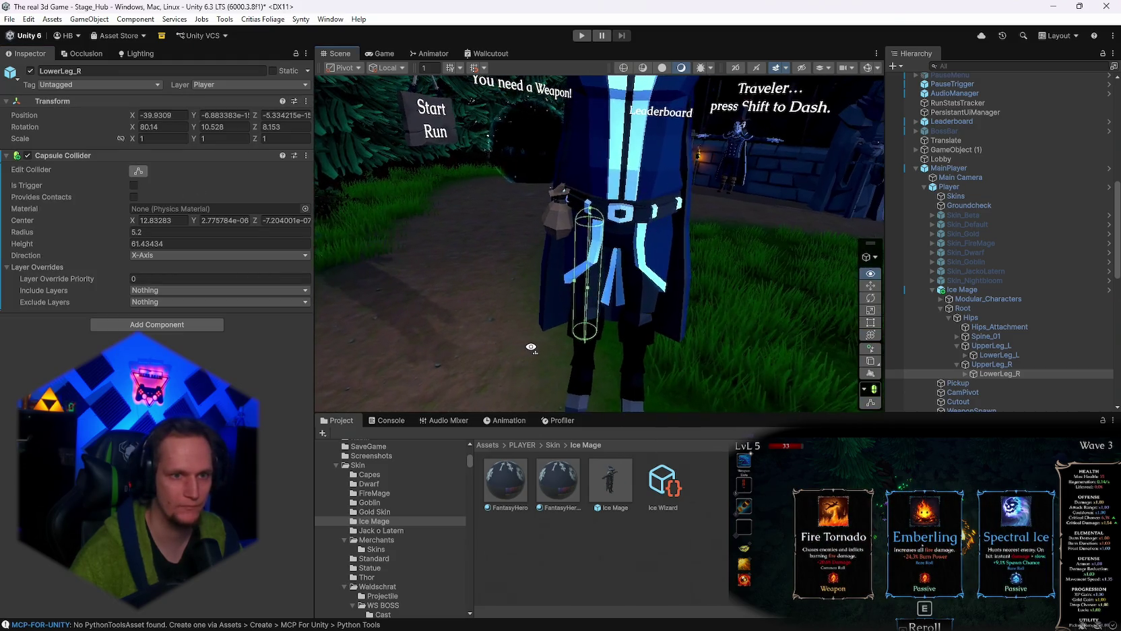
left_click(202, 220)
type("-2.36")
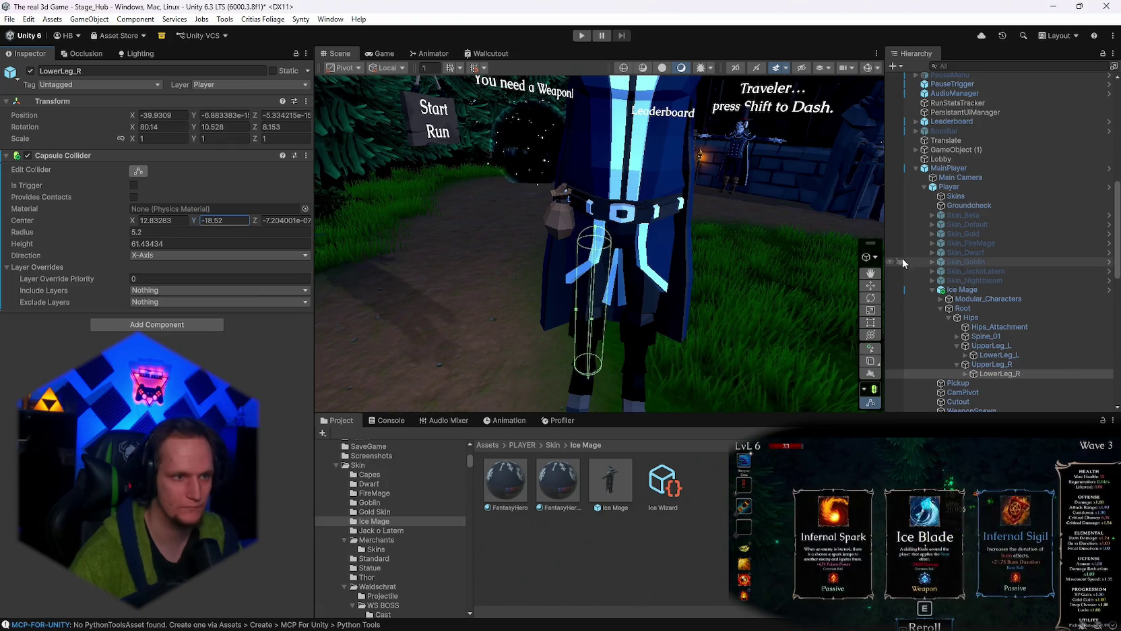
key("Escape")
left_click(257, 217)
left_click(162, 220)
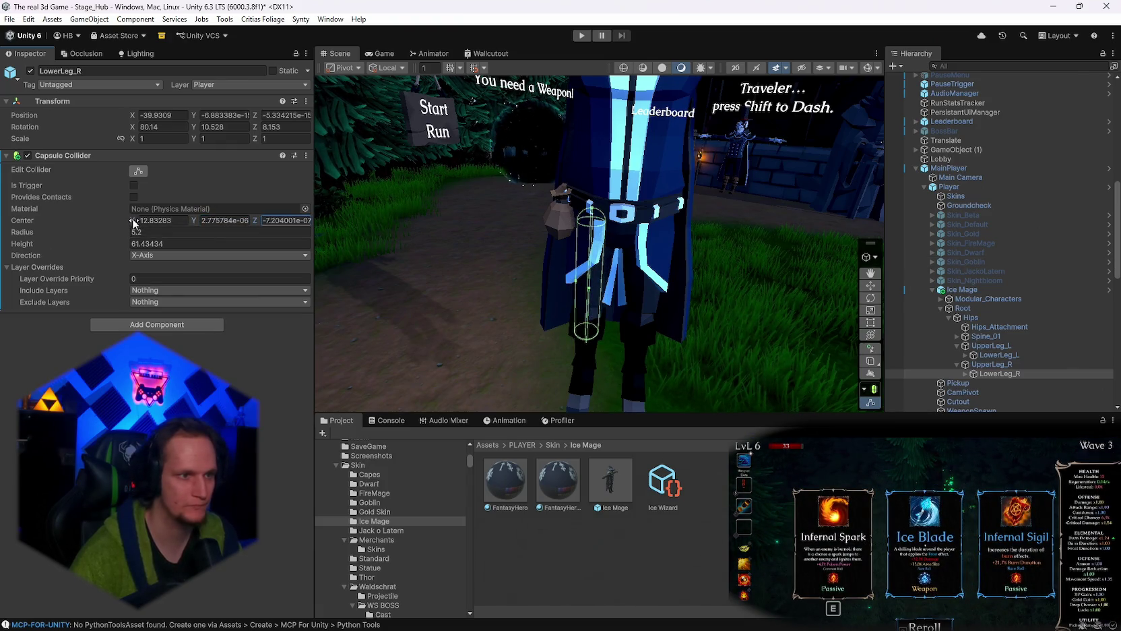
type("-5.28")
key("ctrl+a")
type("-8.42")
mouse_move(871, 233)
left_mouse_down()
mouse_move(501, 257)
mouse_move(709, 312)
mouse_move(778, 245)
mouse_move(785, 217)
left_mouse_up()
scroll(786, 218, "down", 5)
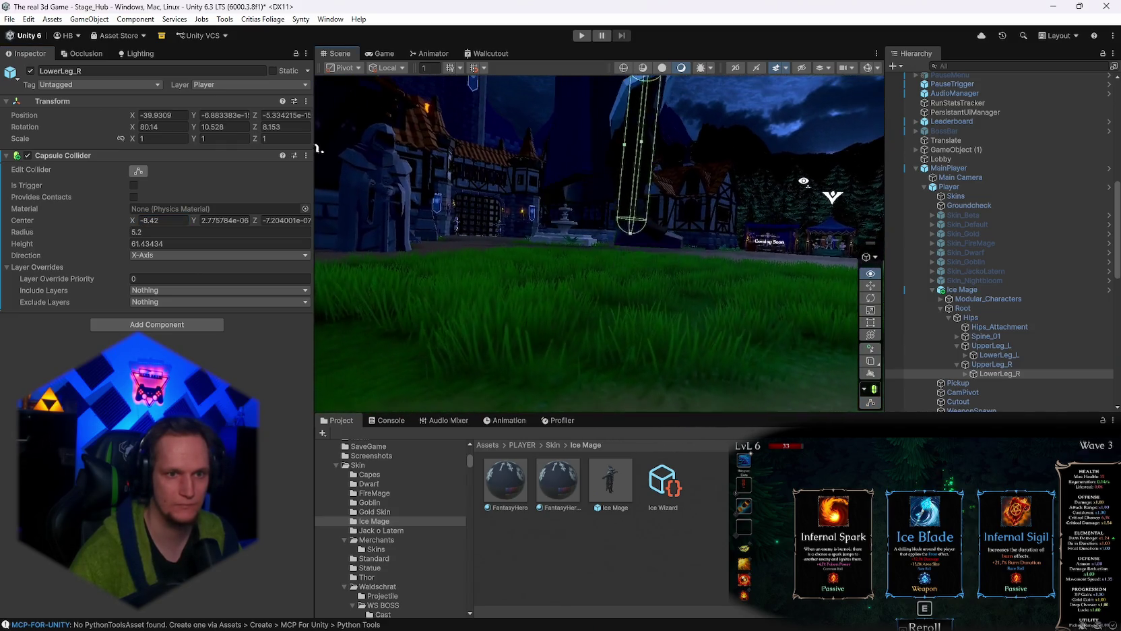
Settle the collider's centre X at -11.9 so it wraps the right shin.
left_click(145, 220)
type("-9")
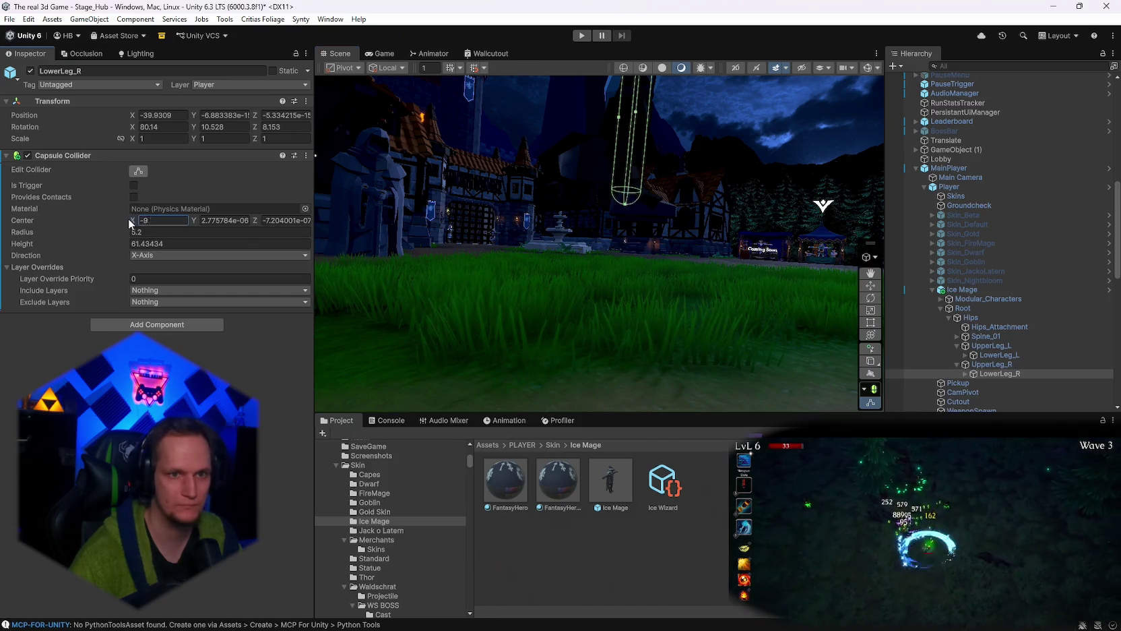
key("Return")
left_click_drag(471, 236, 402, 287)
scroll(403, 287, "up", 3)
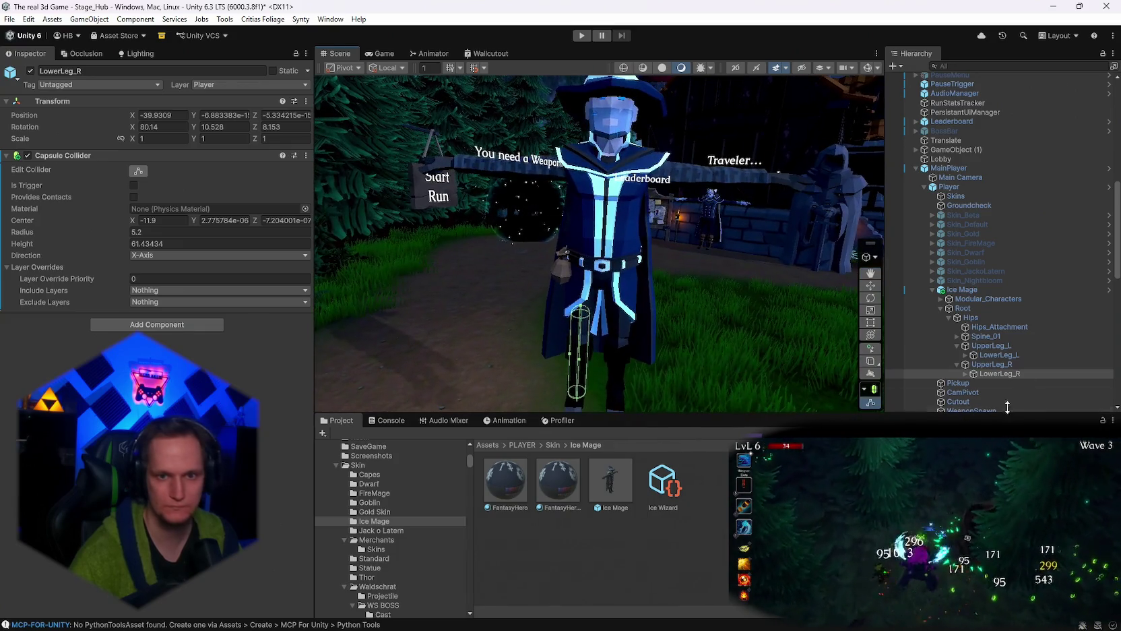
left_click(957, 335)
left_click(979, 339)
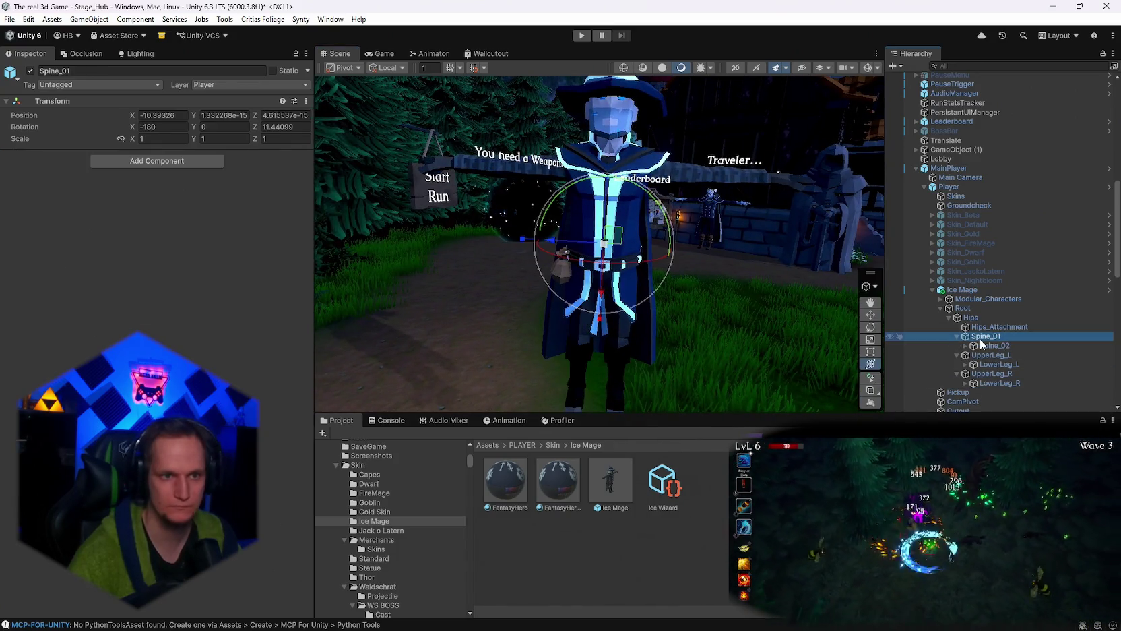
Paste the capsule collider as a new component on Spine_01.
mouse_move(703, 280)
left_mouse_down()
mouse_move(610, 292)
mouse_move(512, 283)
left_mouse_up()
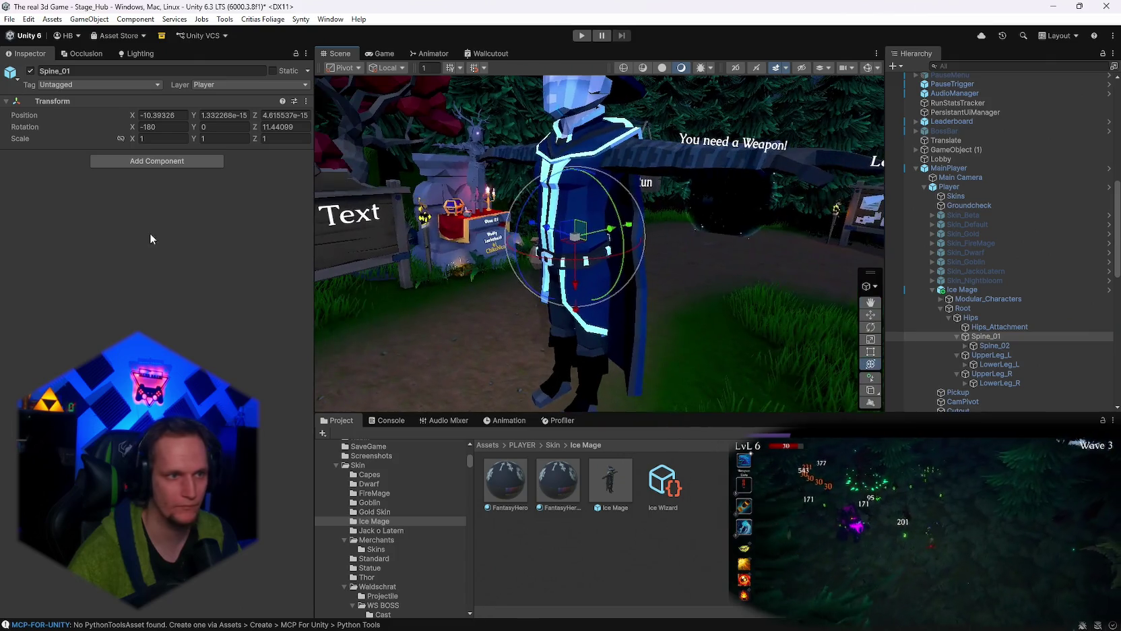
right_click(64, 101)
mouse_move(102, 245)
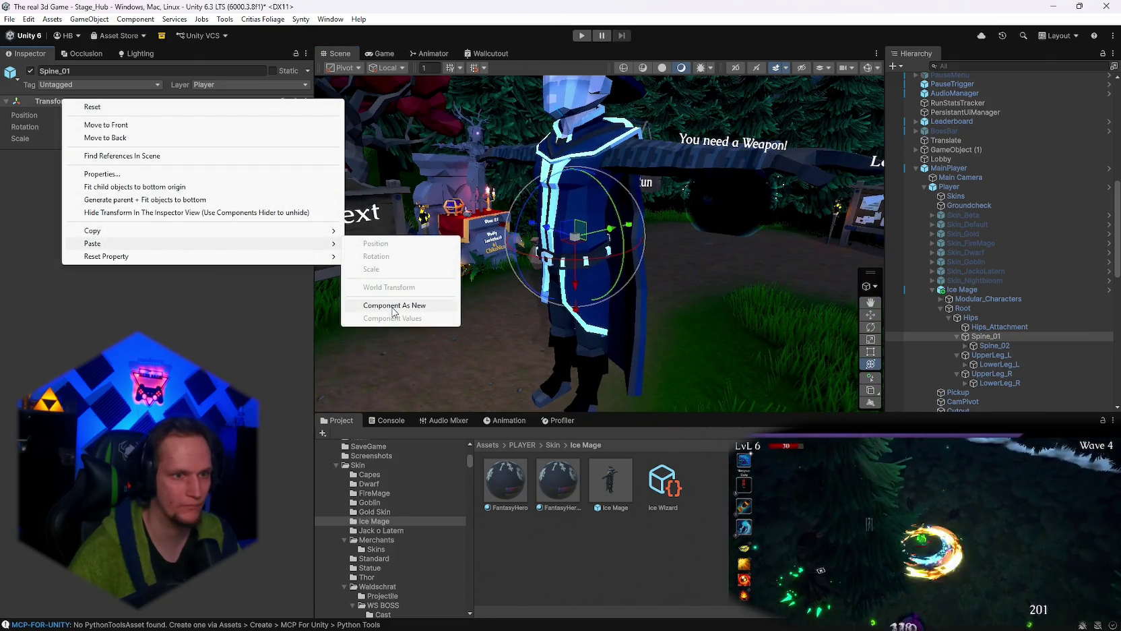
left_click(377, 306)
left_click(140, 171)
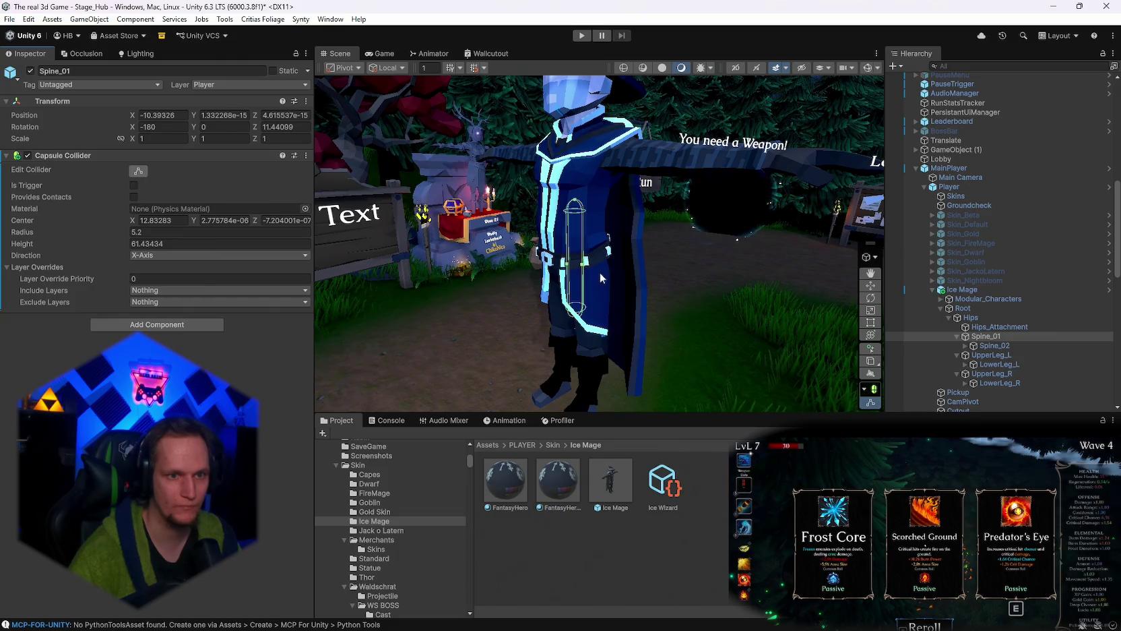
Stretch the torso capsule to radius 20.14 and height 84.8.
mouse_move(584, 327)
left_mouse_down()
mouse_move(574, 202)
mouse_move(552, 177)
mouse_move(601, 190)
mouse_move(598, 169)
left_mouse_up()
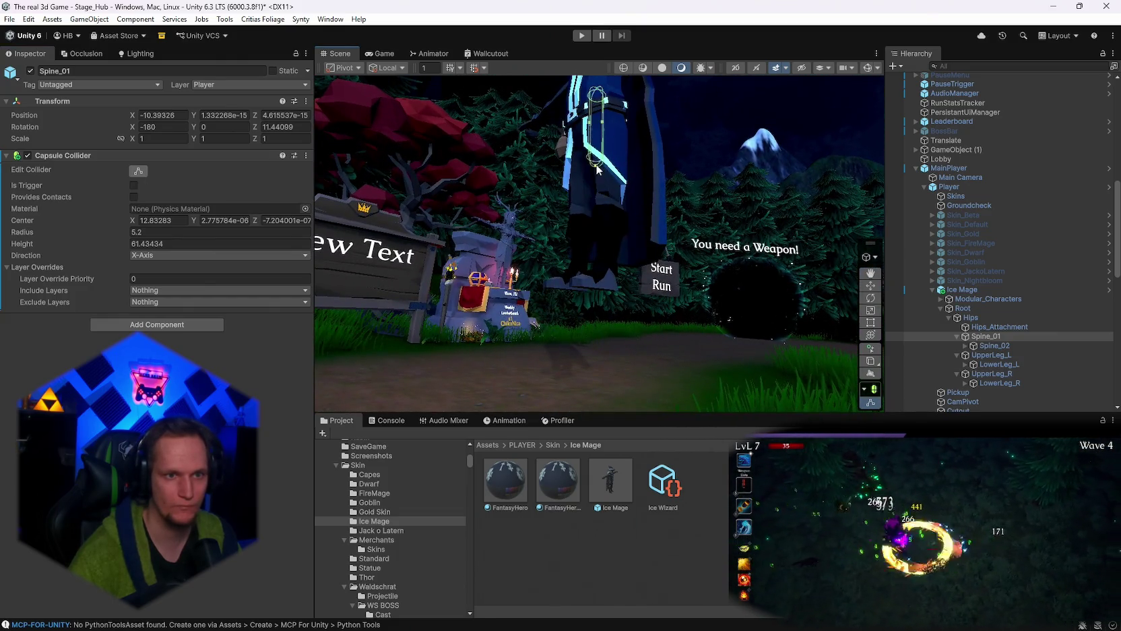
mouse_move(598, 168)
left_mouse_down()
mouse_move(697, 263)
mouse_move(650, 244)
left_mouse_up()
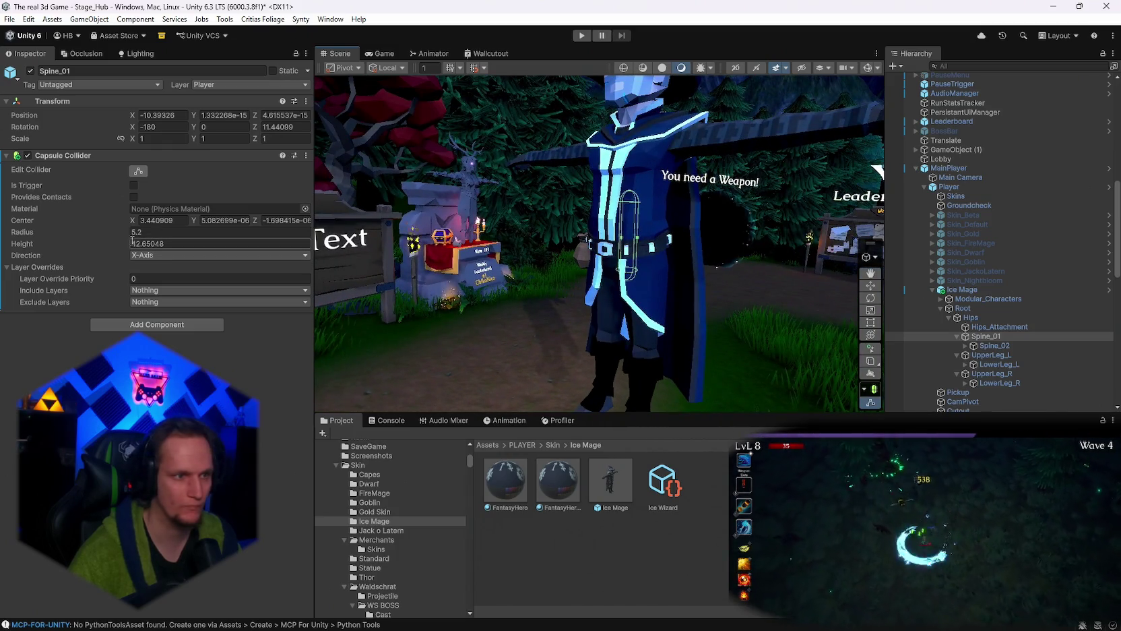
left_click_drag(132, 232, 241, 240)
left_click_drag(413, 242, 462, 275)
mouse_move(127, 234)
left_mouse_down()
mouse_move(125, 243)
mouse_move(377, 241)
left_mouse_up()
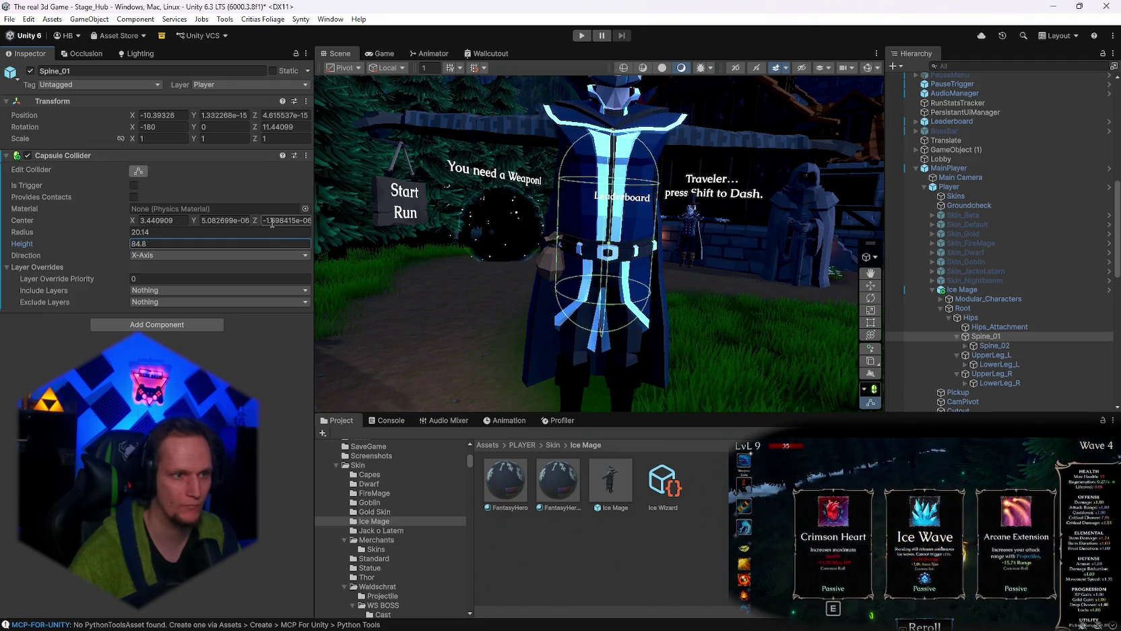
Shift the Spine_01 collider's centre X to -6.8.
key("shift+Tab")
type("3.38")
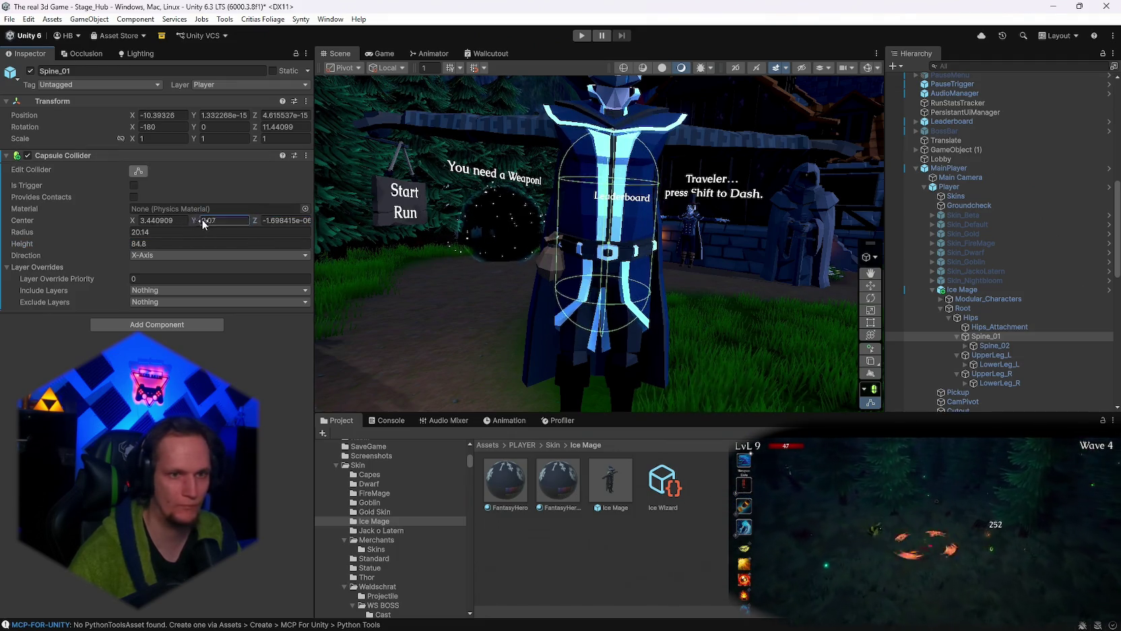
key("Escape")
mouse_move(135, 224)
left_mouse_down()
mouse_move(1052, 205)
mouse_move(1011, 225)
left_mouse_up()
left_click_drag(685, 209, 694, 341)
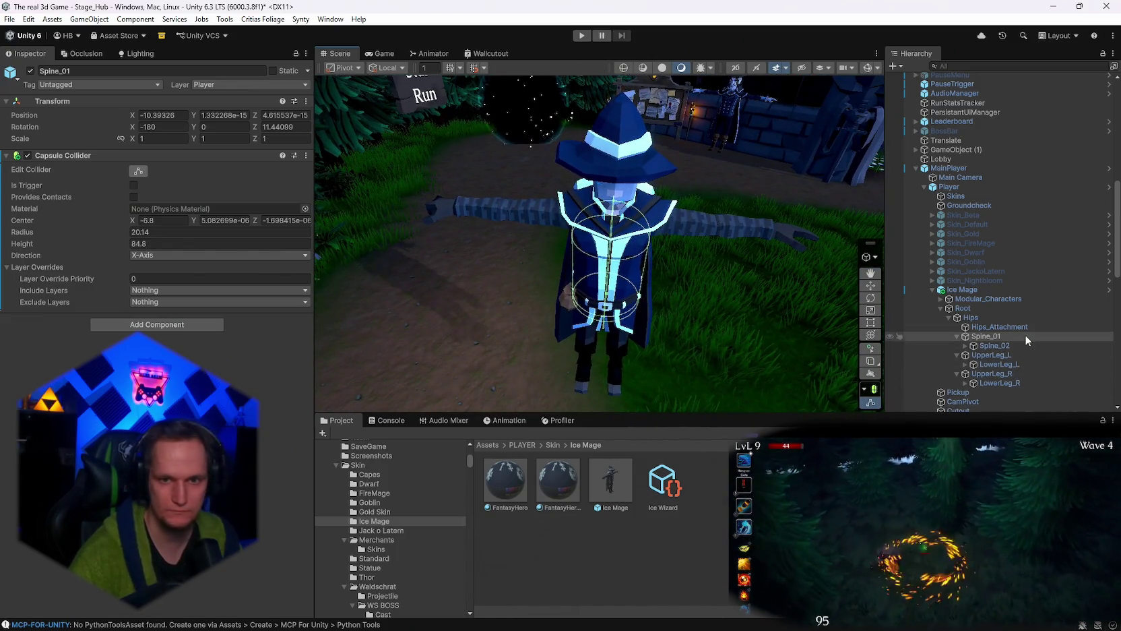
Expand Spine_02 and Spine_03 in the Hierarchy and select the Shoulder_L bone.
left_click(966, 346)
left_click(973, 355)
left_click(973, 355)
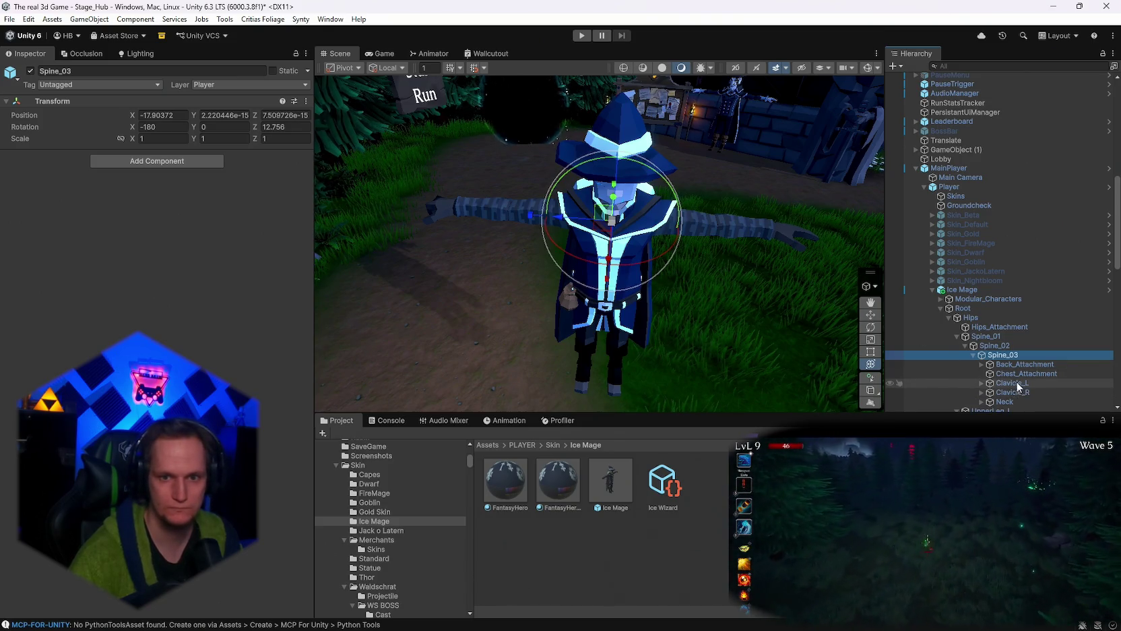
left_click(982, 383)
left_click(1015, 401)
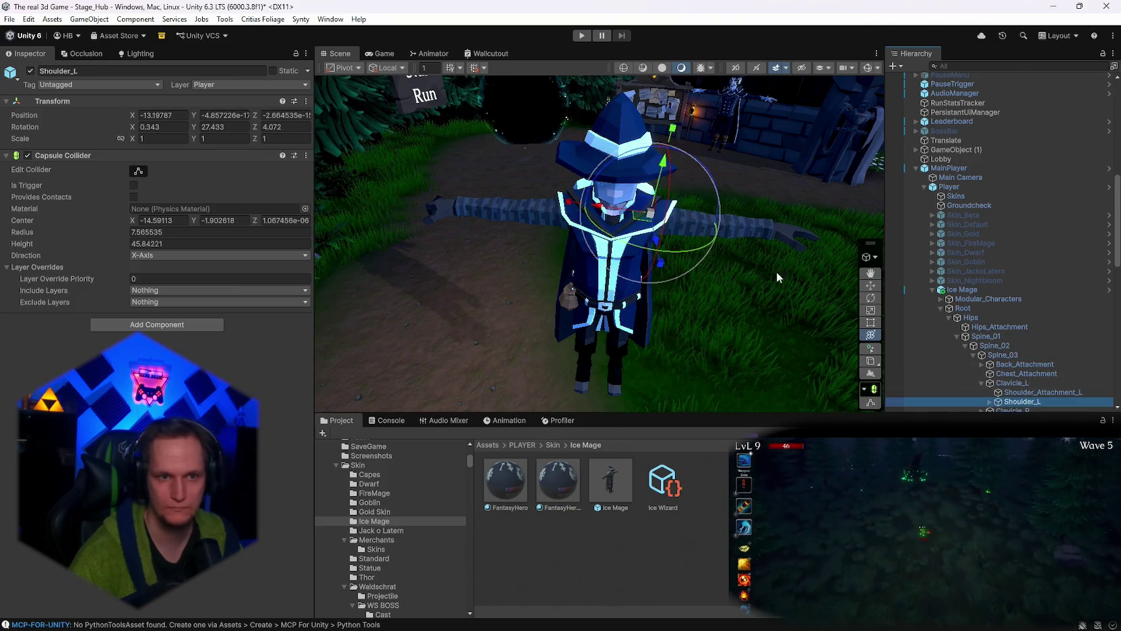
left_click_drag(776, 271, 751, 273)
scroll(984, 364, "down", 3)
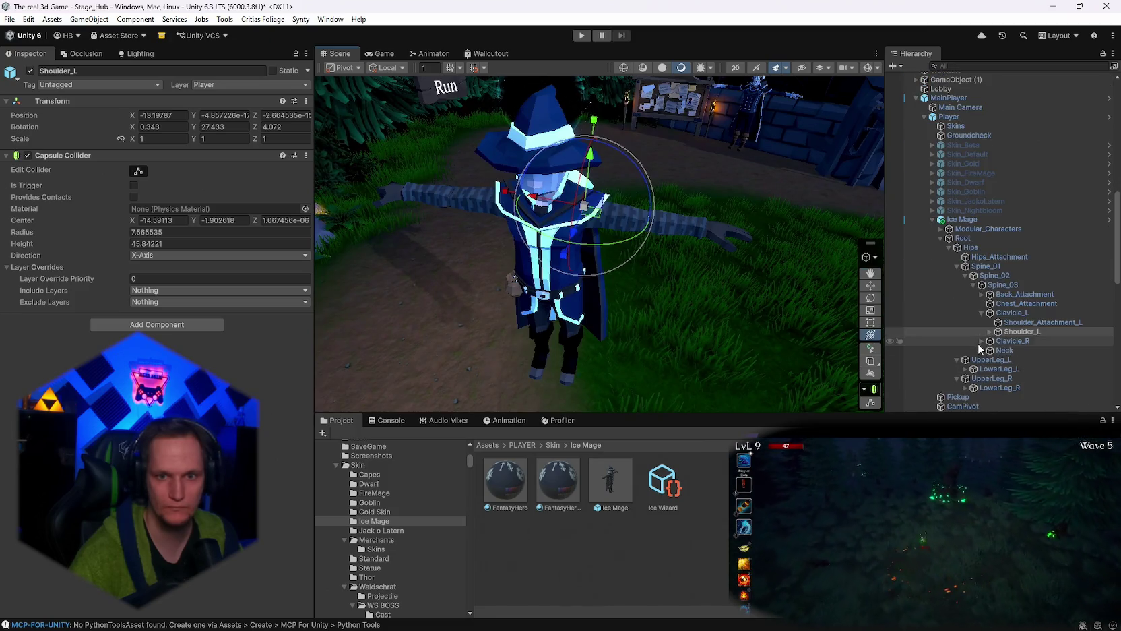
Select the right-arm bones Clavicle_R, Shoulder_R and Elbow_R in turn.
left_click(986, 342)
left_click(982, 341)
left_click(997, 359)
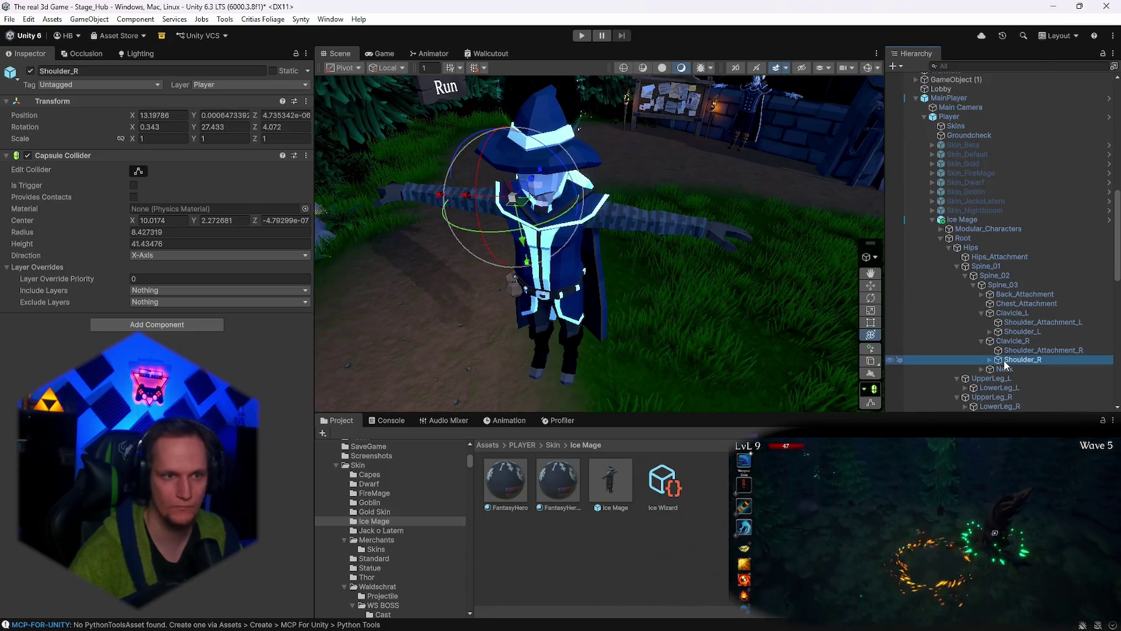
left_click(990, 359)
left_click(1021, 369)
left_click_drag(775, 273, 744, 276)
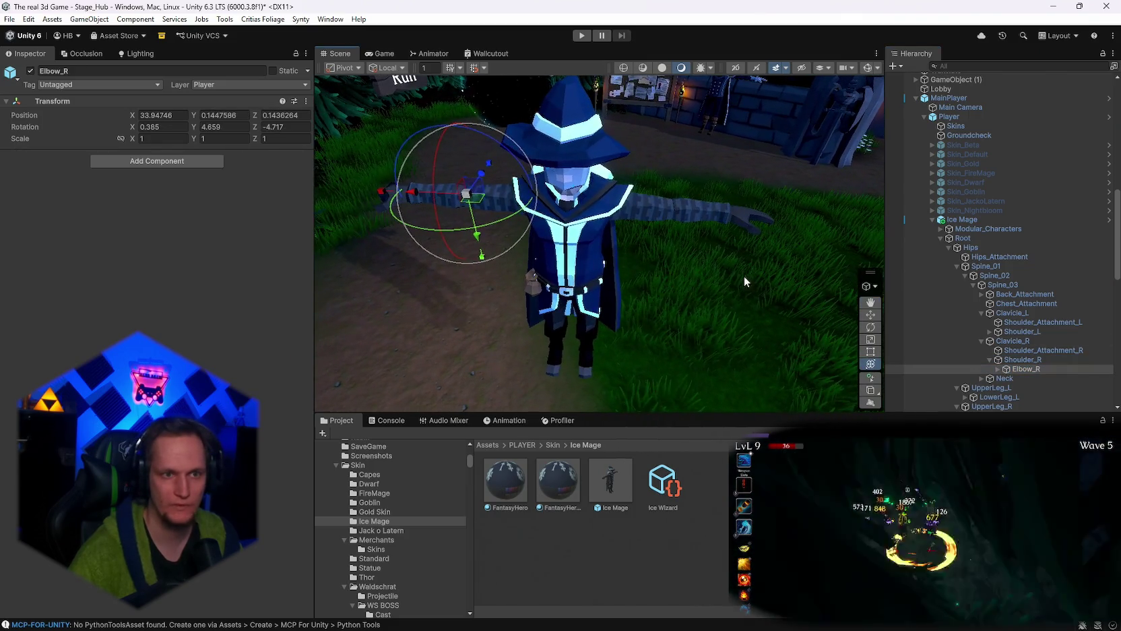
Expand both elbows and select the Hand_L bone.
left_click(996, 368)
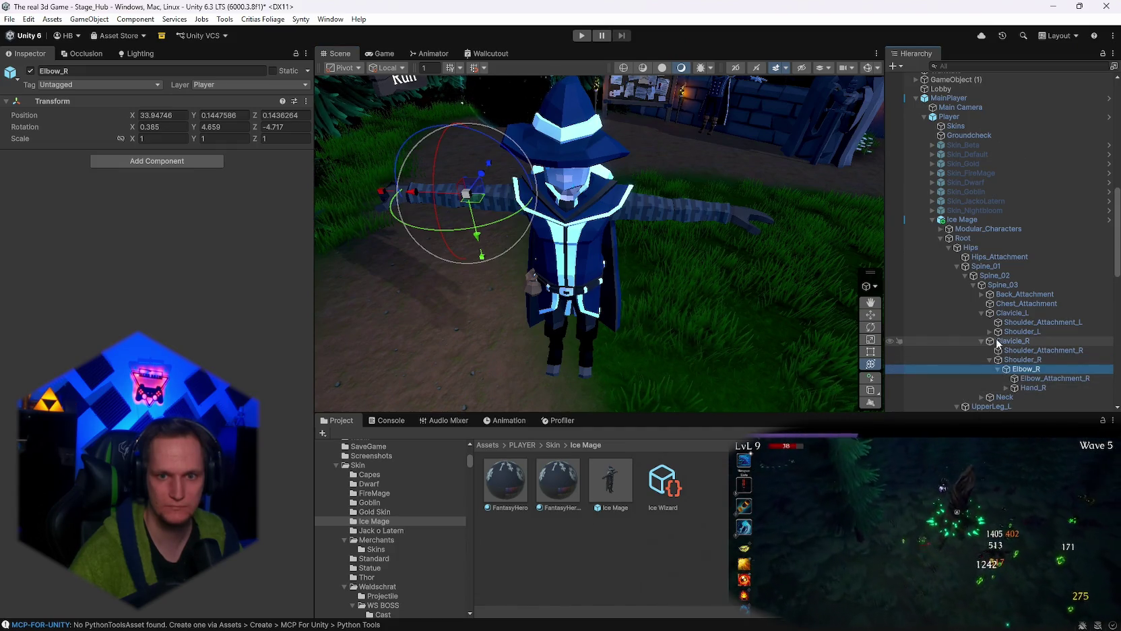
left_click(990, 331)
left_click(998, 340)
left_click(1031, 360)
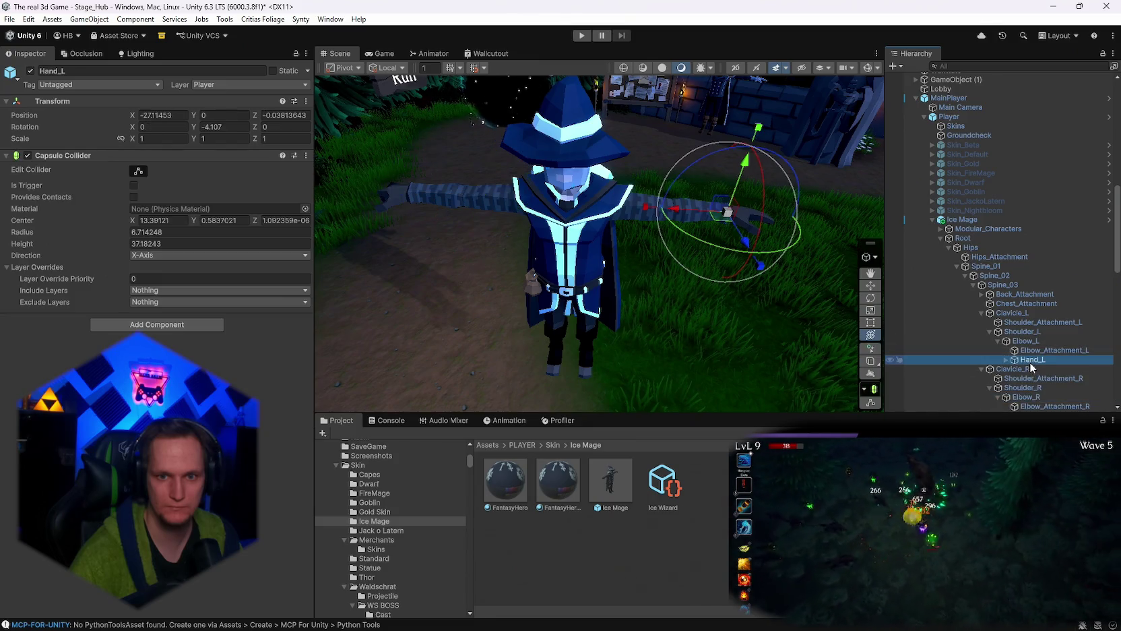
scroll(1030, 362, "down", 3)
Add a single Capsule Collider to Hand_L, removing the duplicate, and reshape it in the scene.
left_click(134, 325)
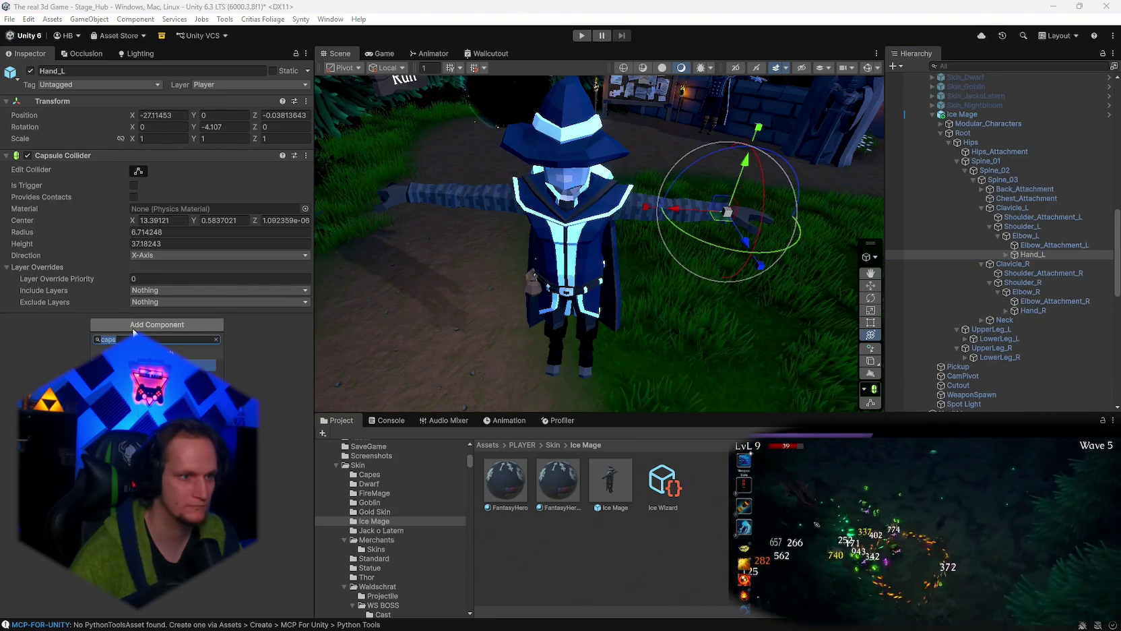
key("Return")
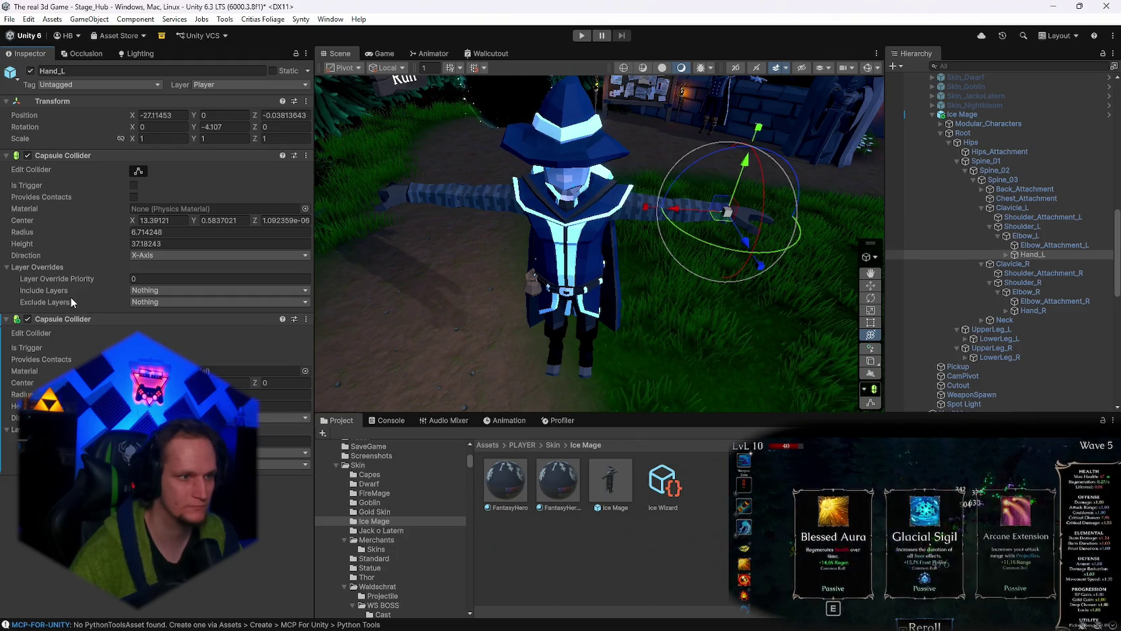
right_click(51, 319)
left_click(78, 339)
right_click(55, 160)
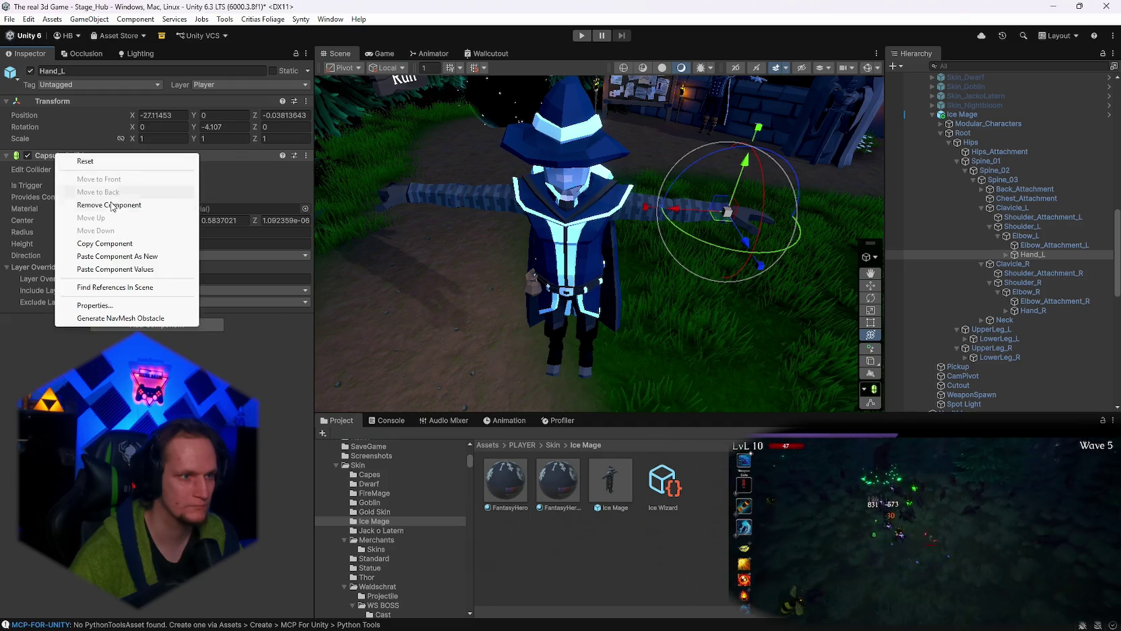
left_click(141, 254)
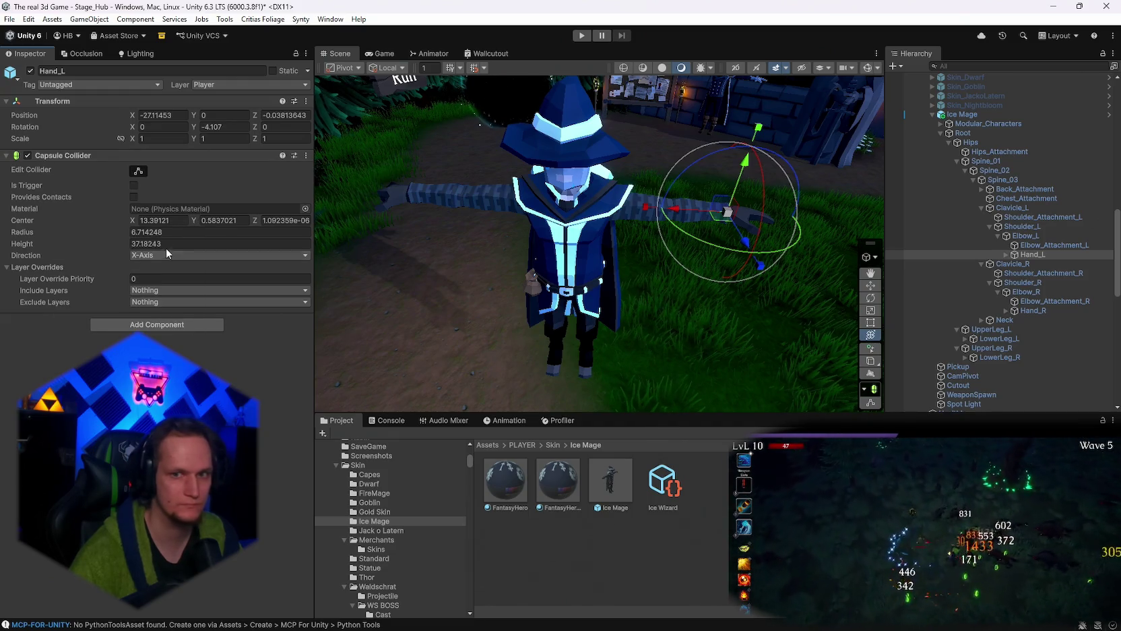
left_click(139, 171)
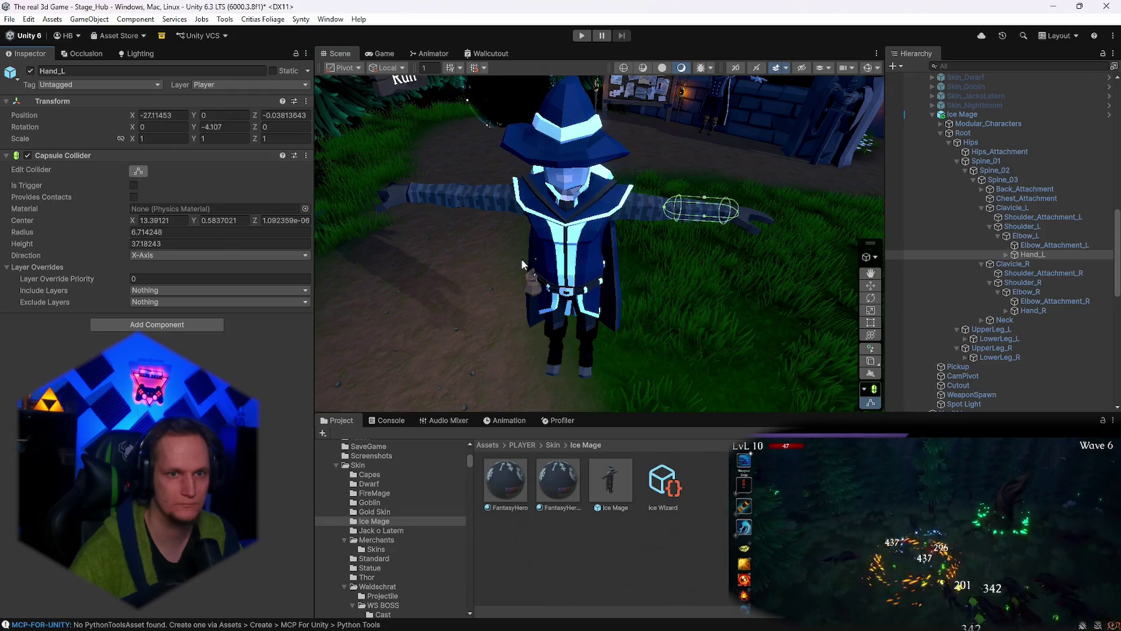
mouse_move(521, 259)
left_mouse_down()
mouse_move(602, 257)
mouse_move(627, 277)
mouse_move(600, 280)
mouse_move(724, 277)
left_mouse_up()
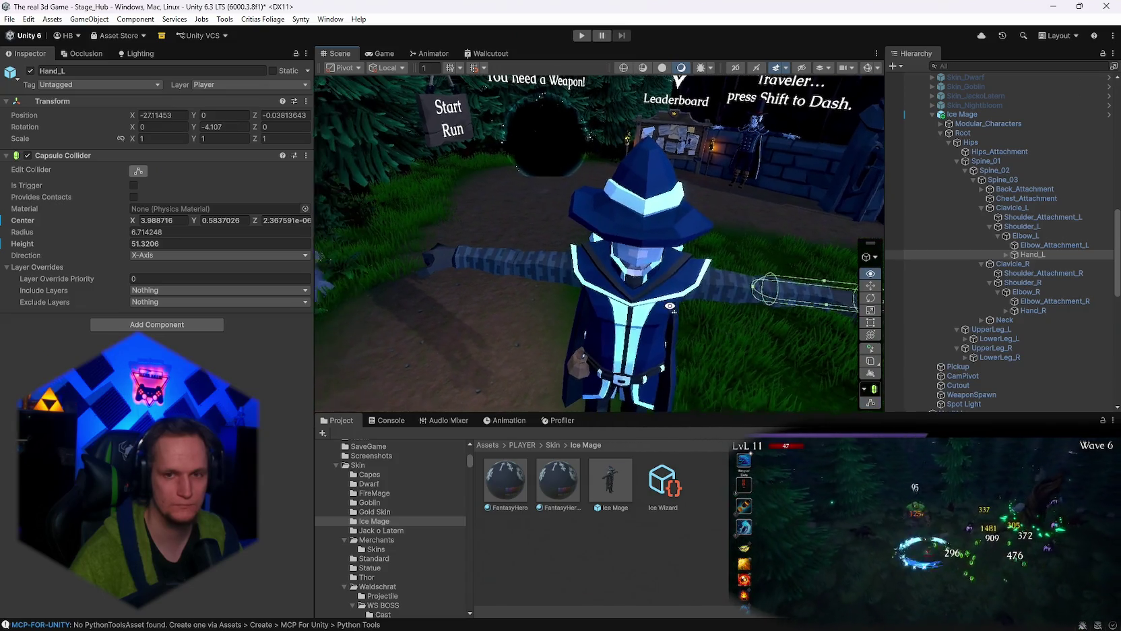
Frame the Hand_R bone in the view, then select the whole Ice Mage.
left_click(1019, 311)
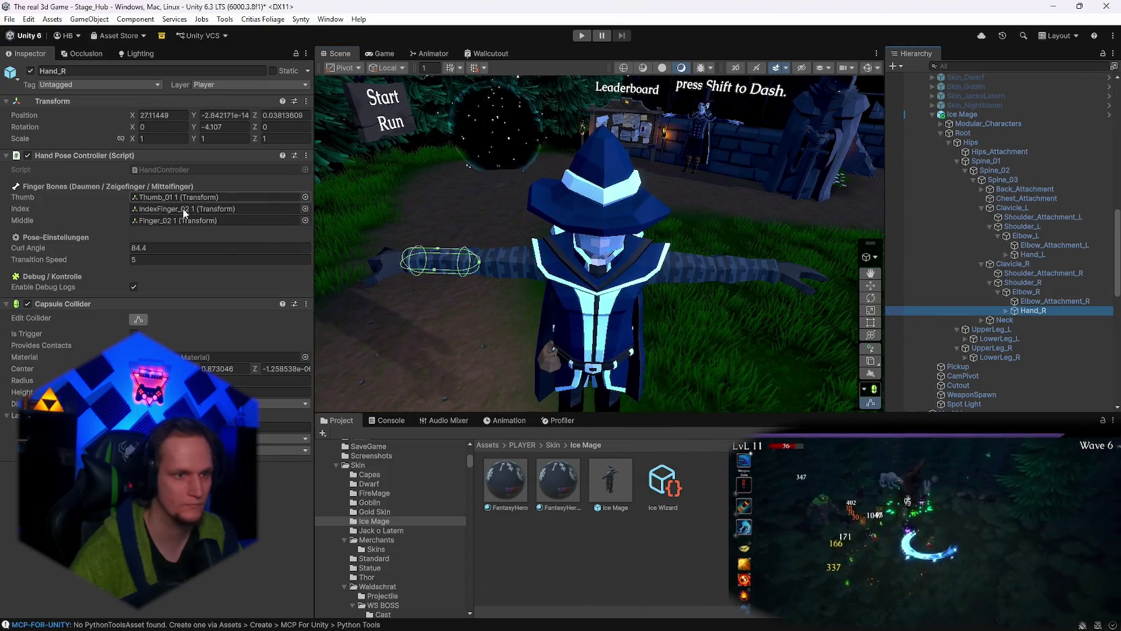
key("f")
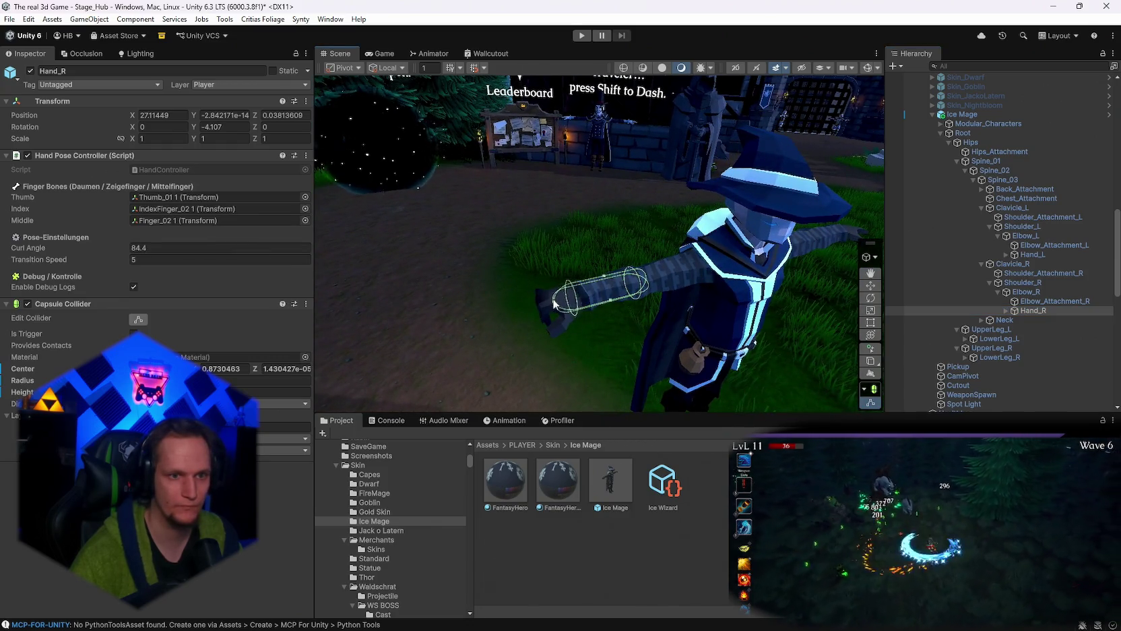
left_click_drag(567, 319, 491, 356)
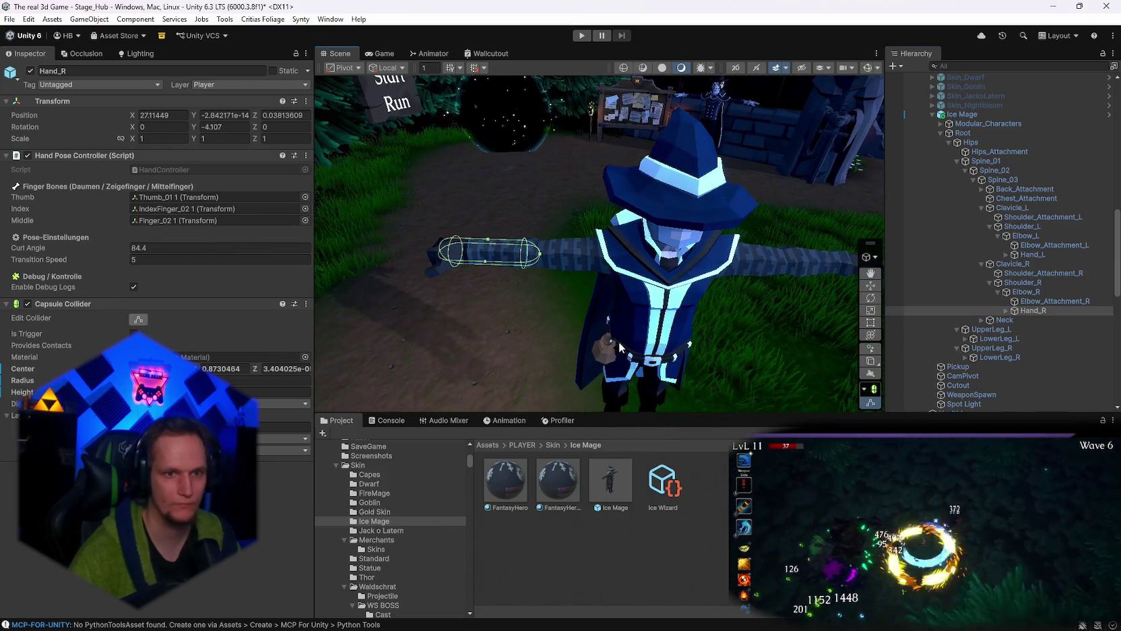
scroll(620, 347, "down", 4)
left_click(962, 114)
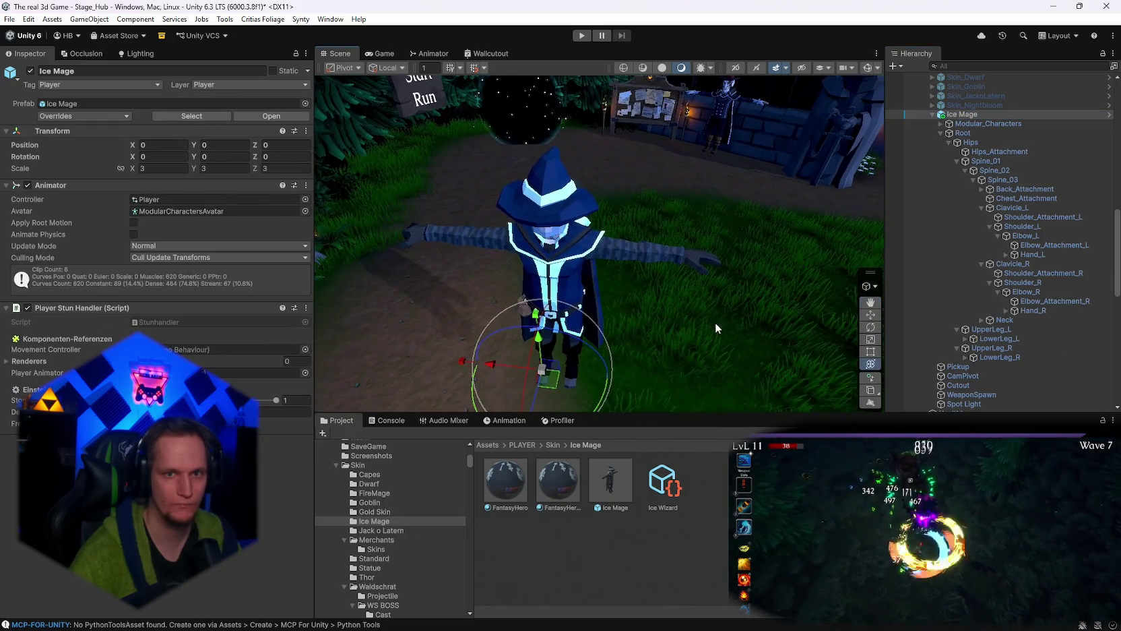
left_click(868, 67)
mouse_move(674, 202)
left_mouse_down()
mouse_move(769, 187)
mouse_move(266, 257)
mouse_move(114, 265)
mouse_move(1078, 274)
mouse_move(765, 291)
mouse_move(728, 256)
mouse_move(762, 283)
mouse_move(737, 204)
mouse_move(731, 215)
mouse_move(822, 229)
left_mouse_up()
scroll(967, 153, "up", 7)
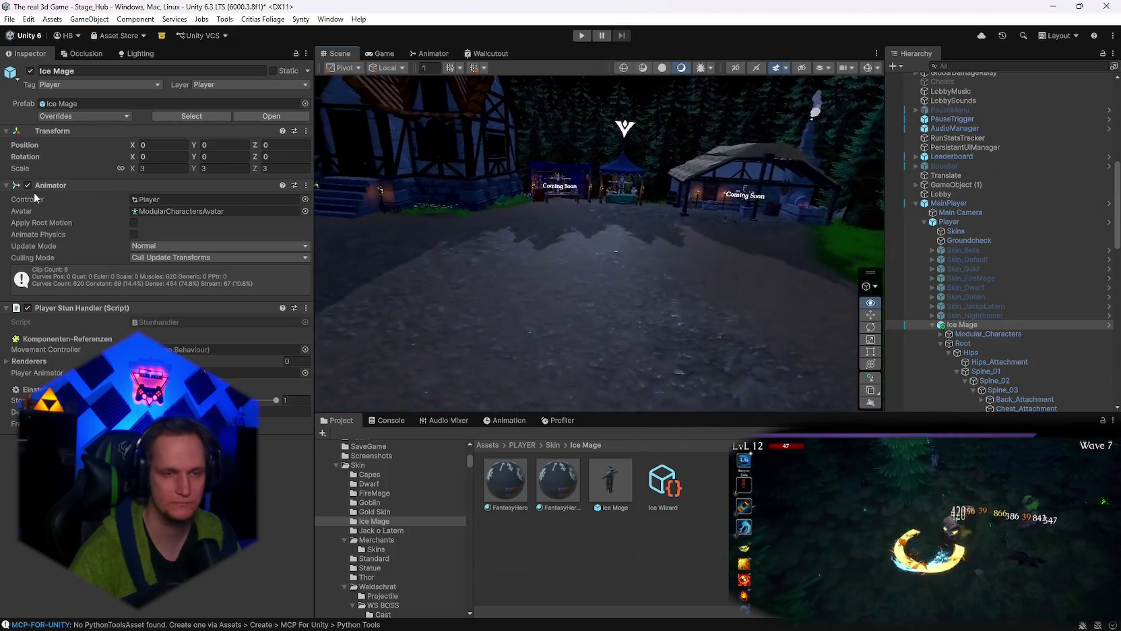
key("f")
left_click_drag(559, 168, 620, 223)
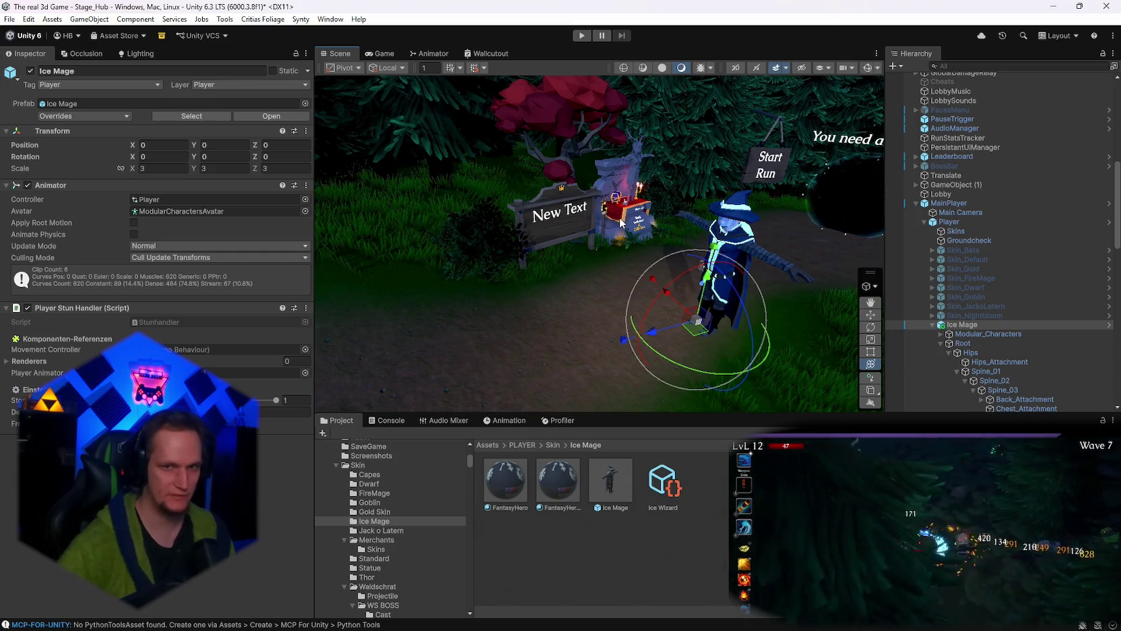
scroll(982, 207, "up", 15)
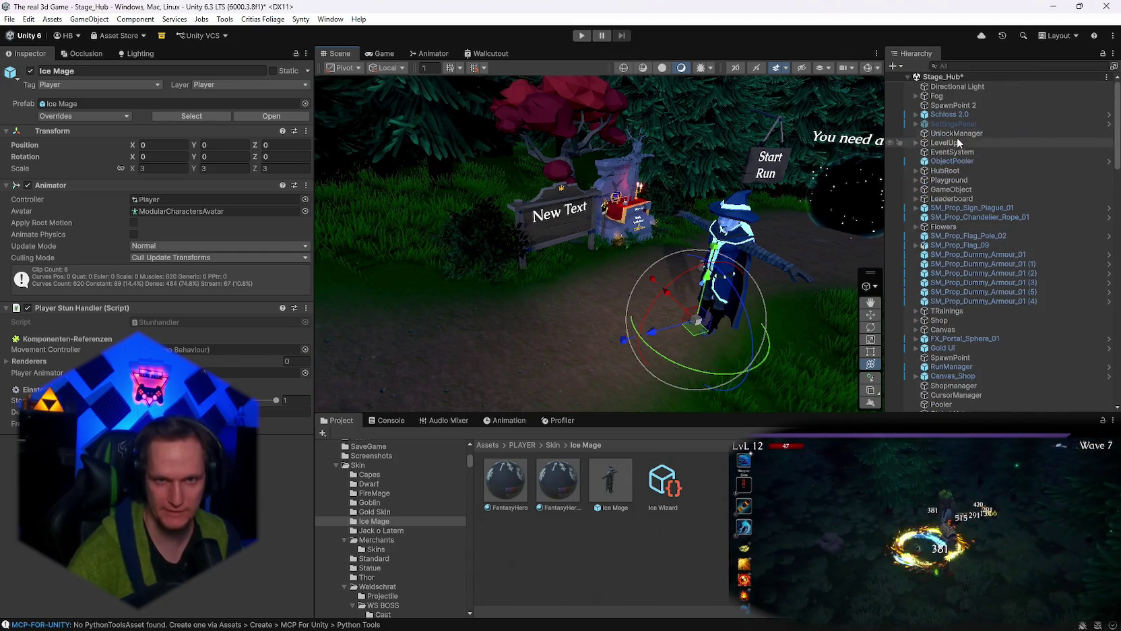
Add and expand a new entry in UnlockManager's Armor Unlocks list.
left_click(957, 135)
scroll(155, 236, "down", 10)
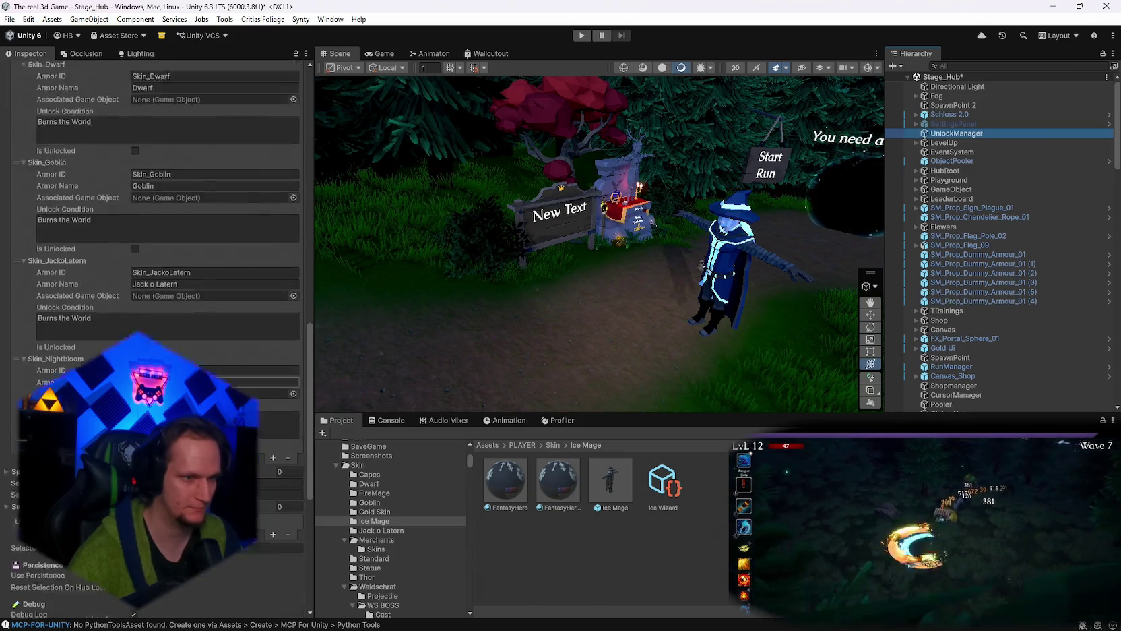
scroll(263, 356, "down", 5)
left_click(272, 300)
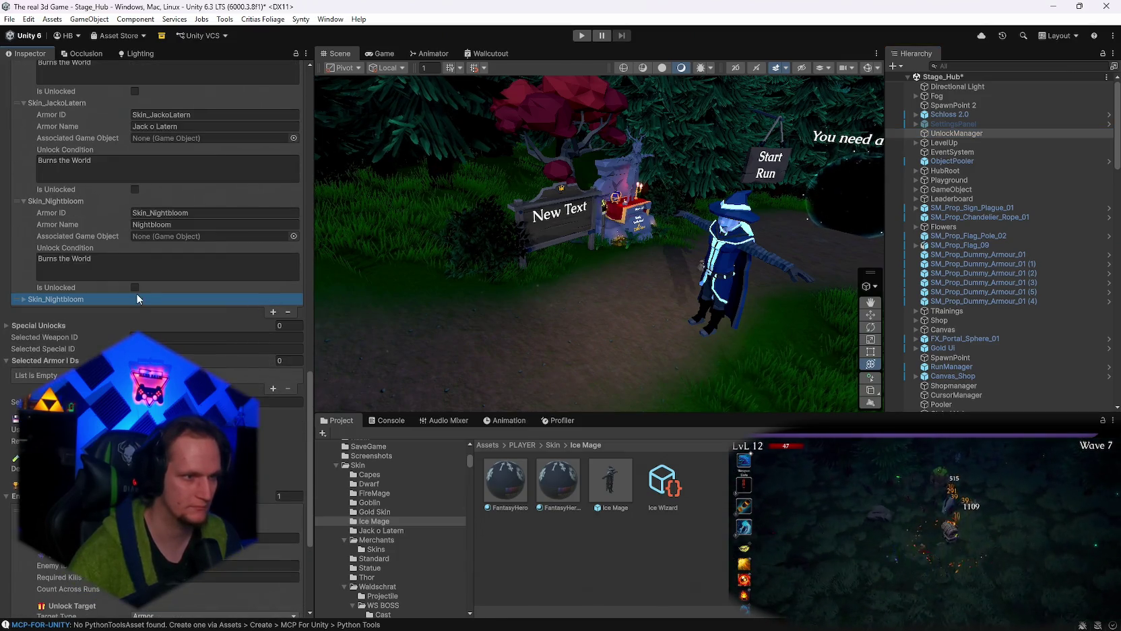
left_click(22, 299)
Set the entry's Armor ID to Skin_IceWizard and Armor Name to Ice Wizard.
left_click(209, 310)
type("Skin_IceWizard")
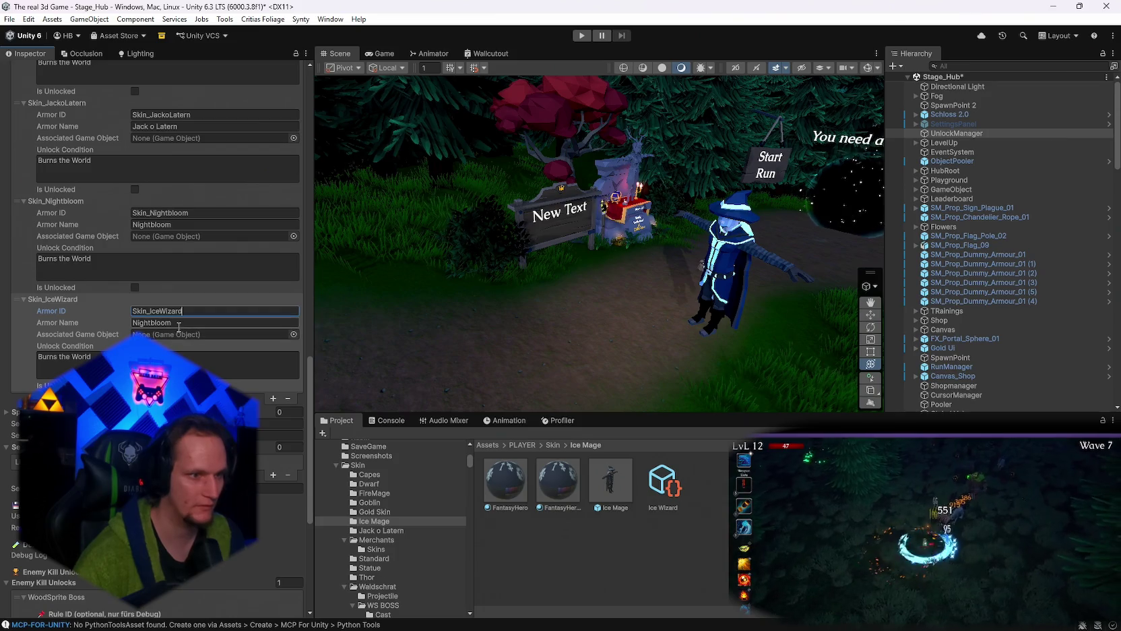
left_click(178, 323)
type("Ice Wizard")
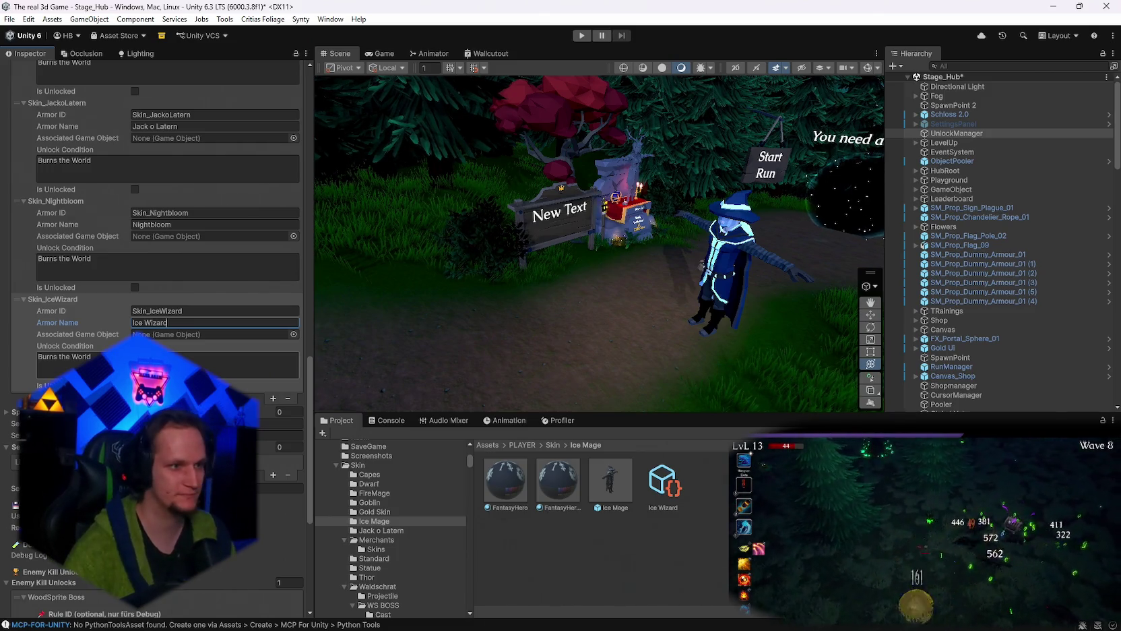
scroll(155, 269, "up", 4)
scroll(155, 269, "up", 15)
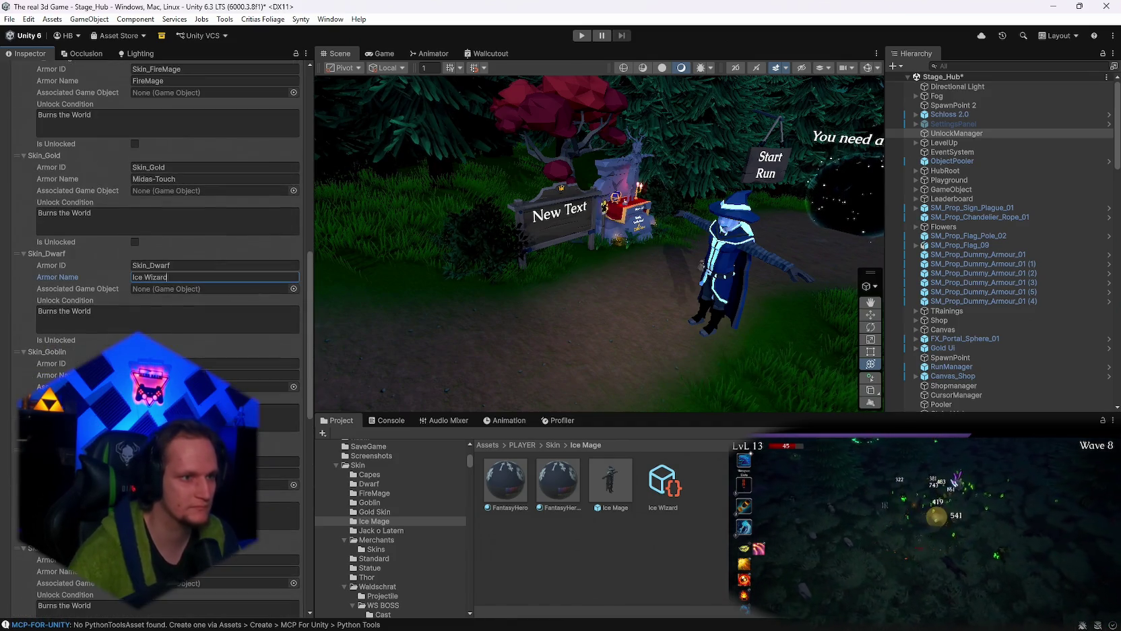
scroll(155, 269, "up", 3)
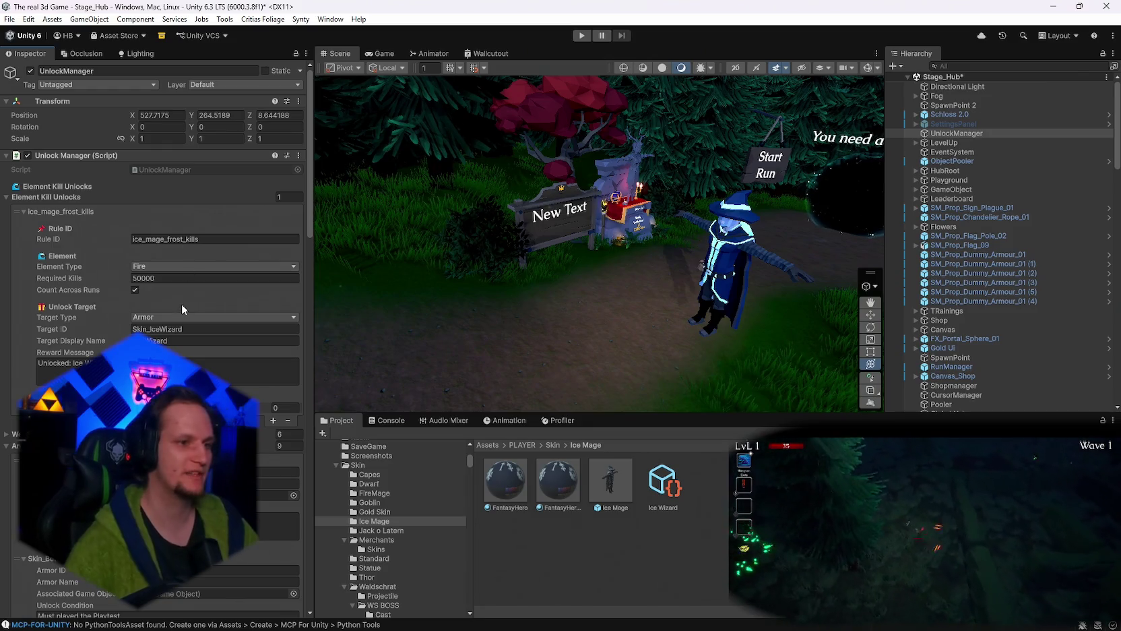
Change the ice_mage_frost_kills rule's Element Type from Fire to Frost.
scroll(160, 310, "down", 3)
scroll(160, 307, "up", 3)
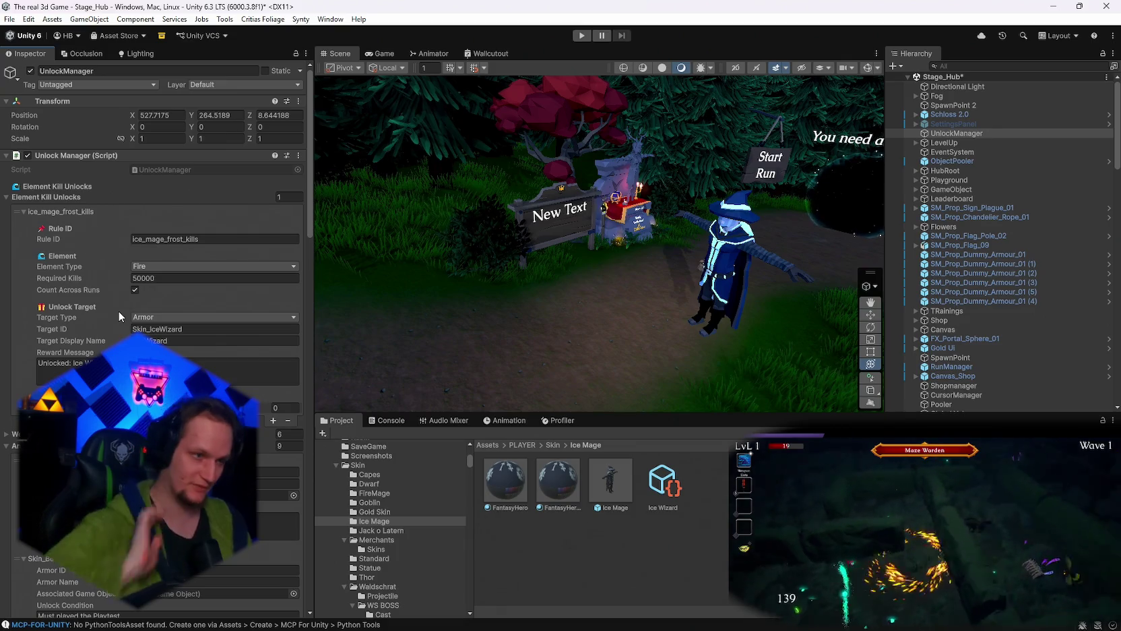
scroll(187, 249, "down", 15)
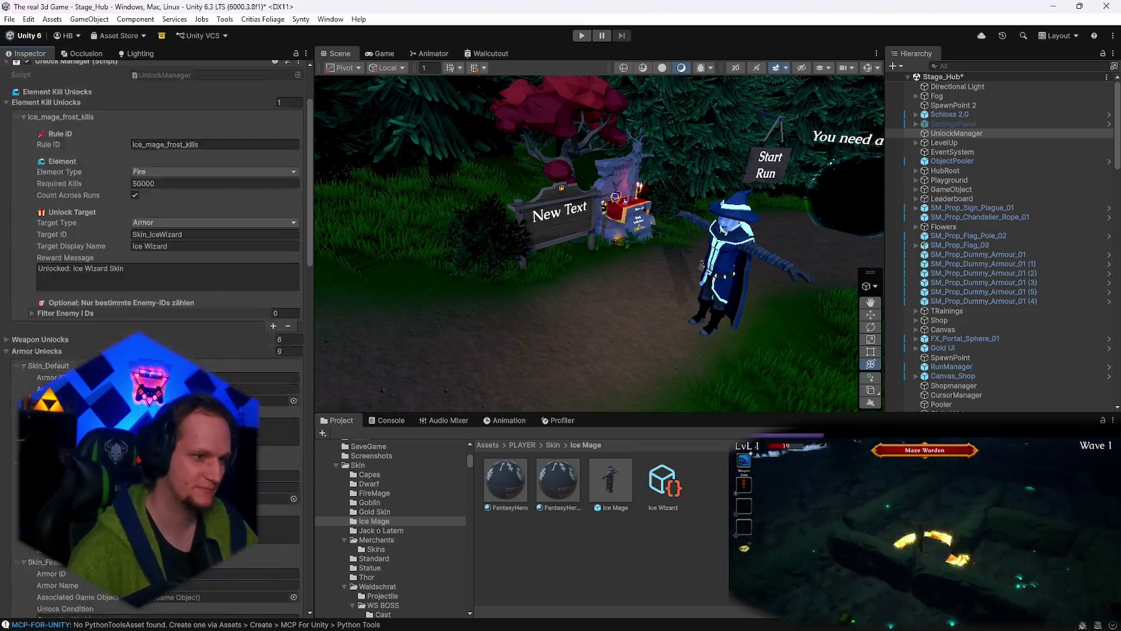
scroll(157, 249, "down", 5)
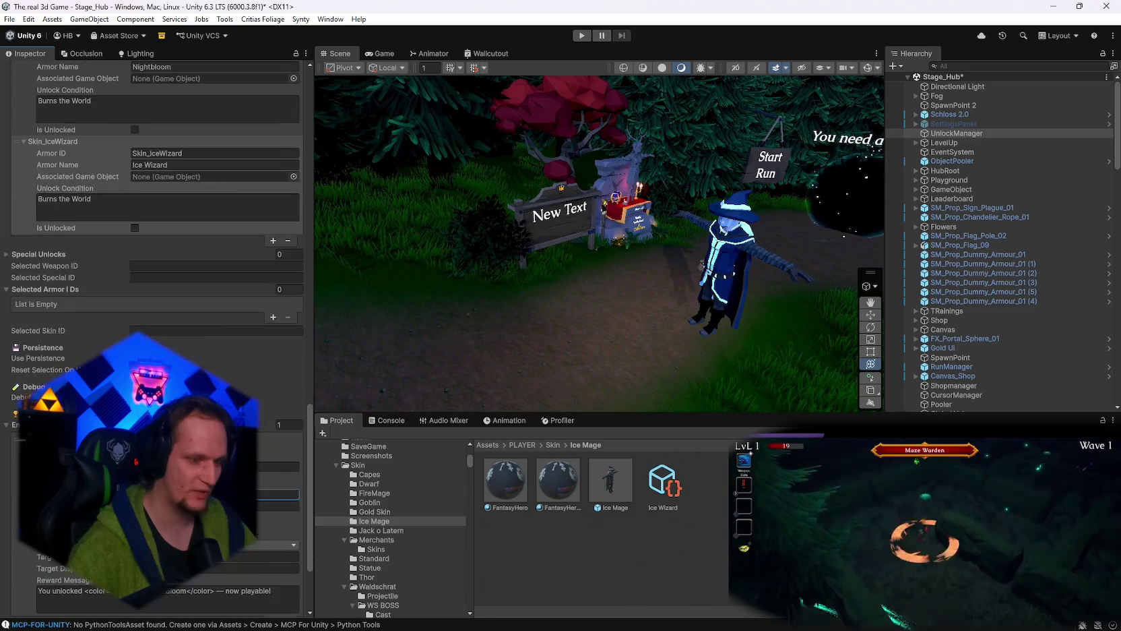
scroll(157, 249, "up", 20)
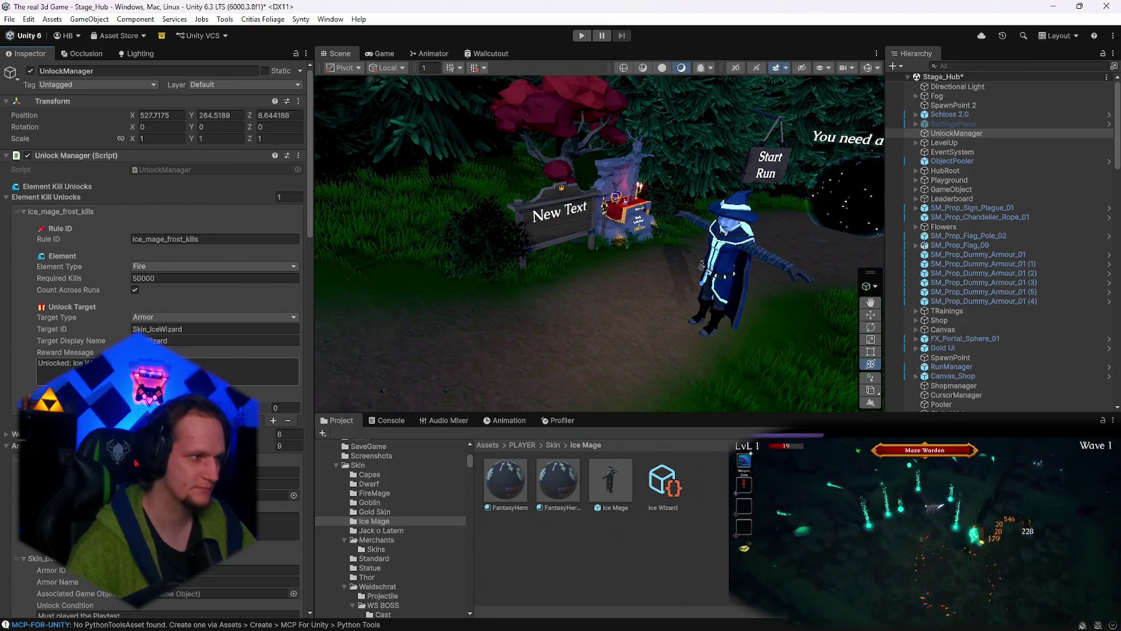
left_click(153, 267)
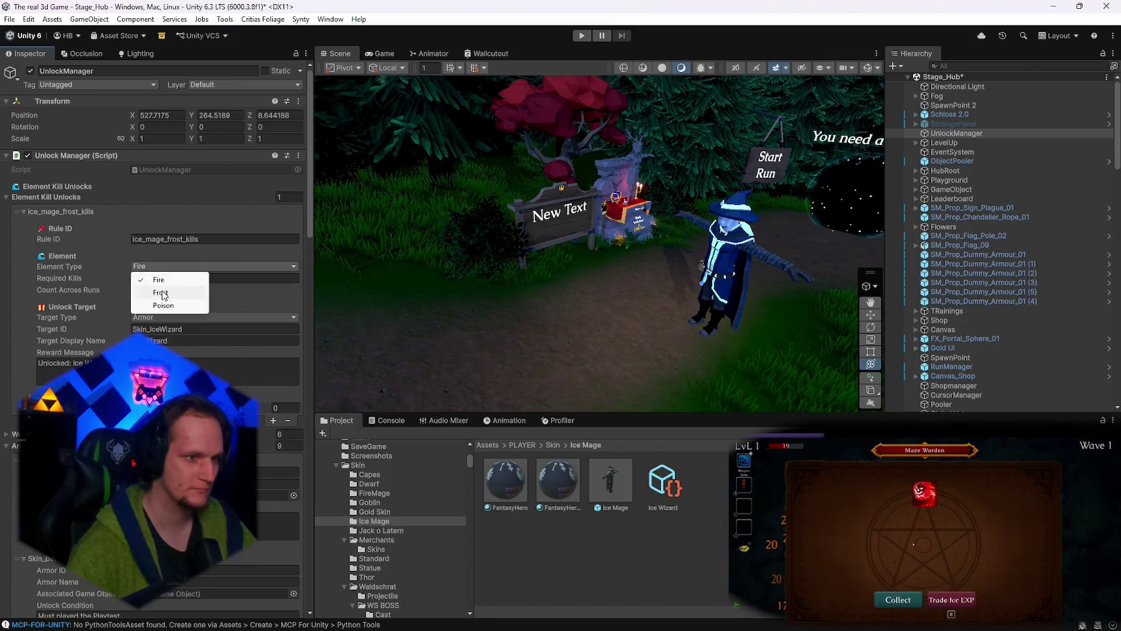
left_click(160, 292)
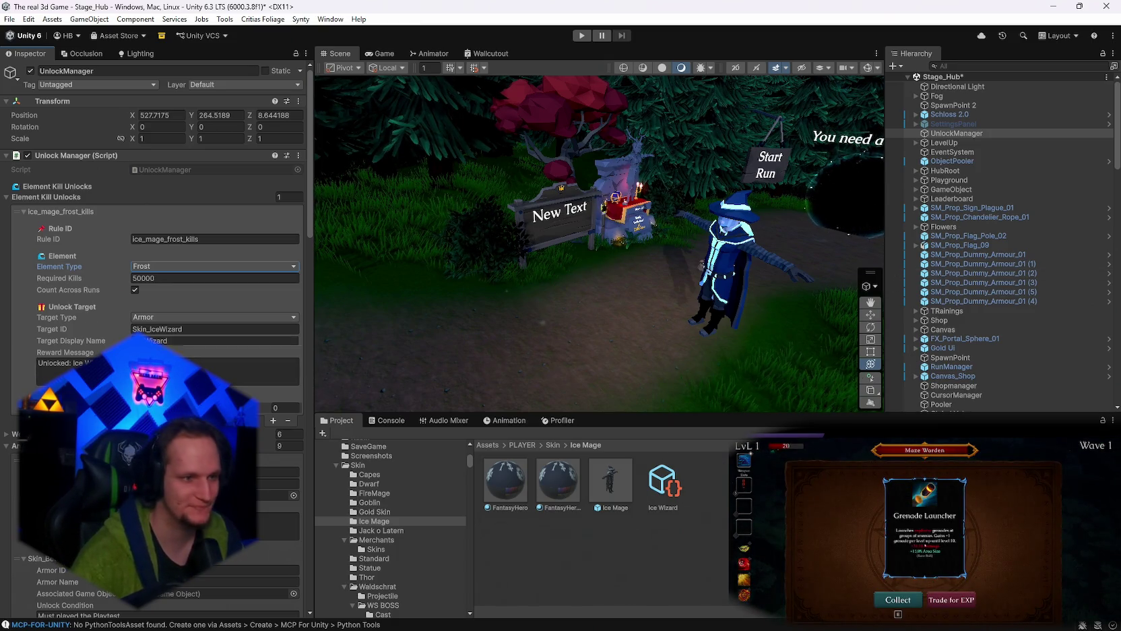
Review the unlock settings in the Inspector and resume the running game preview.
scroll(169, 203, "down", 10)
scroll(168, 203, "up", 9)
scroll(169, 377, "up", 2)
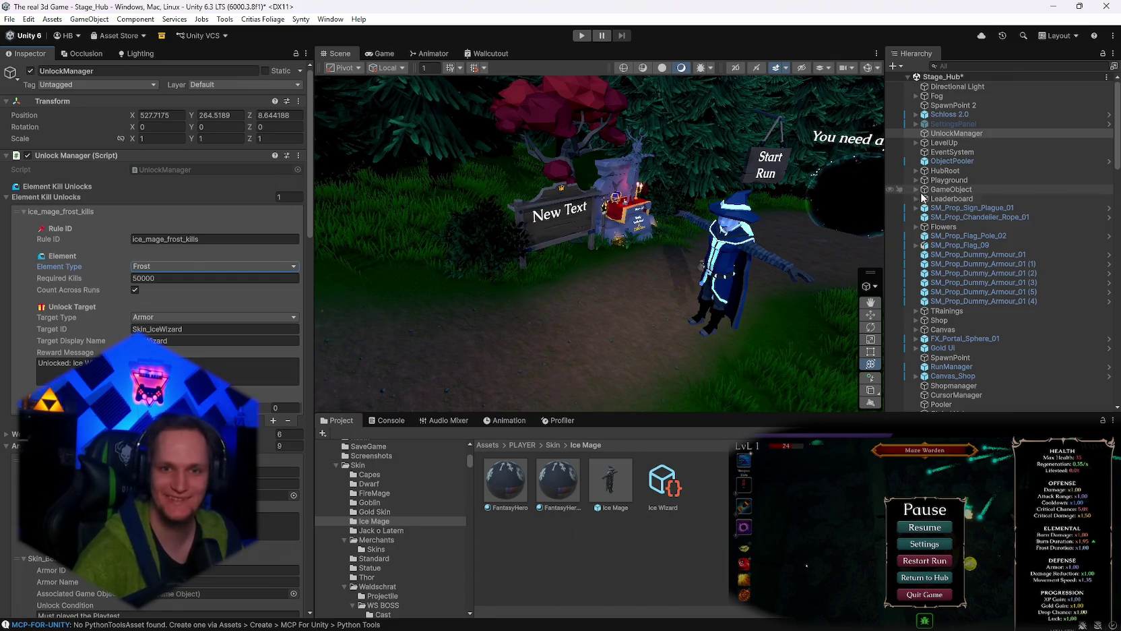
key("Escape")
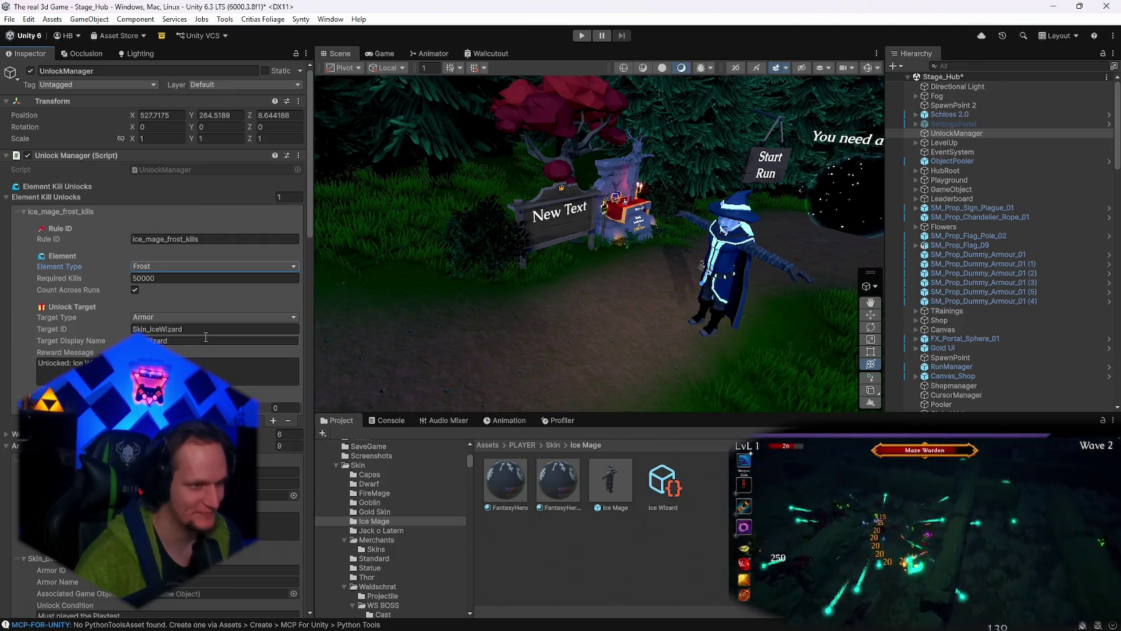
scroll(172, 334, "down", 3)
scroll(172, 333, "down", 20)
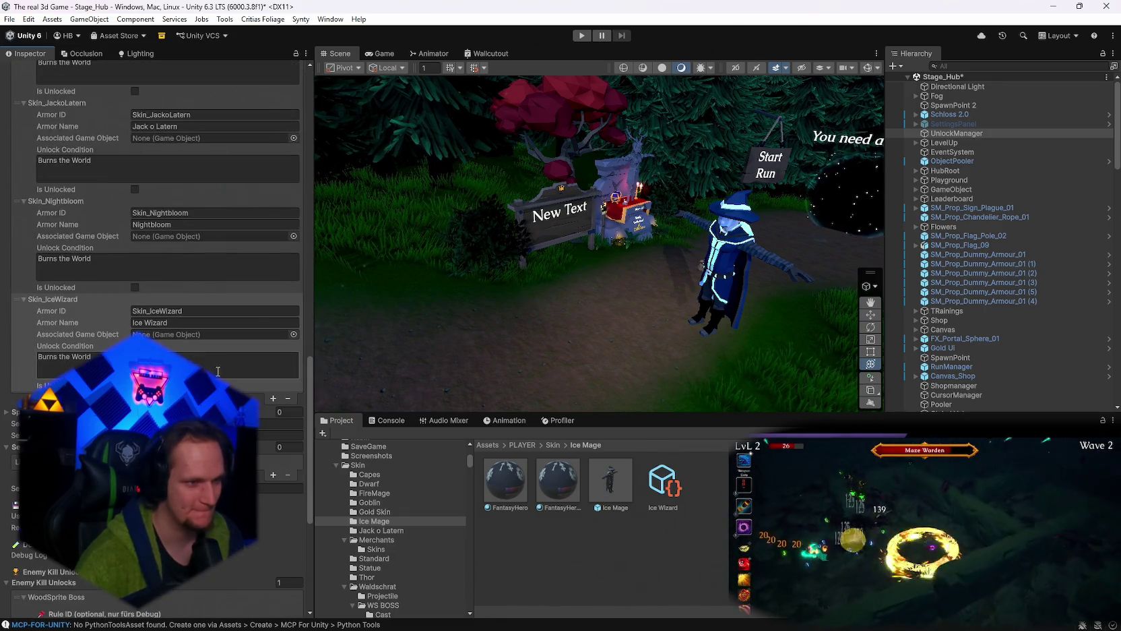
Save the scene and the project, then open the Ice Wizard skin asset.
left_click(10, 19)
left_click(37, 75)
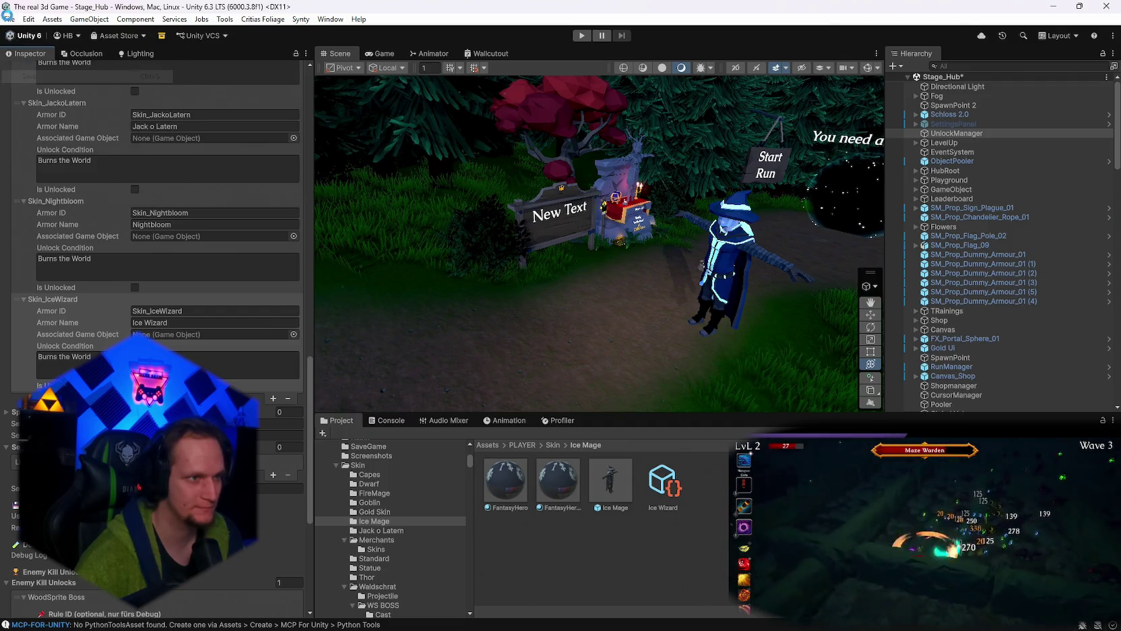
left_click(10, 19)
left_click(45, 145)
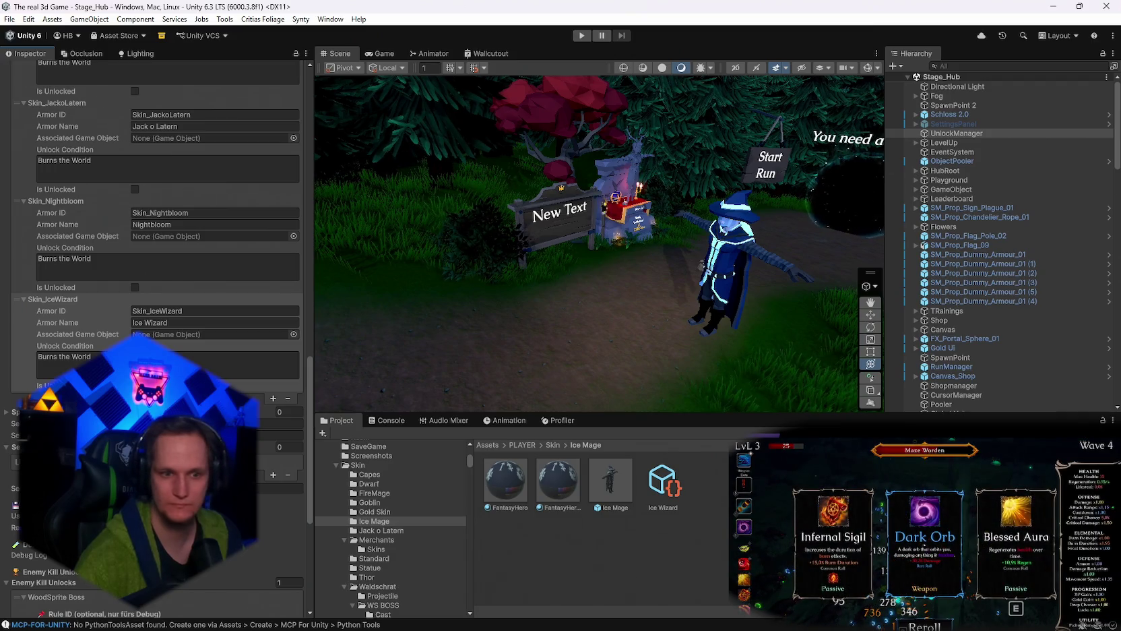
left_click(662, 480)
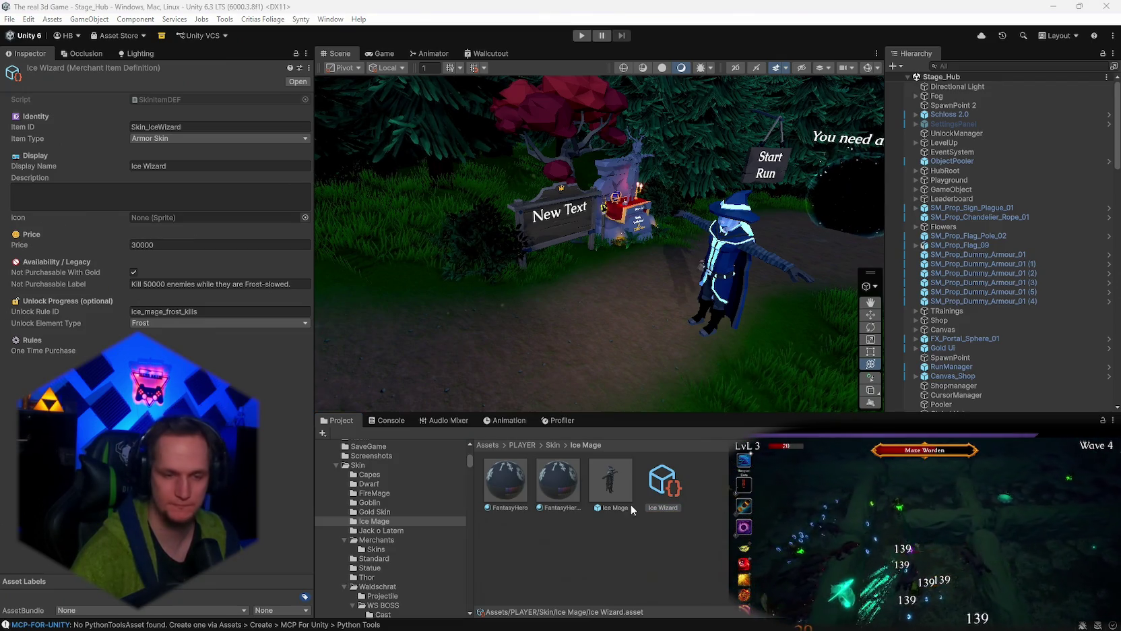
left_click(656, 494)
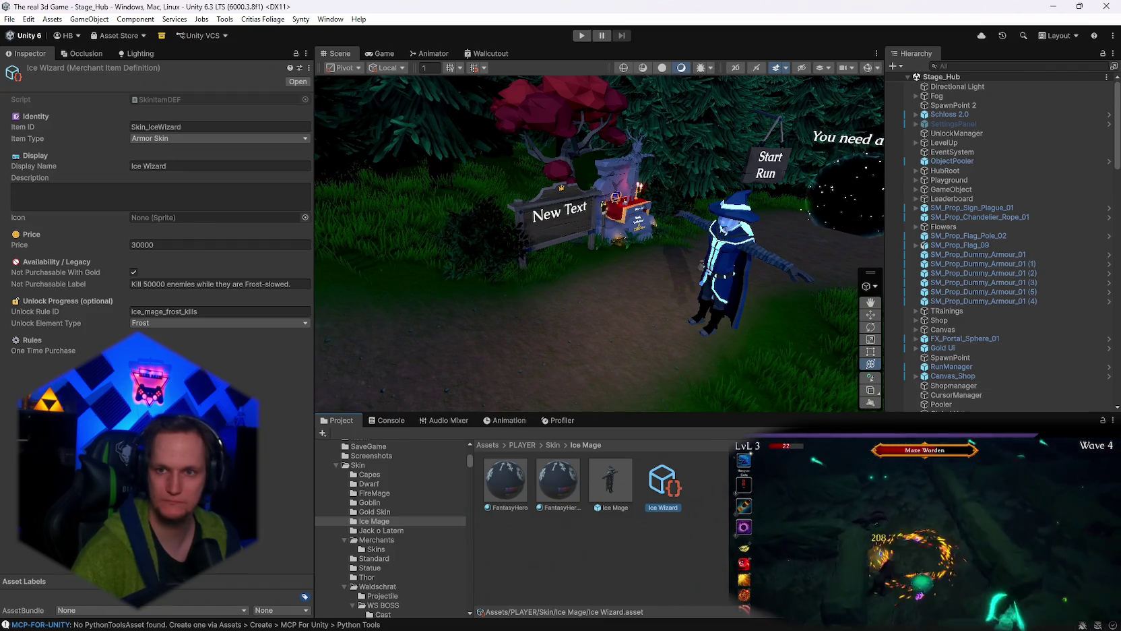
key("alt+Tab")
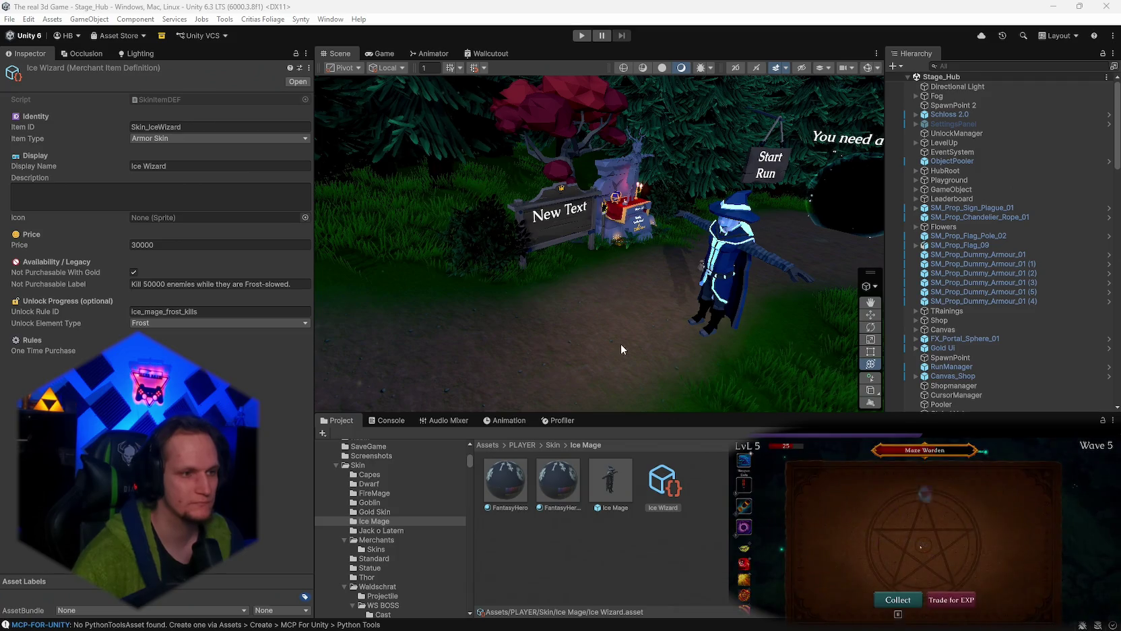
key("alt+Tab")
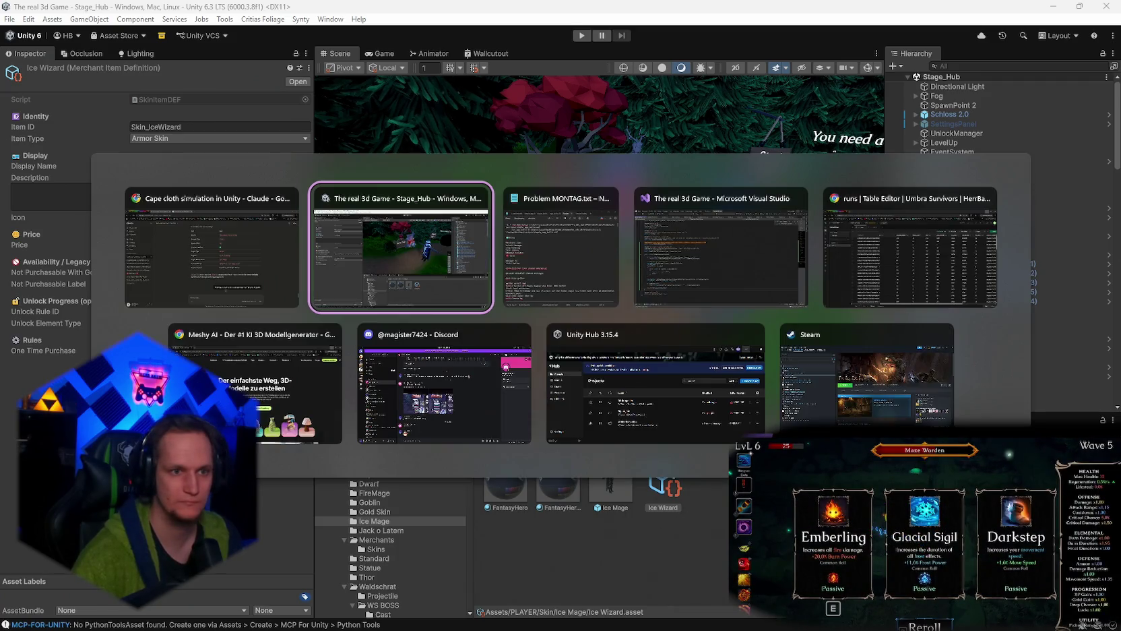
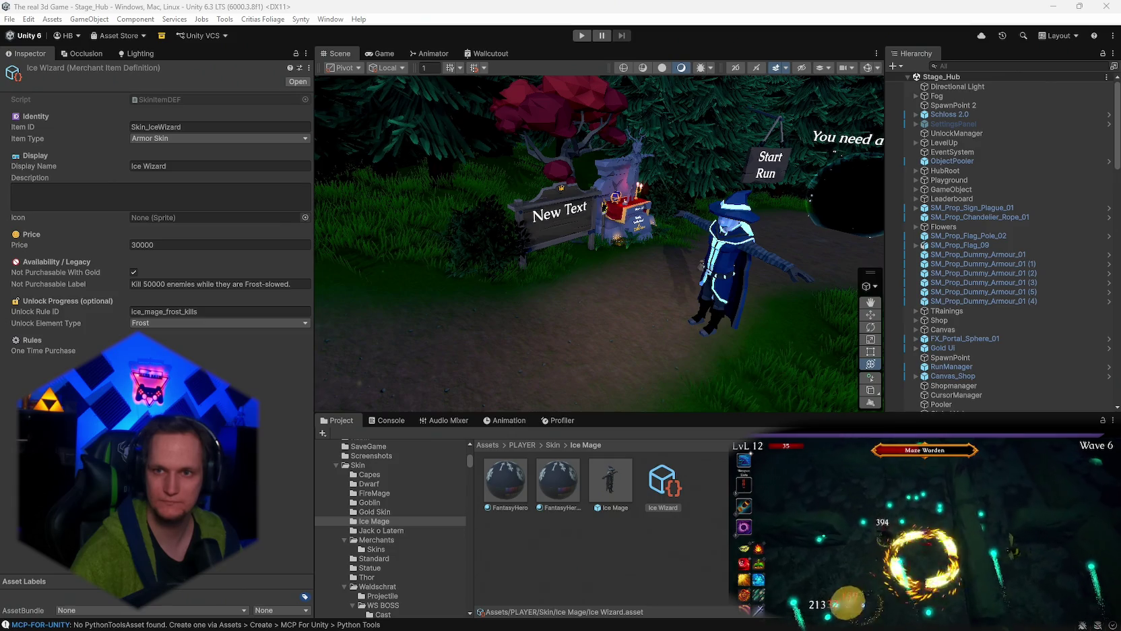
Browse the merchant Skins and Gold Skin folders in the Project window.
left_click(635, 491)
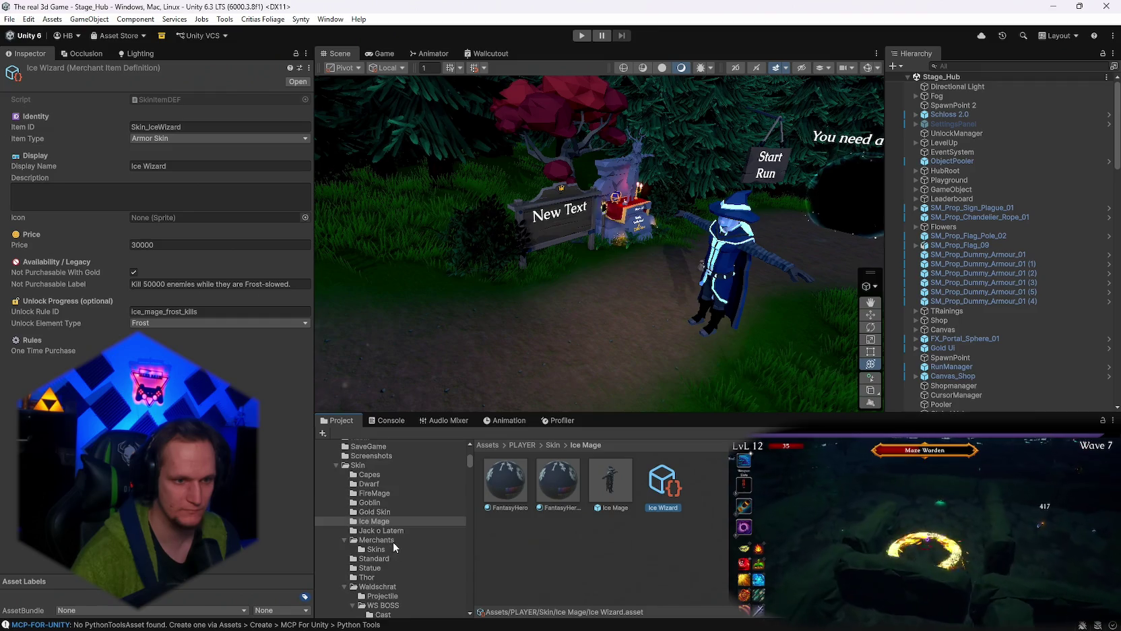
left_click(376, 549)
left_click(713, 546)
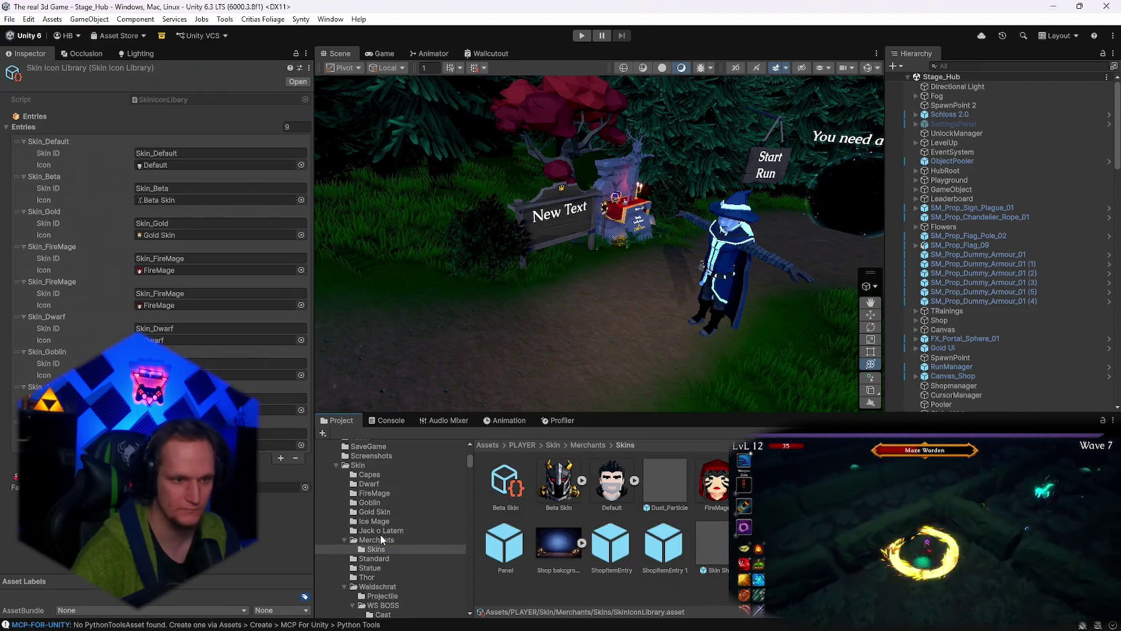
left_click(380, 514)
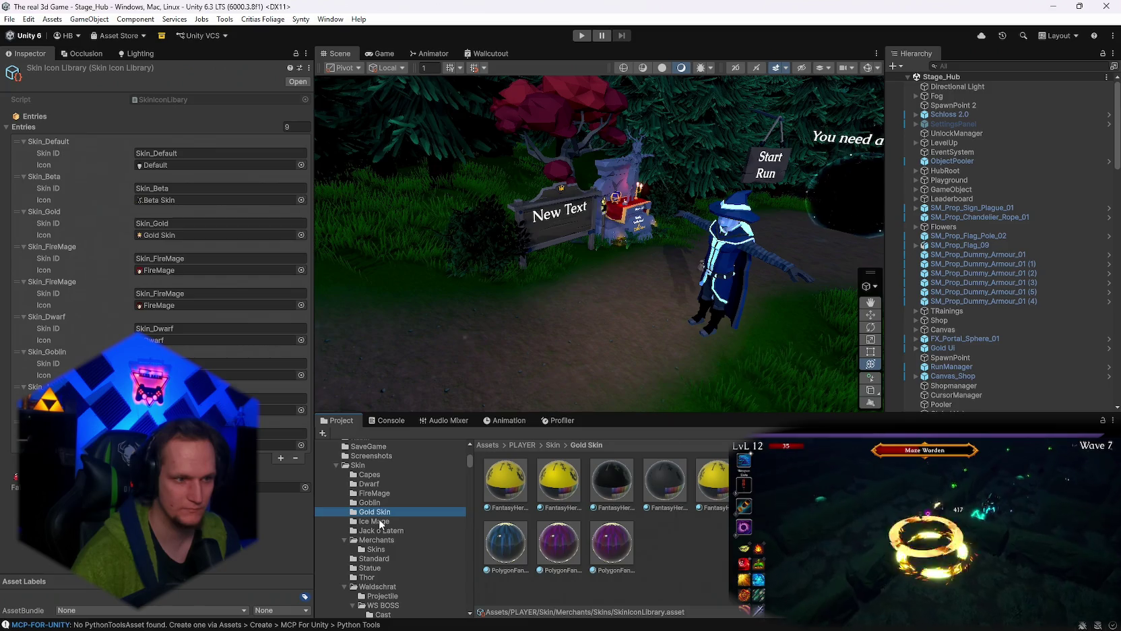
left_click(377, 540)
left_click(376, 549)
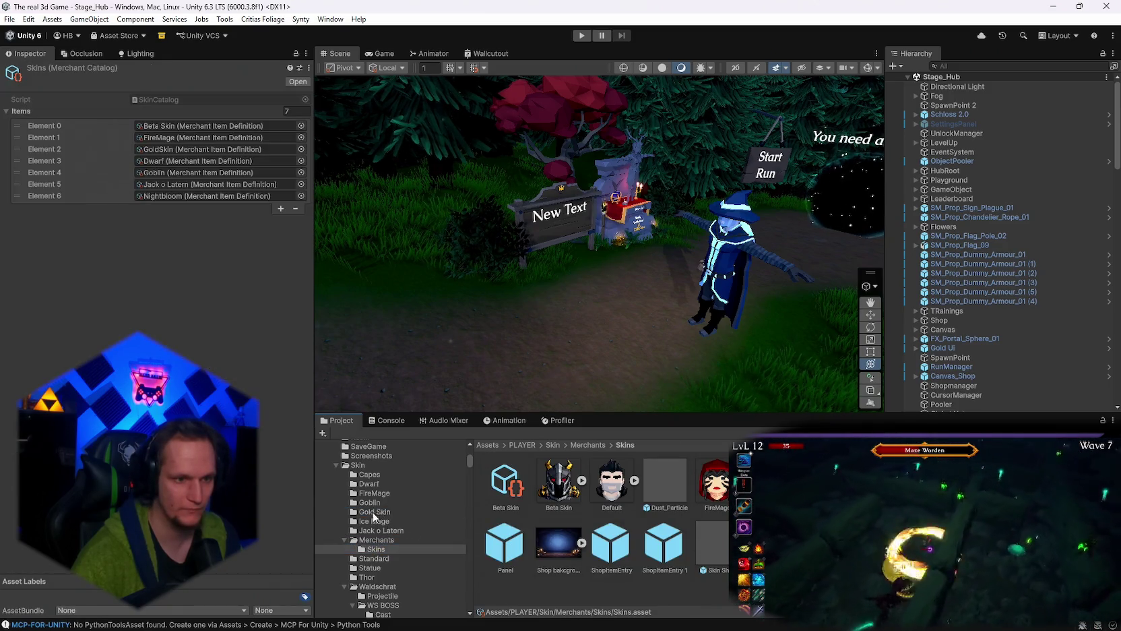
left_click(374, 513)
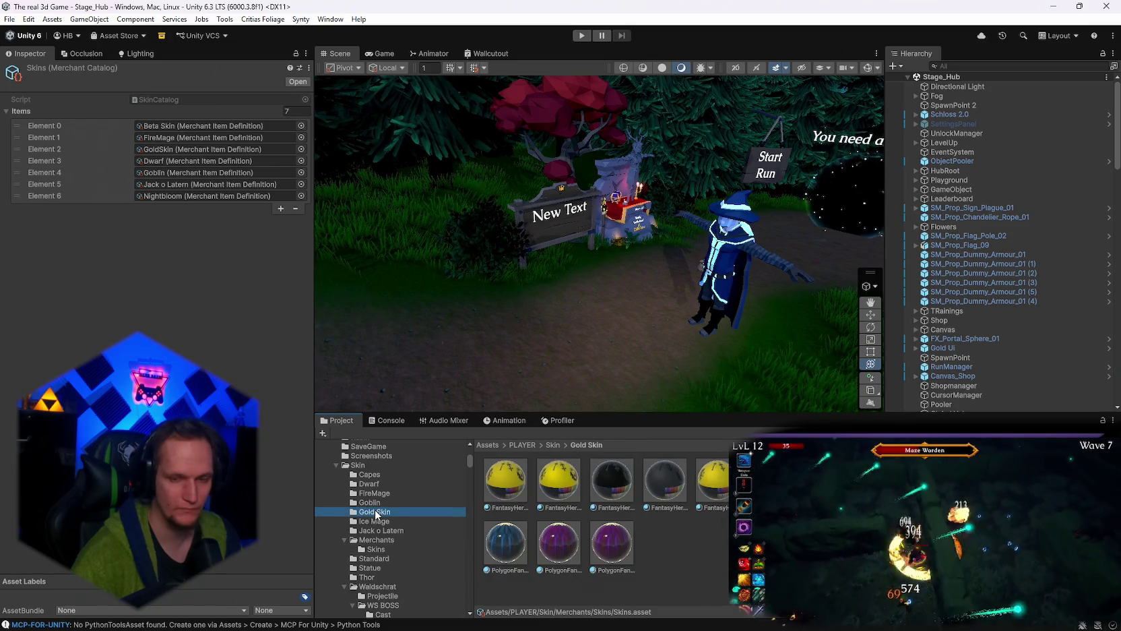
Look through the Goblin, FireMage and Ice Mage folders, then add an eighth catalog item.
left_click(373, 501)
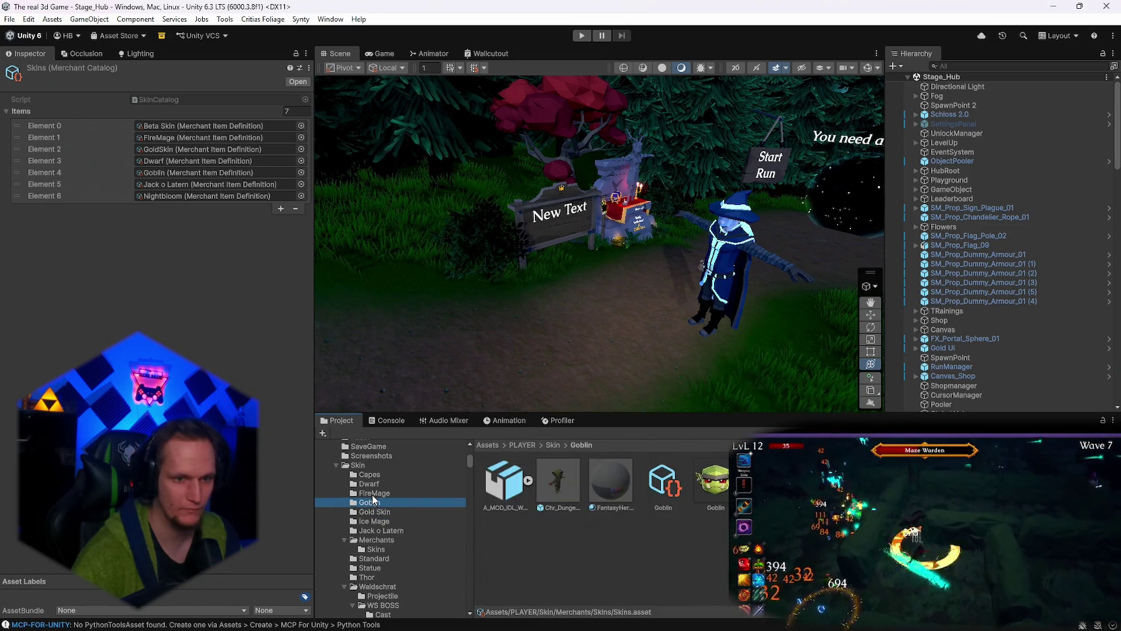
left_click(373, 493)
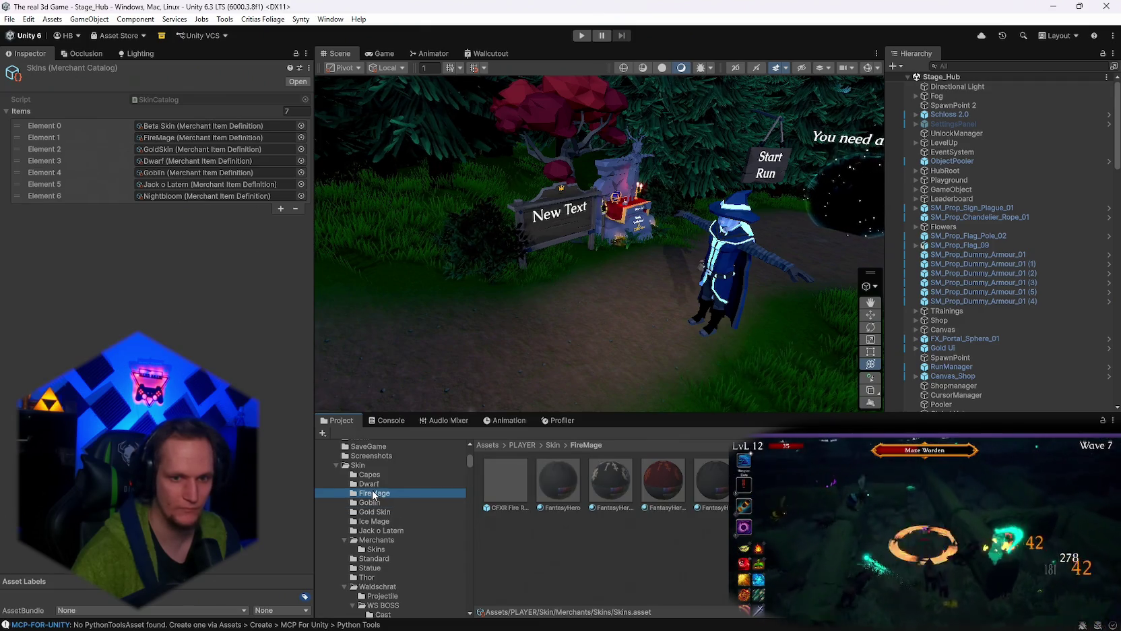
left_click(379, 502)
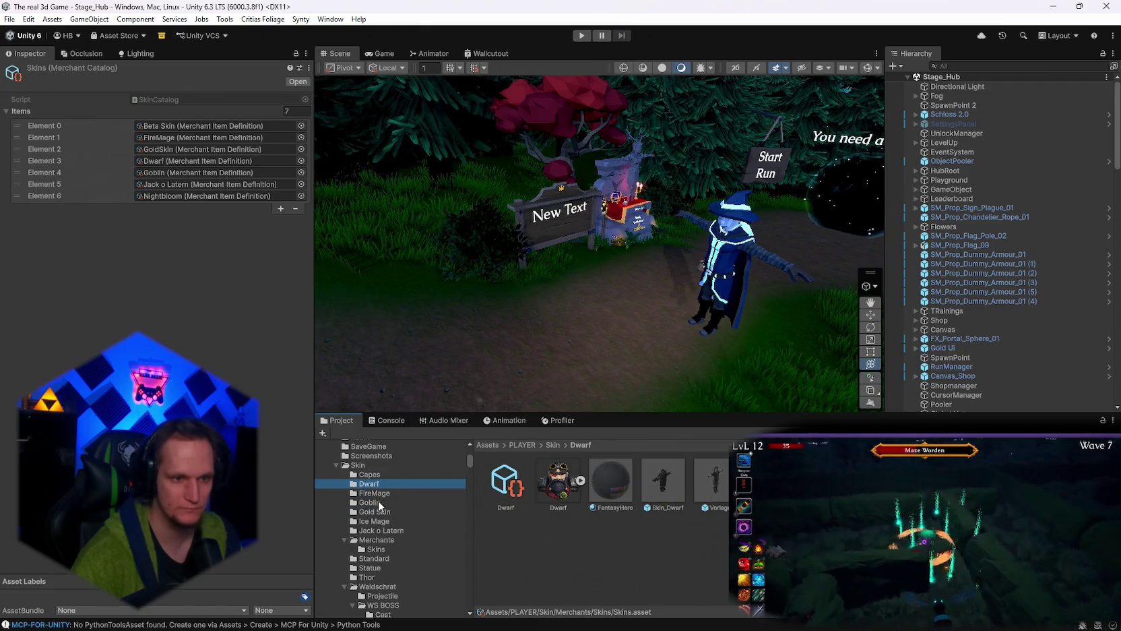
left_click(381, 511)
left_click(379, 522)
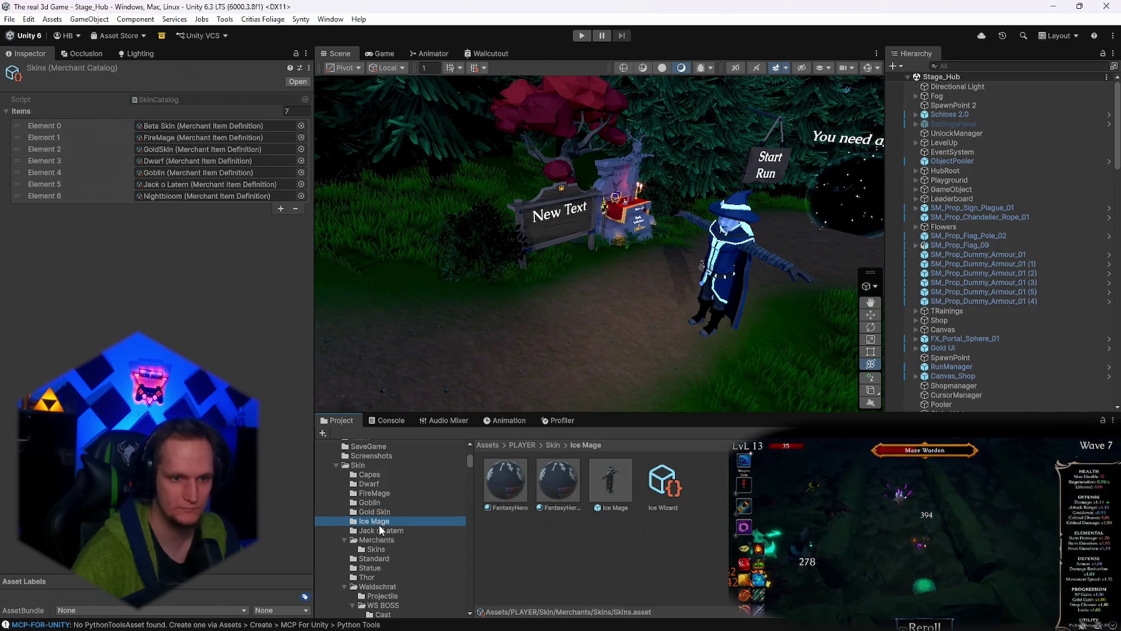
left_click(280, 208)
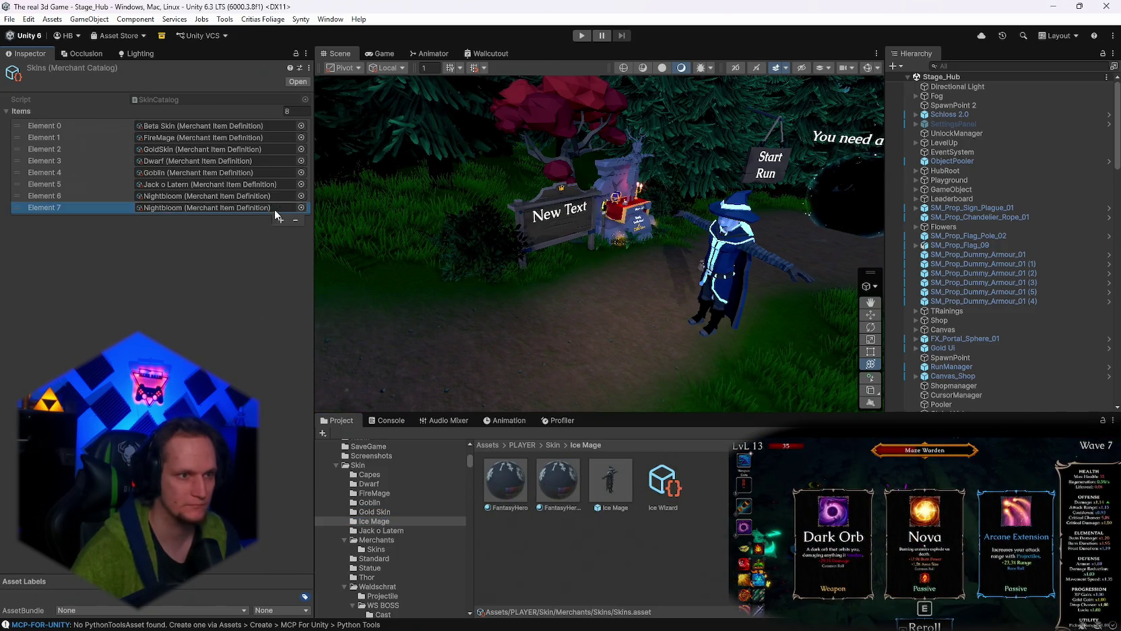
Put the Ice Wizard asset into Element 7, then move it up to Element 2.
left_click_drag(663, 480, 198, 225)
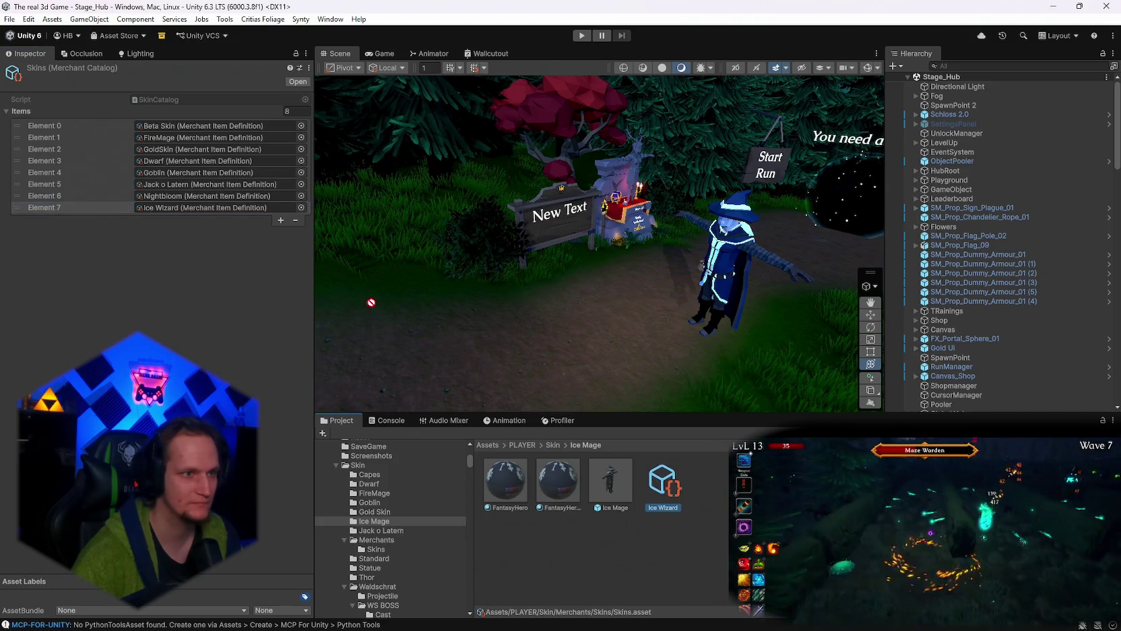
left_click(173, 149)
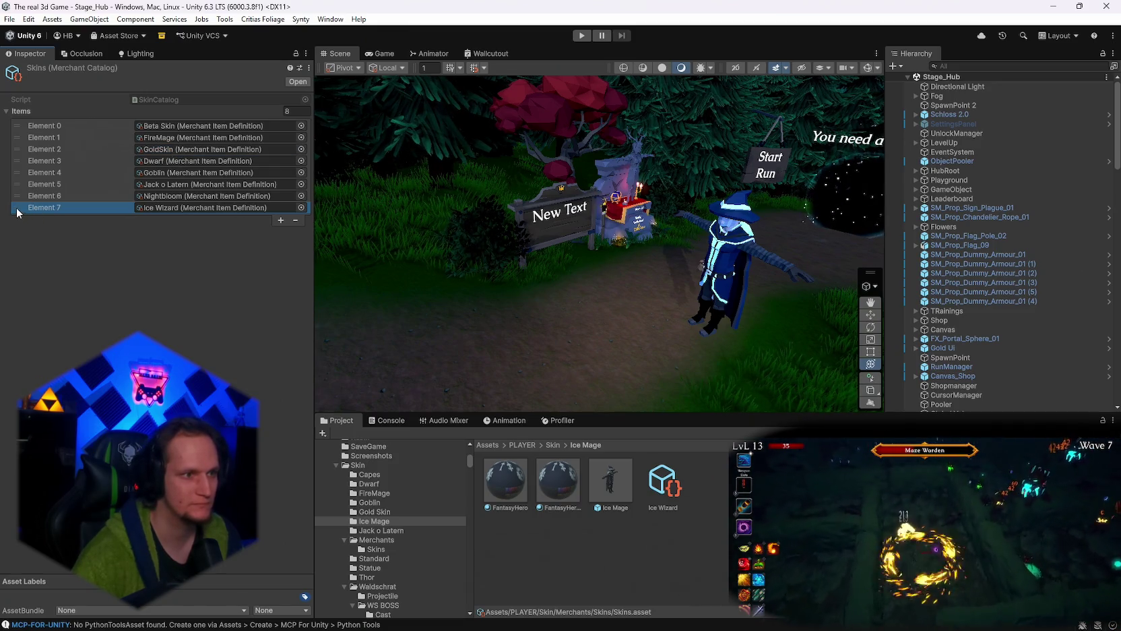
left_click_drag(20, 207, 22, 153)
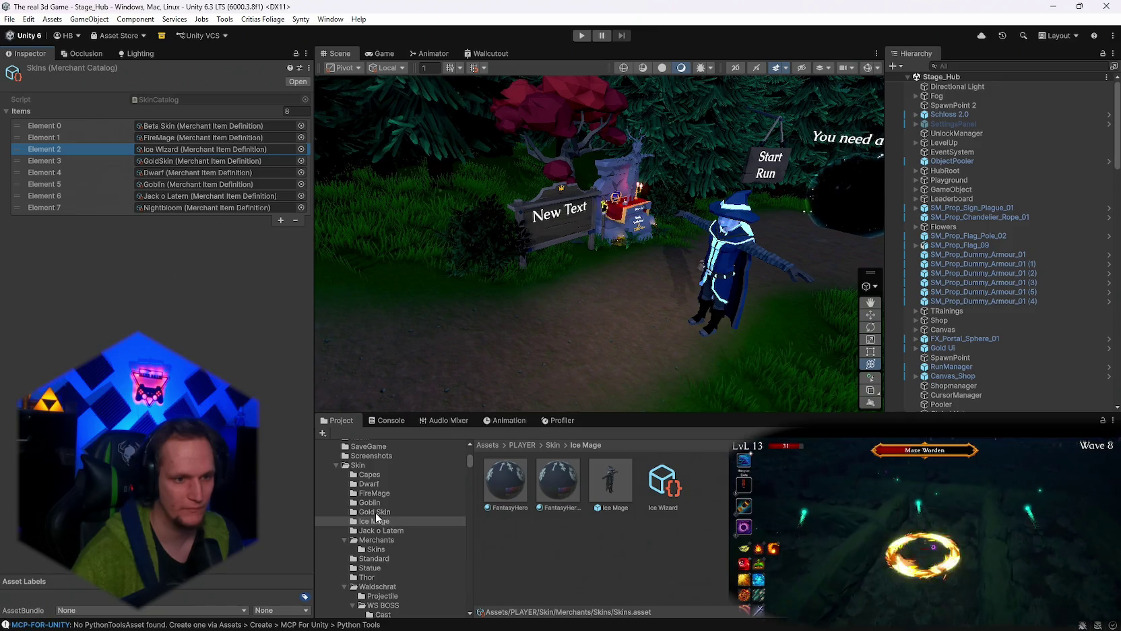
left_click(374, 493)
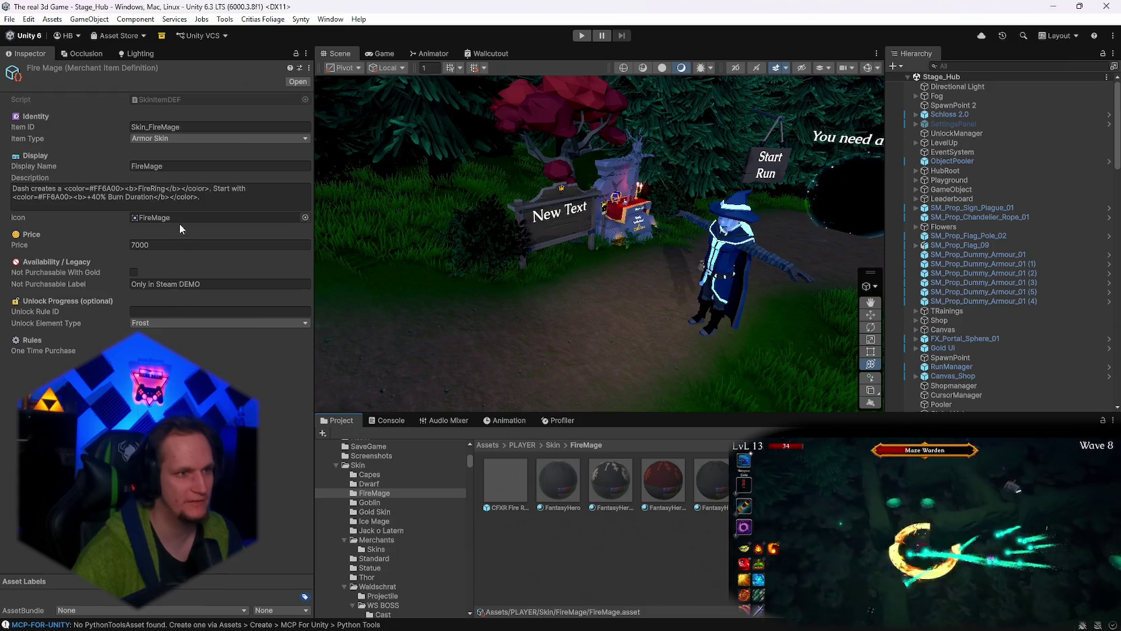
Set Fire Mage's Unlock Element Type to Fire and duplicate the ice_mage_frost_kills unlock rule.
left_click(176, 322)
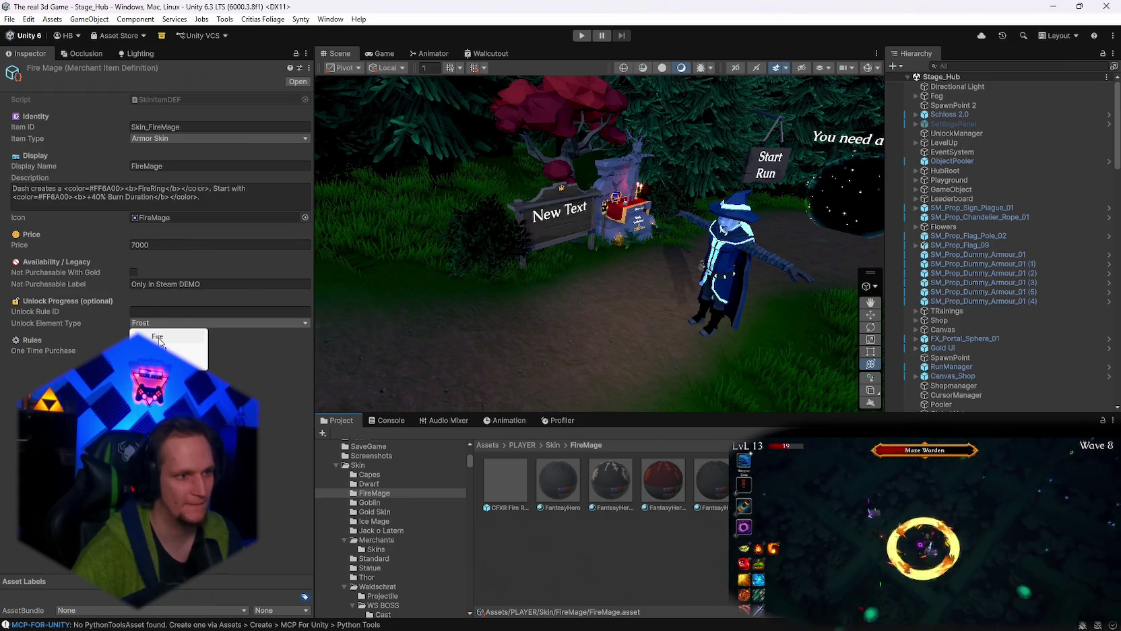
left_click(162, 341)
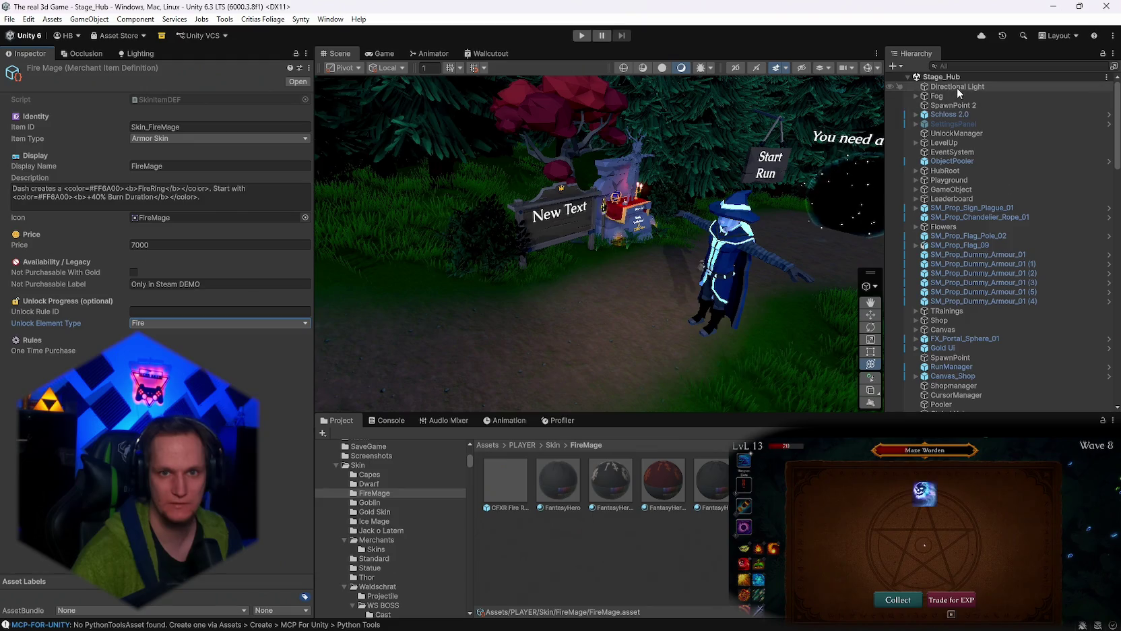
left_click(966, 132)
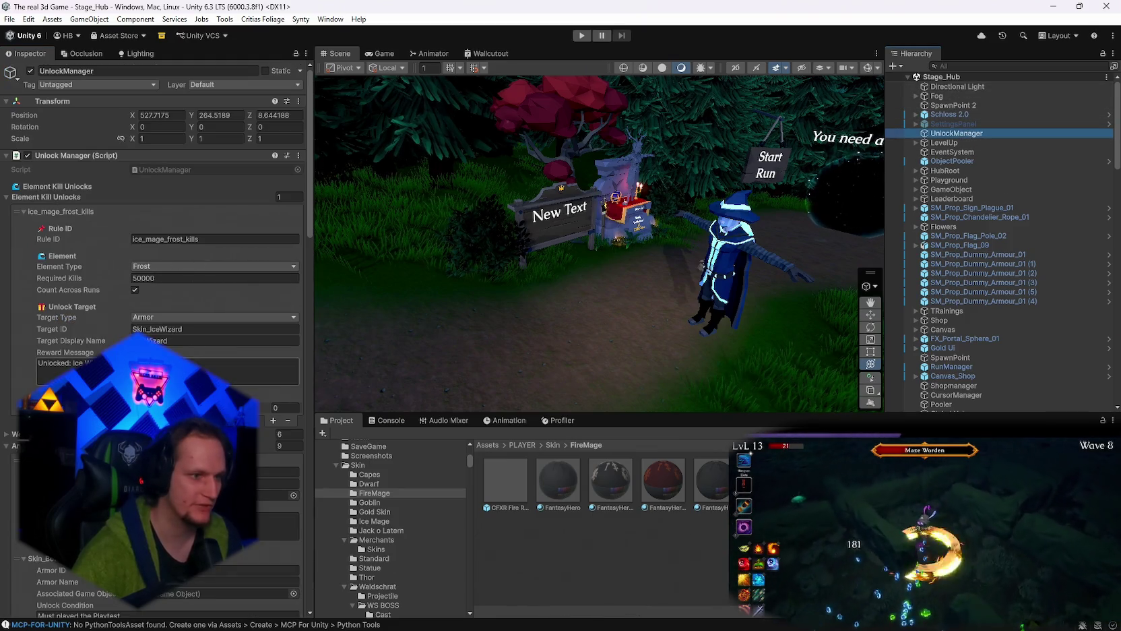
scroll(176, 257, "down", 3)
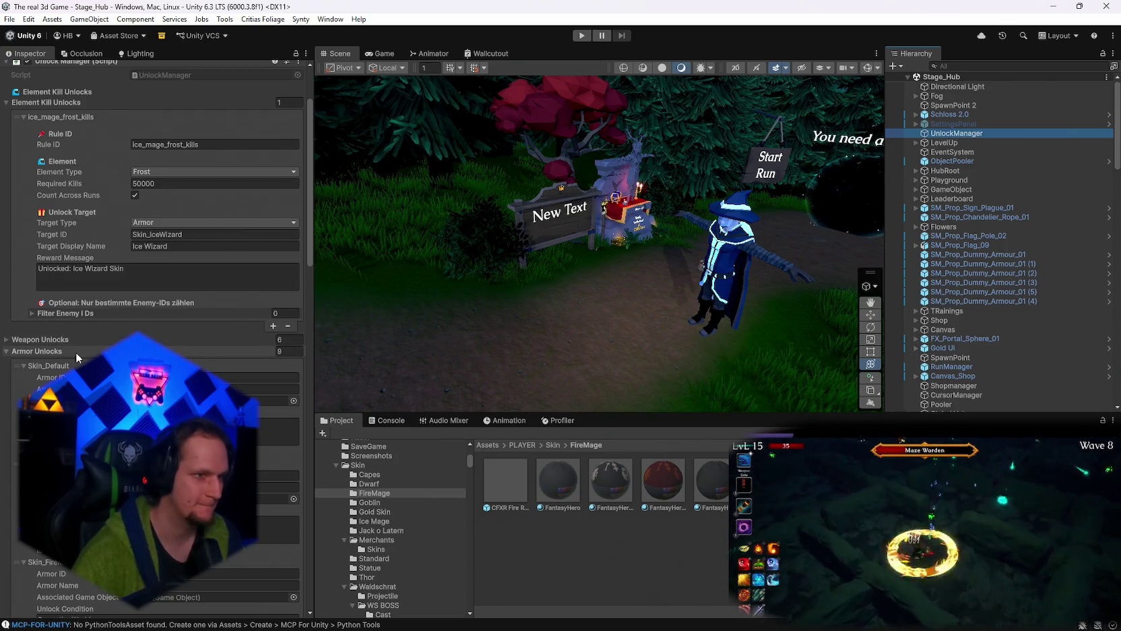
scroll(79, 350, "up", 3)
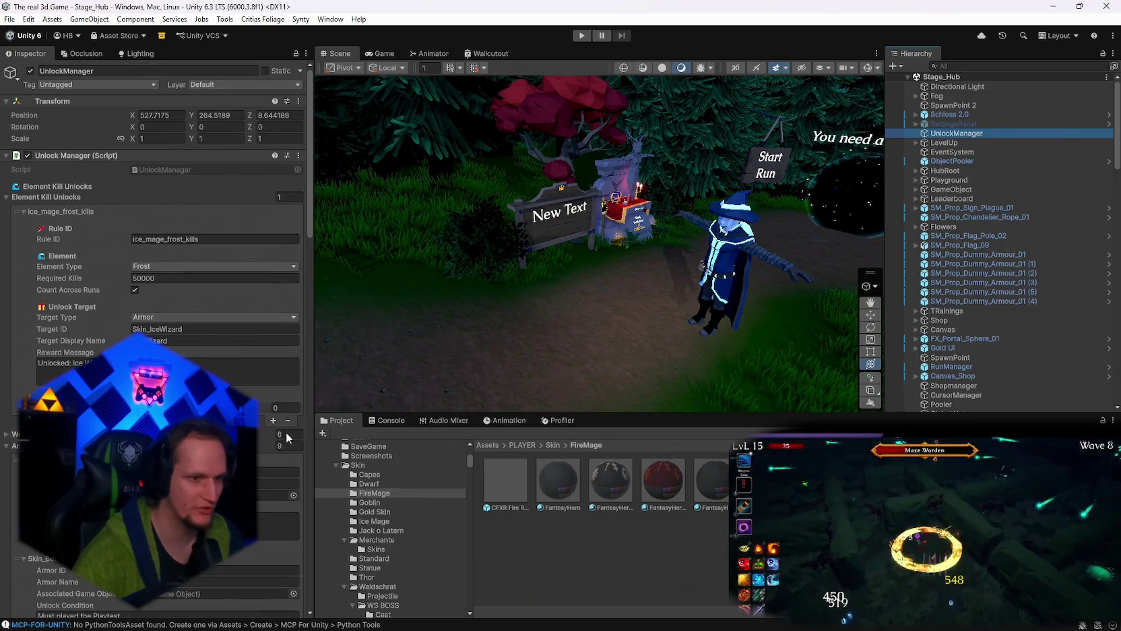
left_click(272, 420)
Rename the duplicated element-kill rule's ID from ice_mage_frost_kills to fire_mage_fire_kills.
scroll(269, 421, "down", 2)
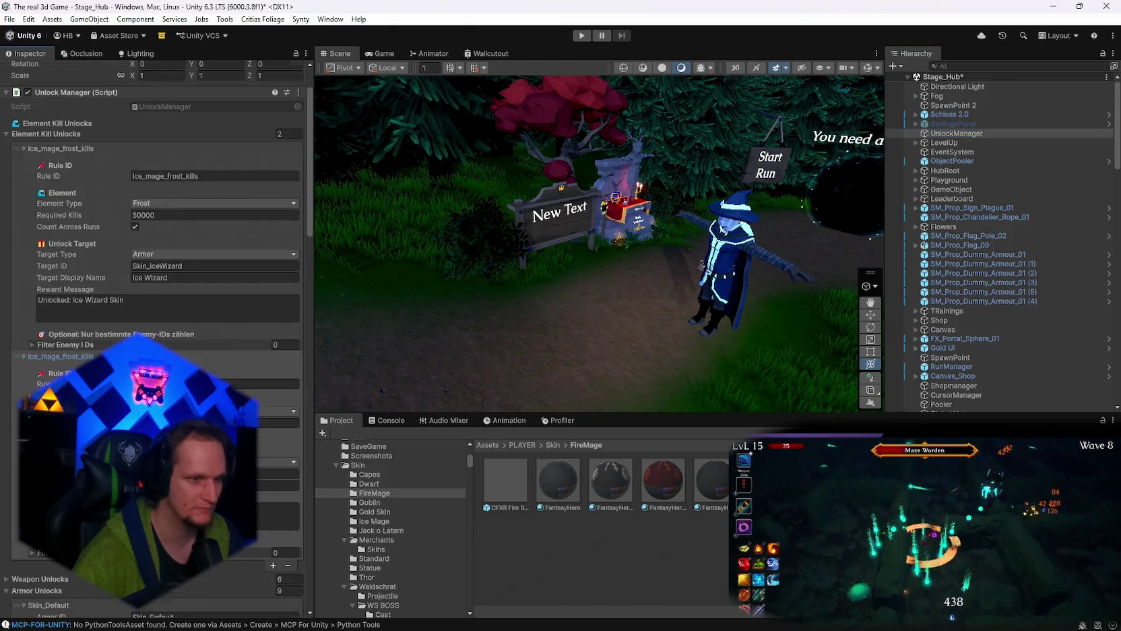
left_click(270, 383)
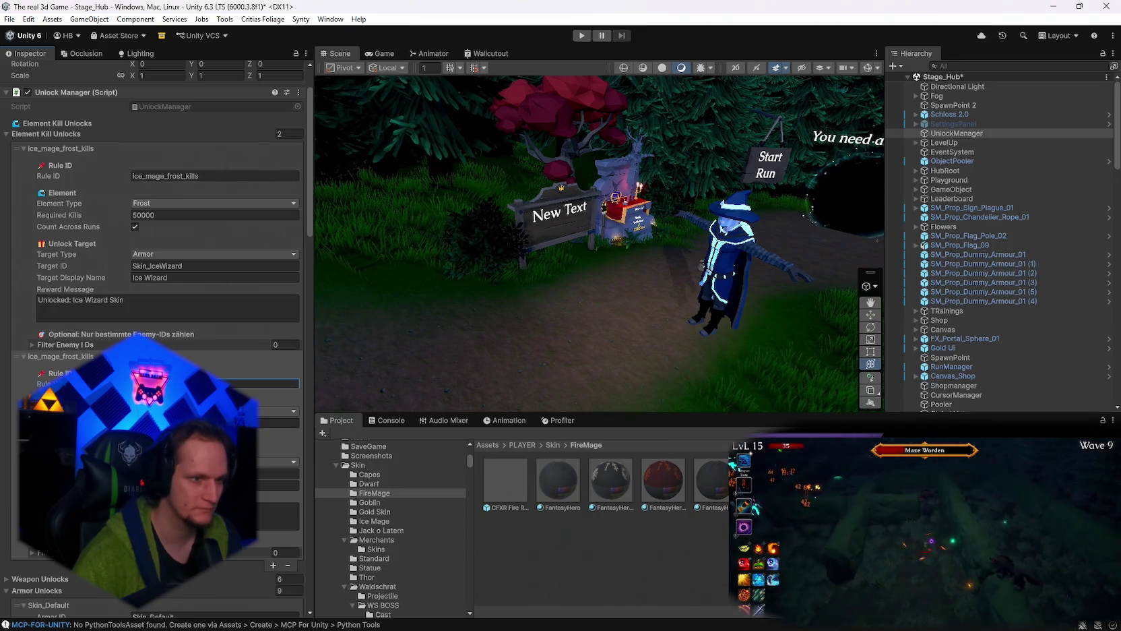
type("fire")
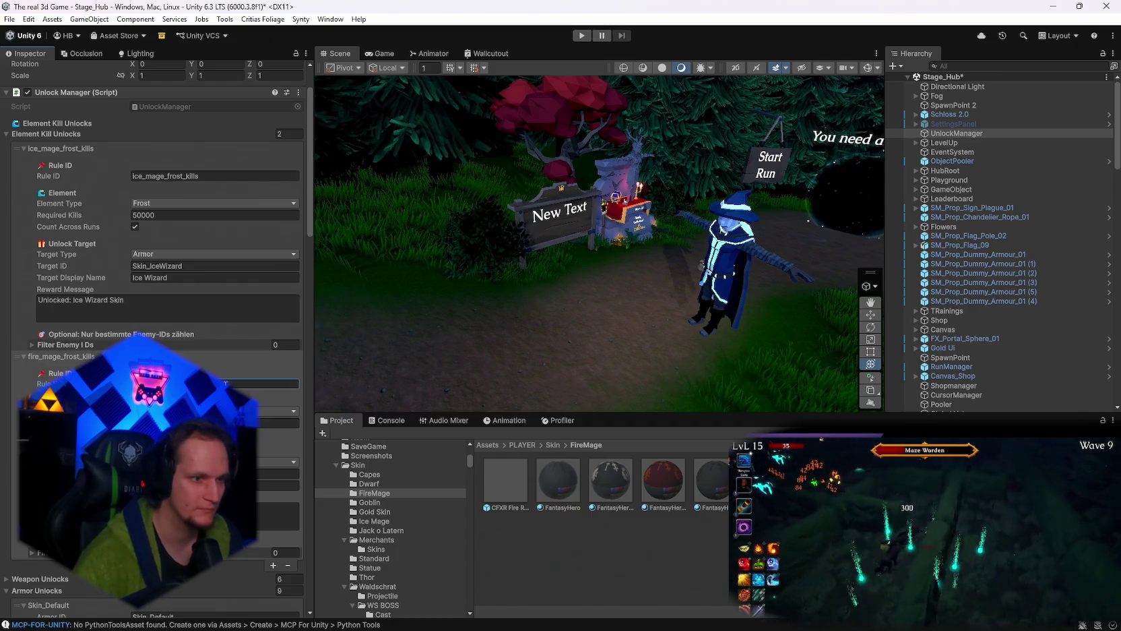
key("Tab")
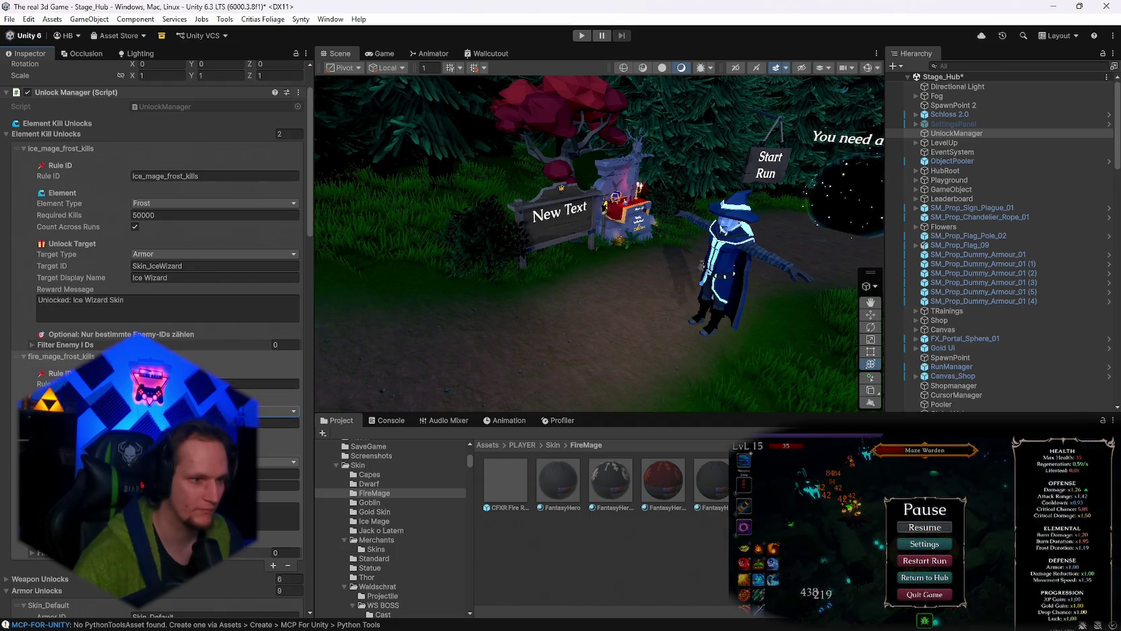
scroll(213, 321, "down", 2)
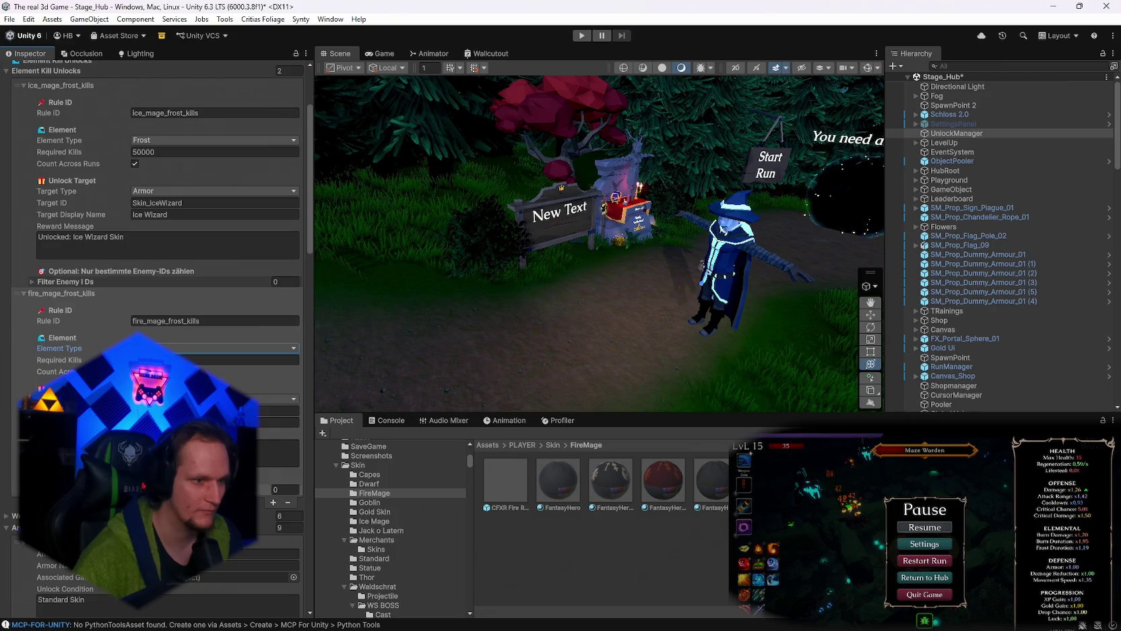
left_click(214, 320)
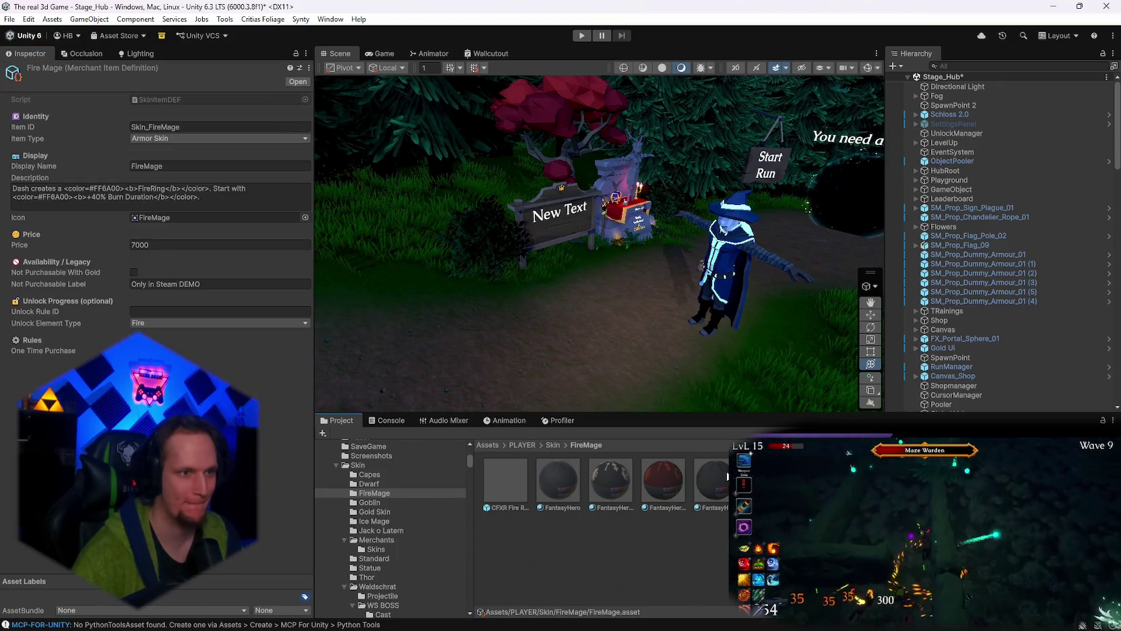
left_click(956, 133)
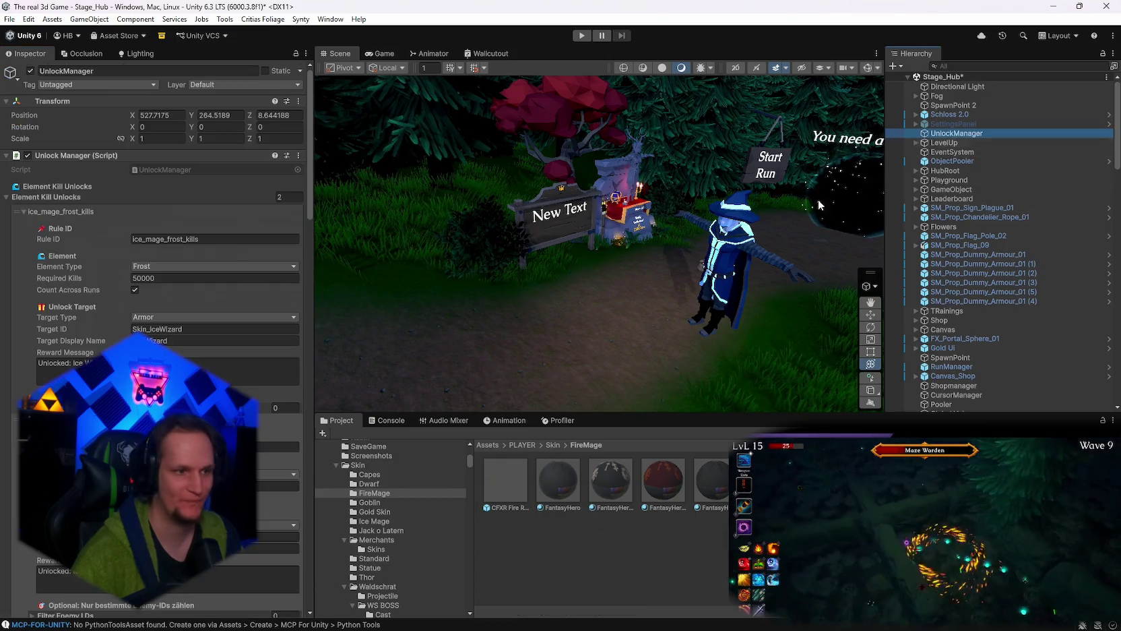
left_click(283, 442)
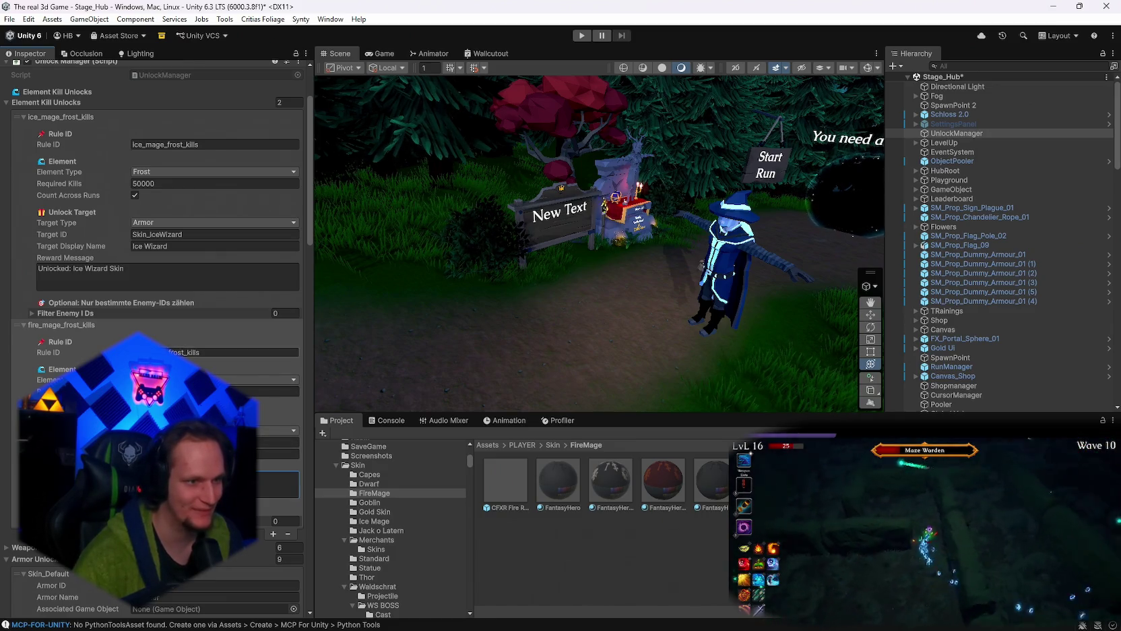
left_click(186, 351)
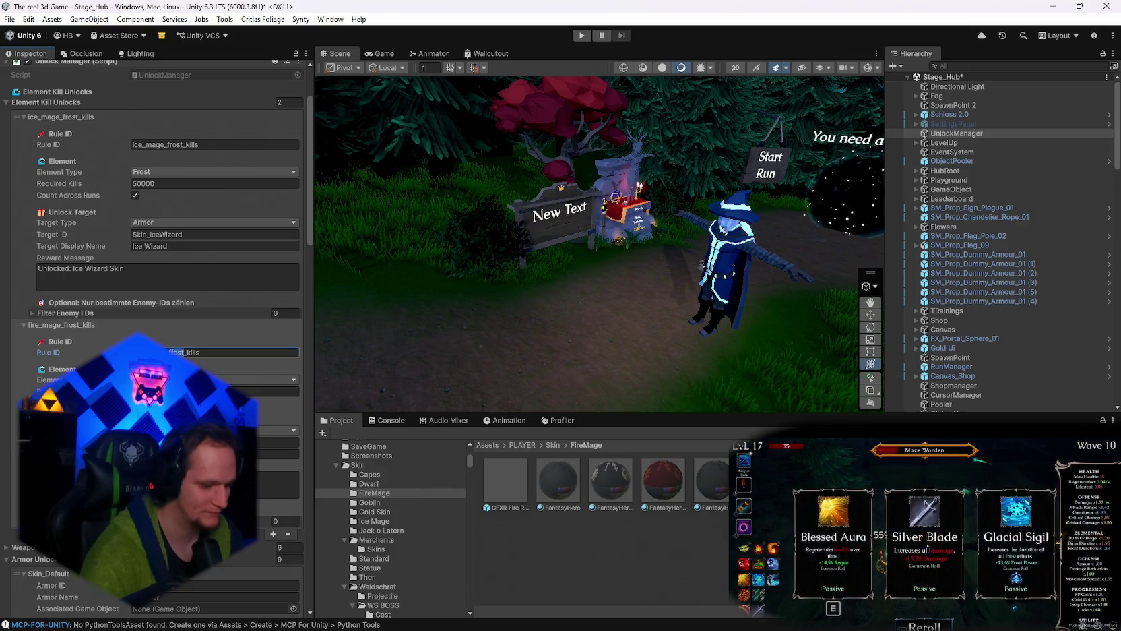
key("BackSpace")
key("BackSpace")
key("BackSpace")
type("fire")
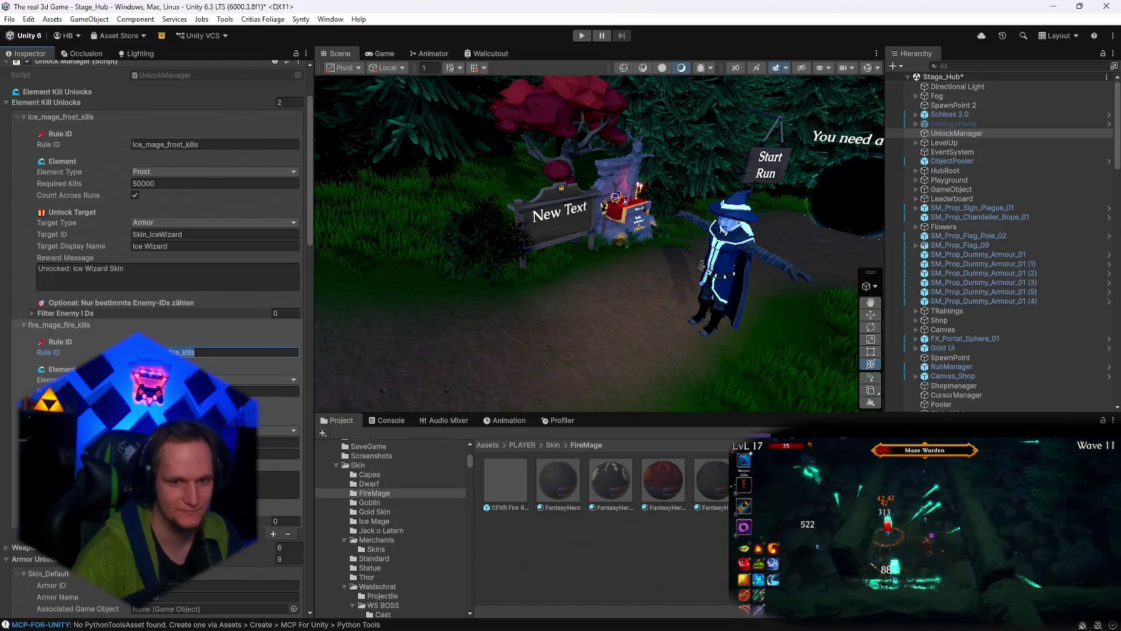
left_click(765, 480)
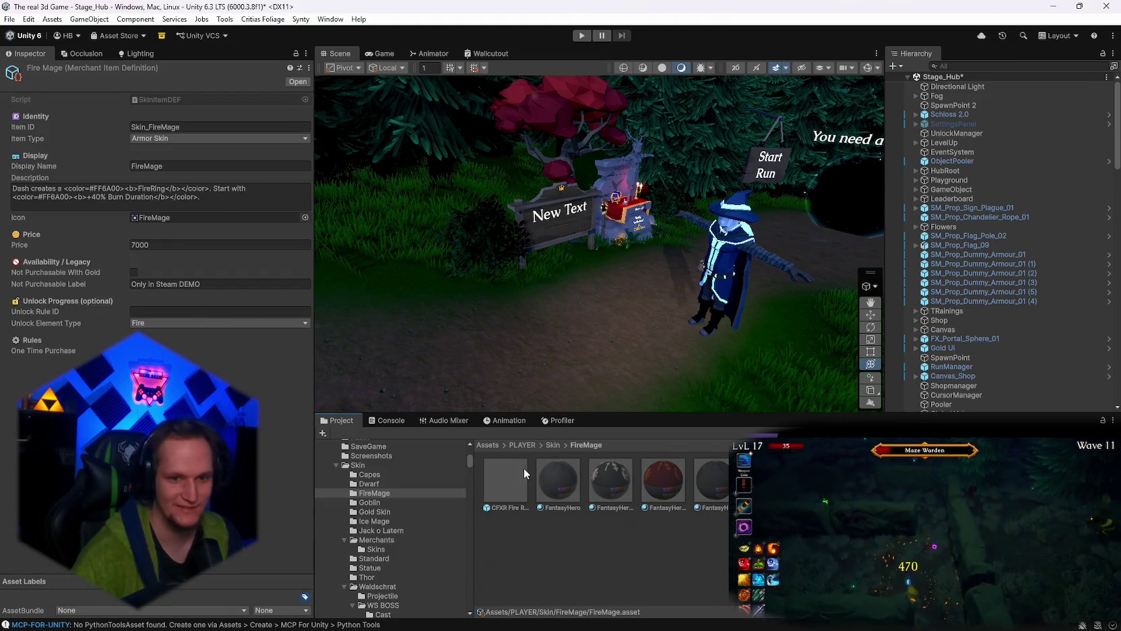
Enter fire_mage_fire_kills as Fire Mage's Unlock Rule ID and check it against UnlockManager.
left_click(156, 312)
type("fire_mage_fire_kills")
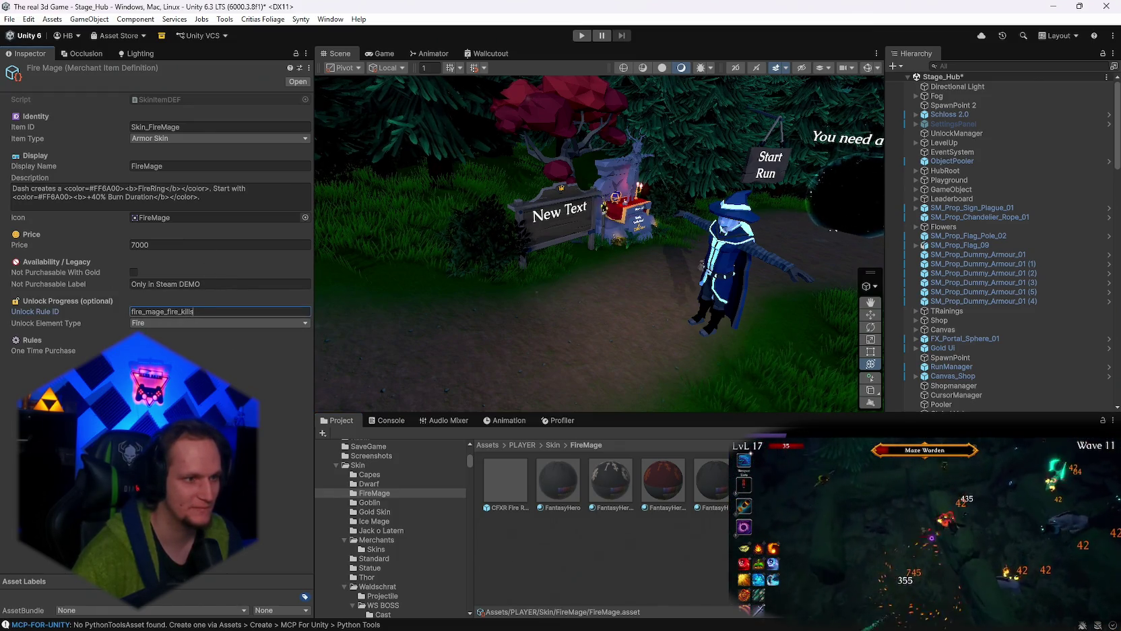
left_click(953, 133)
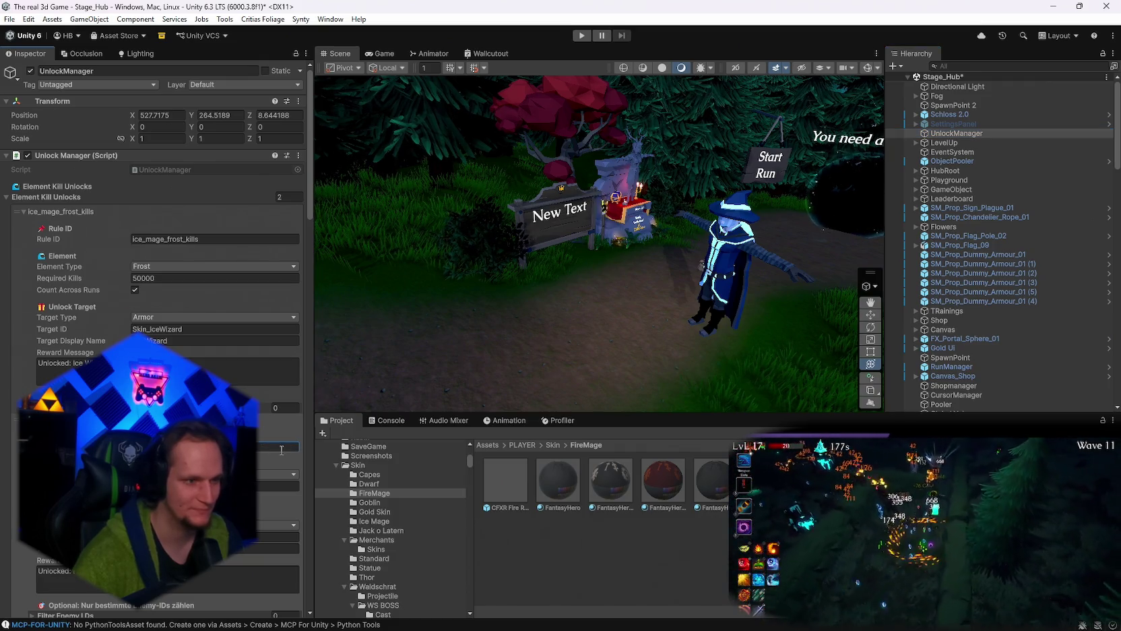
left_click(657, 493)
left_click(168, 311)
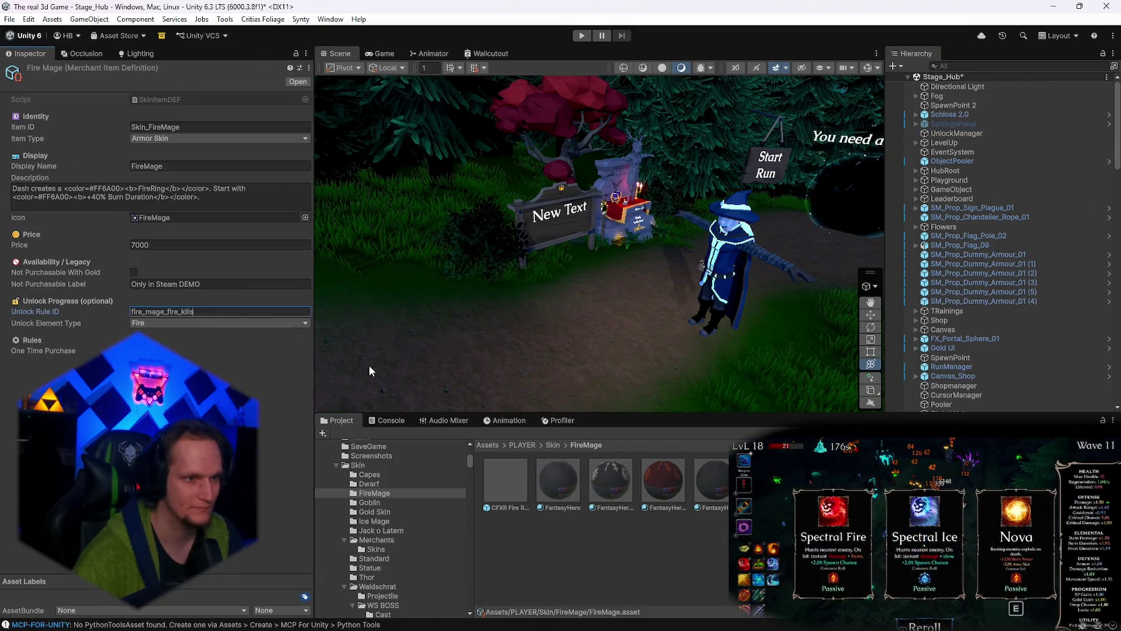
left_click(959, 133)
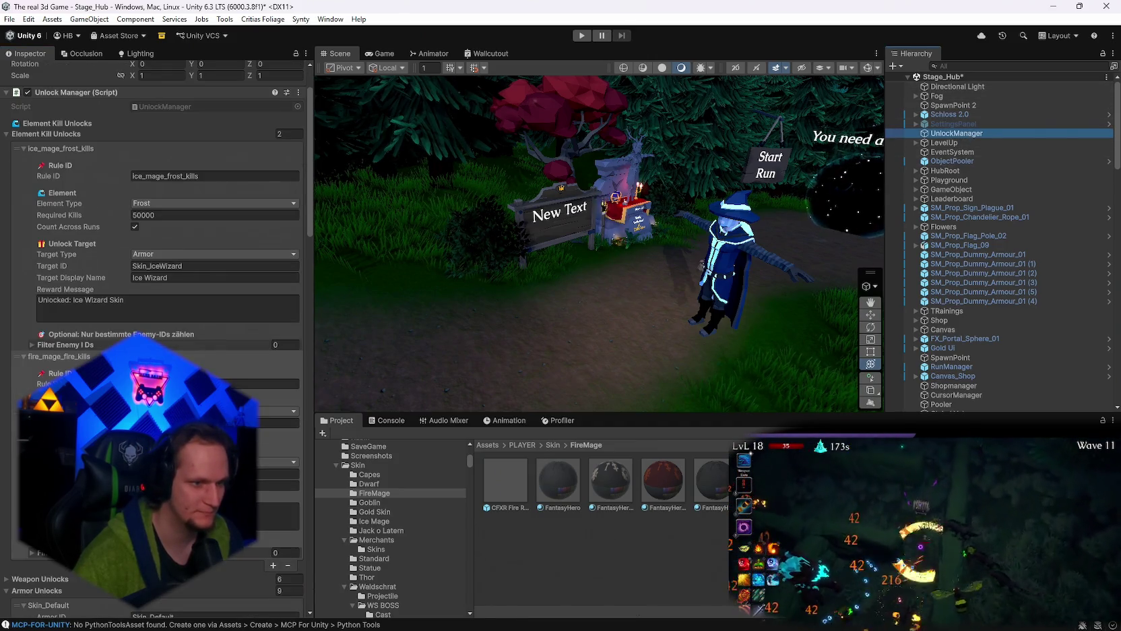
scroll(155, 270, "down", 3)
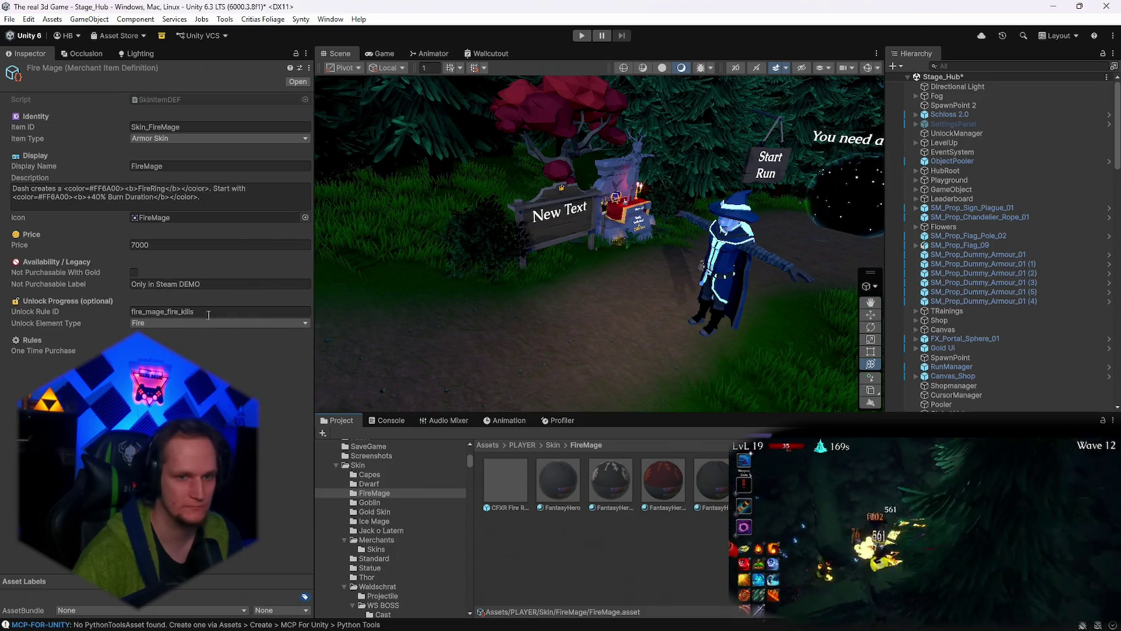
left_click(382, 521)
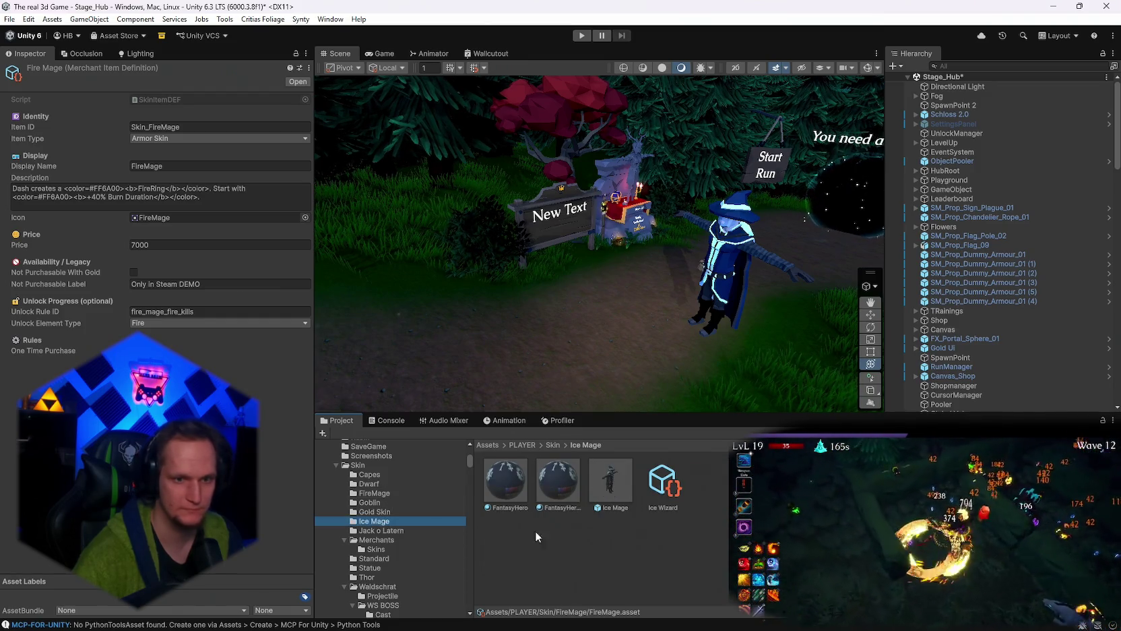
left_click(670, 490)
left_click(227, 283)
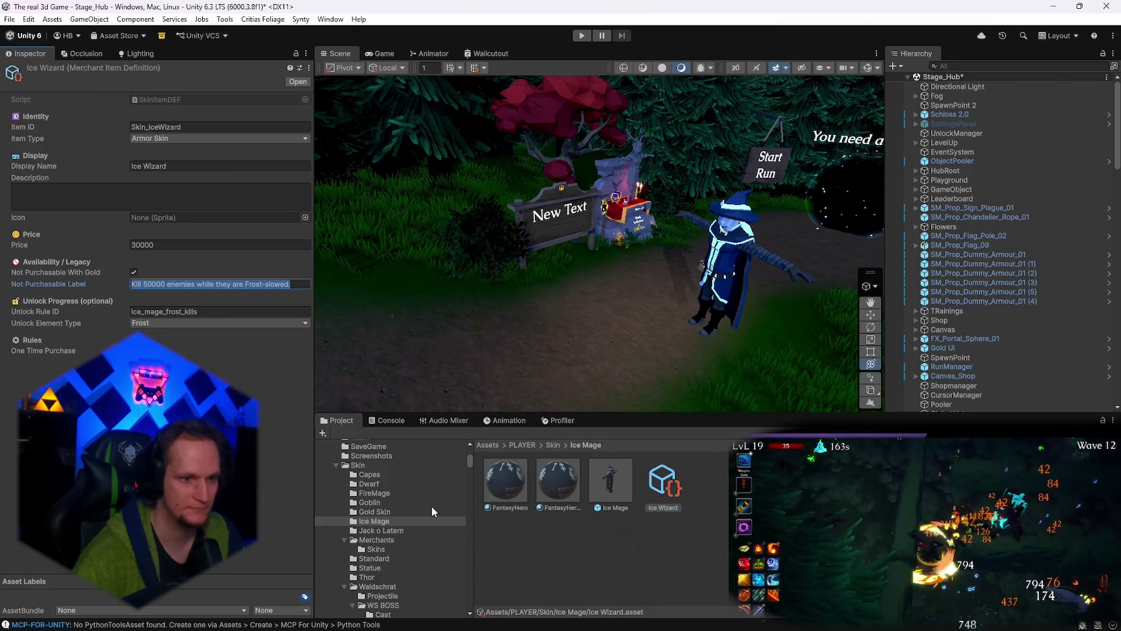
key("alt+Tab")
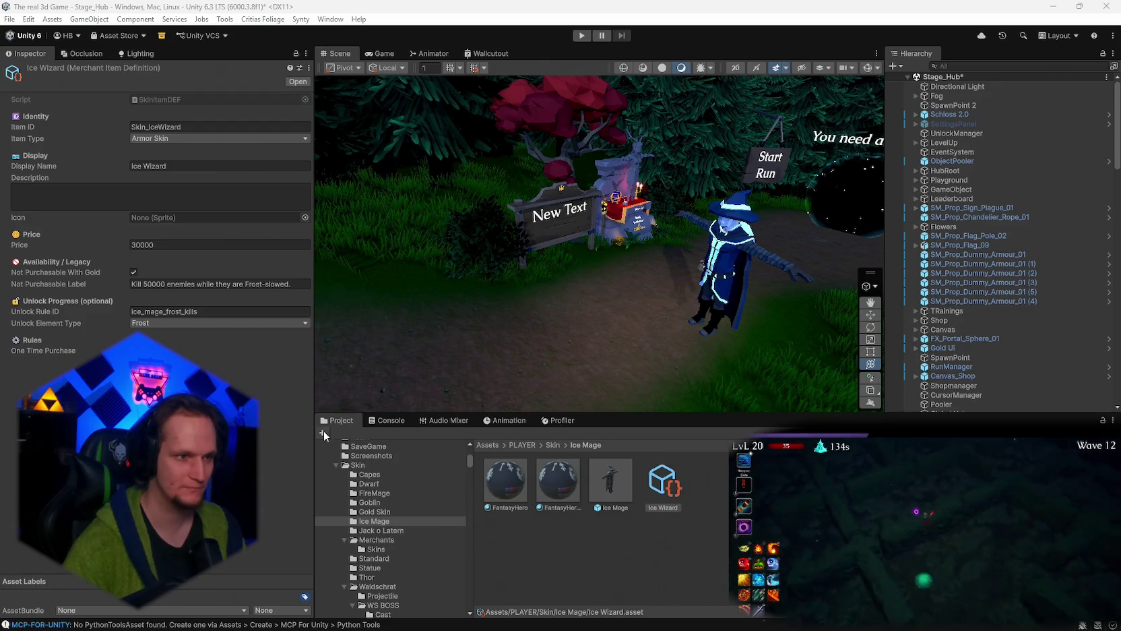
left_click(375, 493)
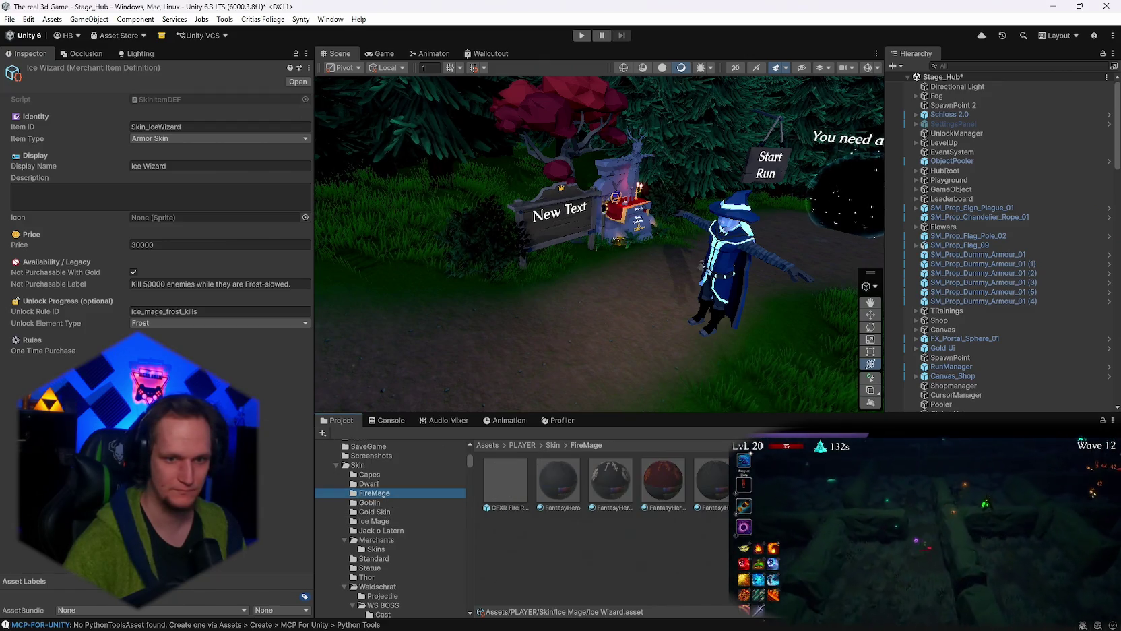
left_click(657, 471)
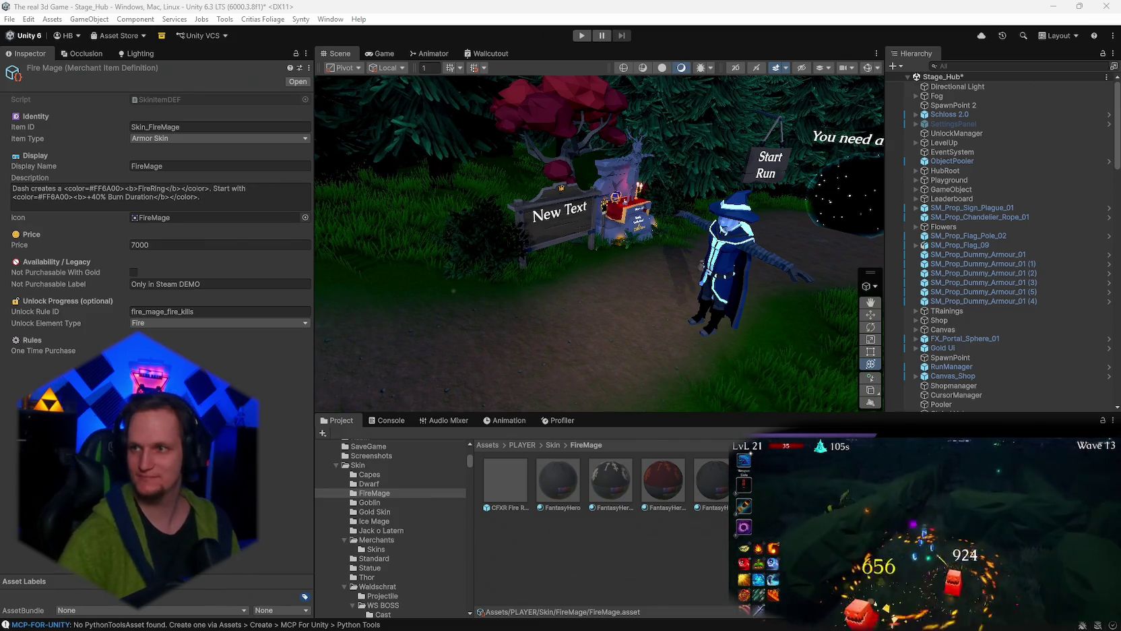
Make Fire Mage not purchasable with gold, labelled 'Kill 50,000 enemies while they are burning.'.
left_click(134, 272)
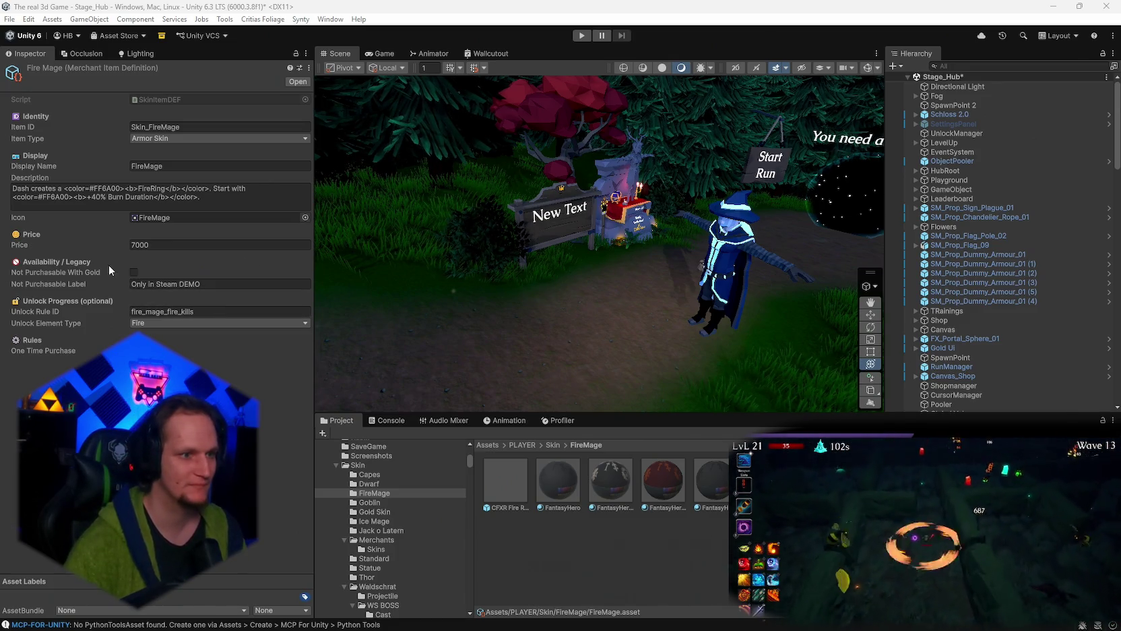
left_click(215, 284)
type("Kill 50,000 enemies while they are burning.")
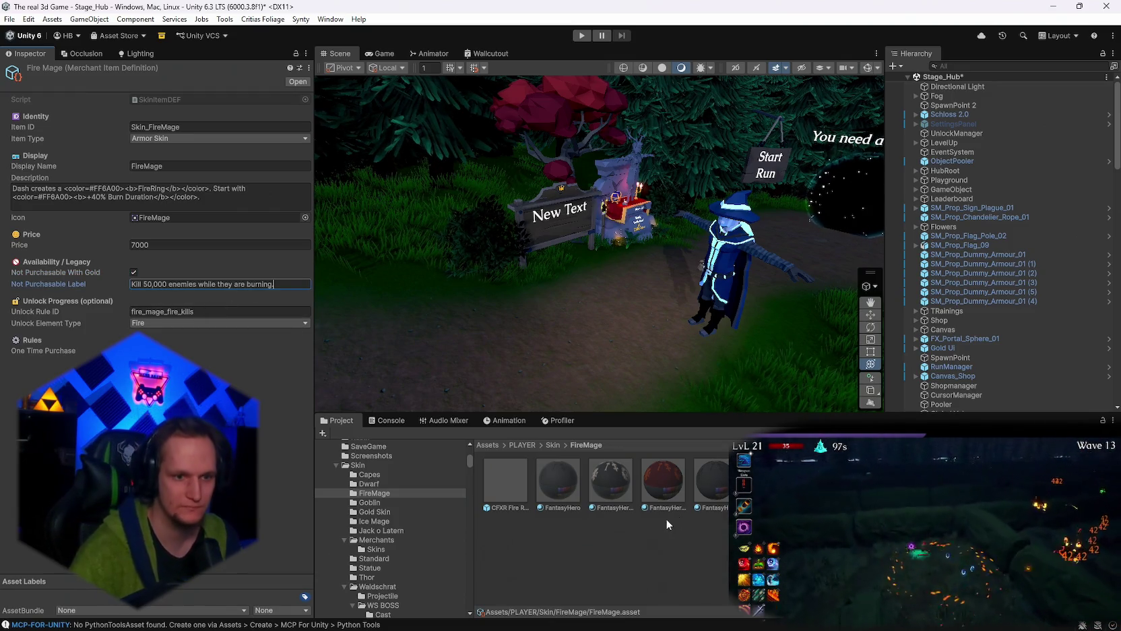
Change 50000 to 50,000 in the Ice Wizard's not-purchasable label.
left_click(380, 522)
left_click(663, 482)
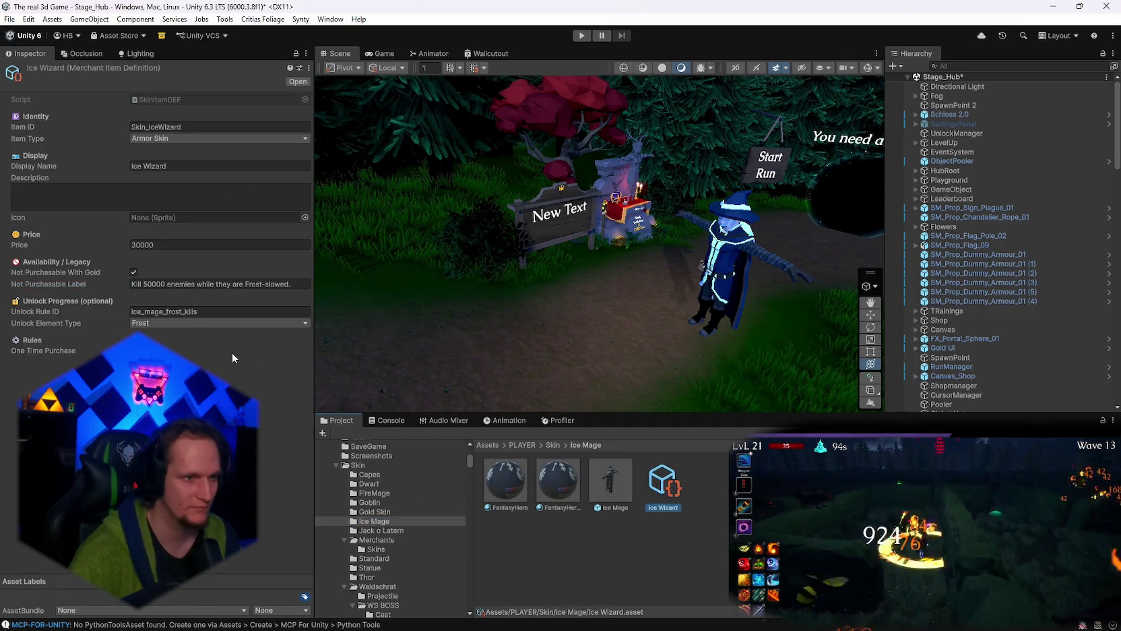
left_click(154, 284)
left_click(150, 284)
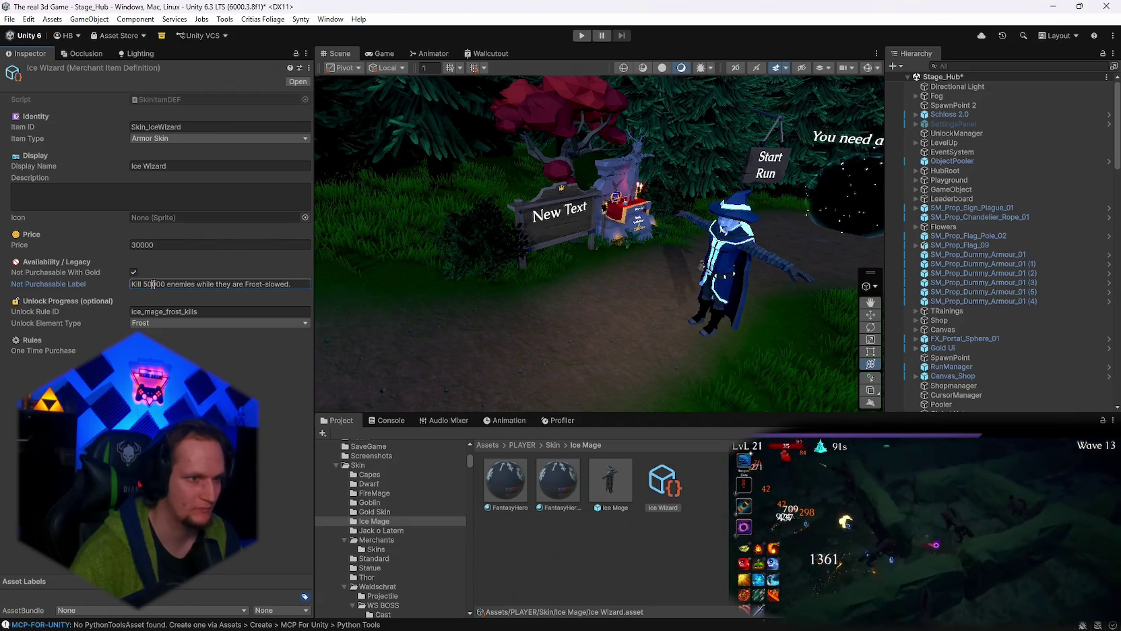
type(",")
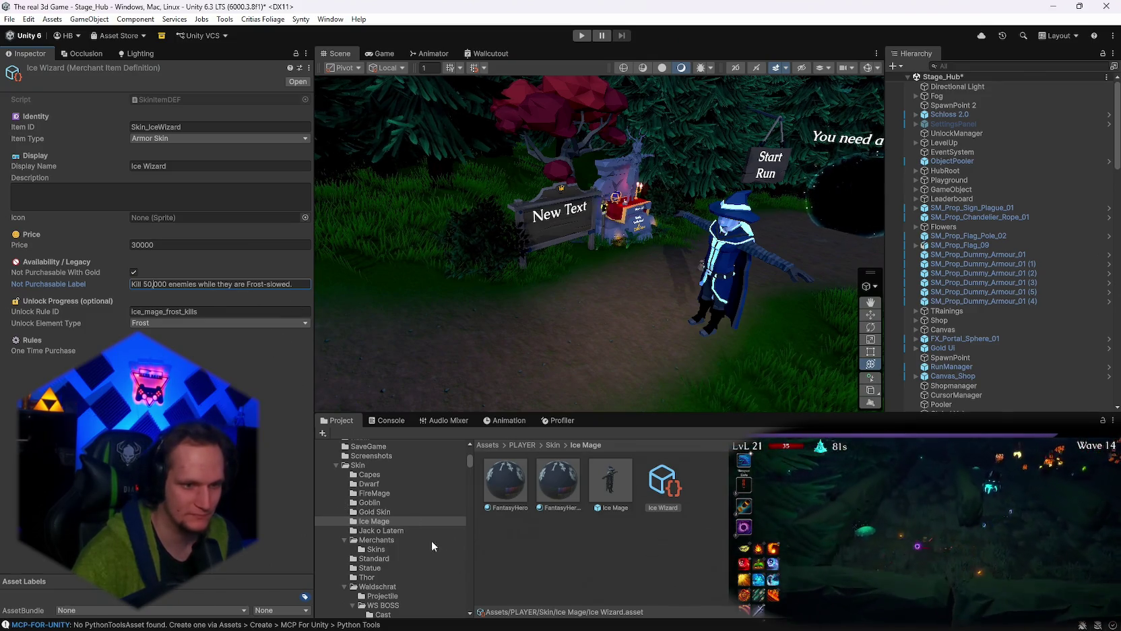
mouse_move(668, 590)
key("Return")
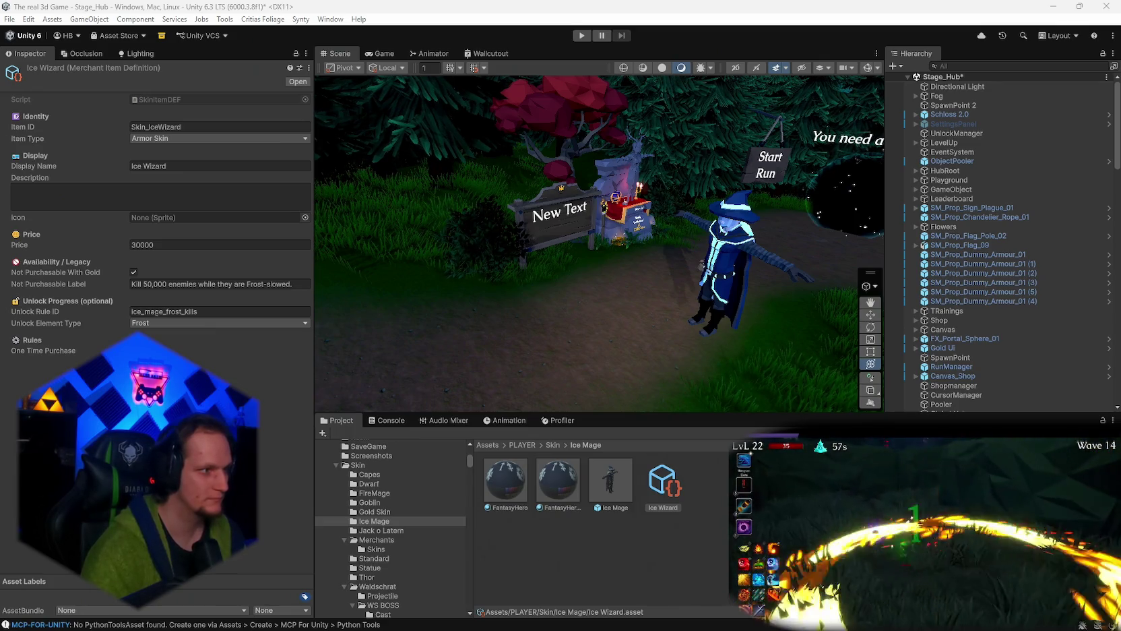
left_click(721, 283)
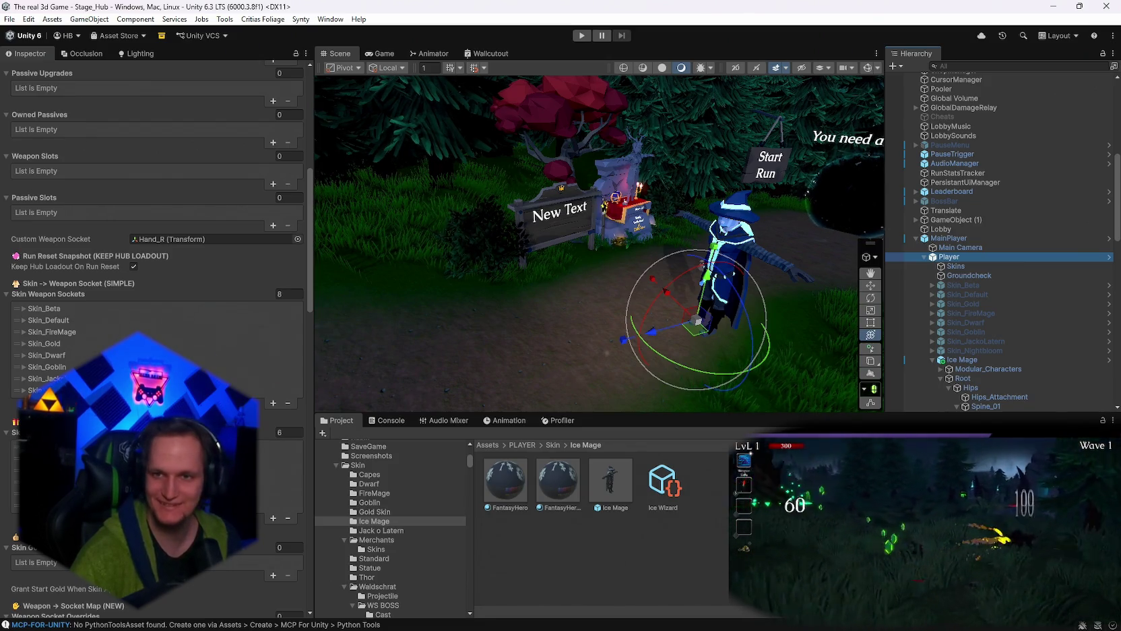
Add a Player skin weapon socket with Skin ID Skin_IceWizard and the Hand_R bone as Socket.
scroll(155, 337, "up", 4)
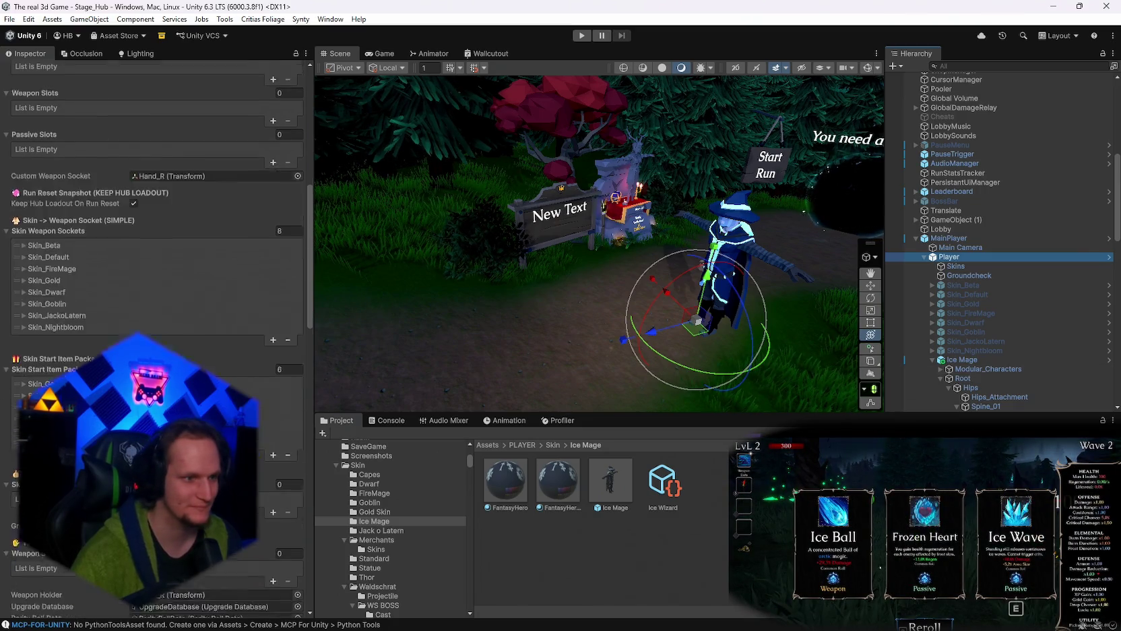
scroll(148, 331, "down", 4)
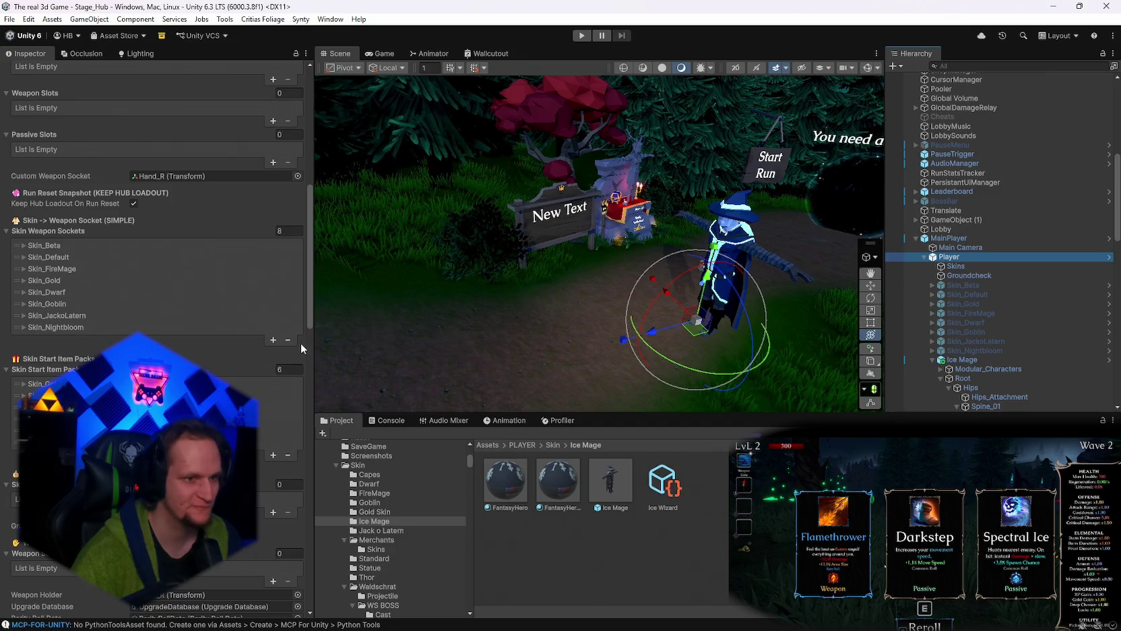
left_click(273, 339)
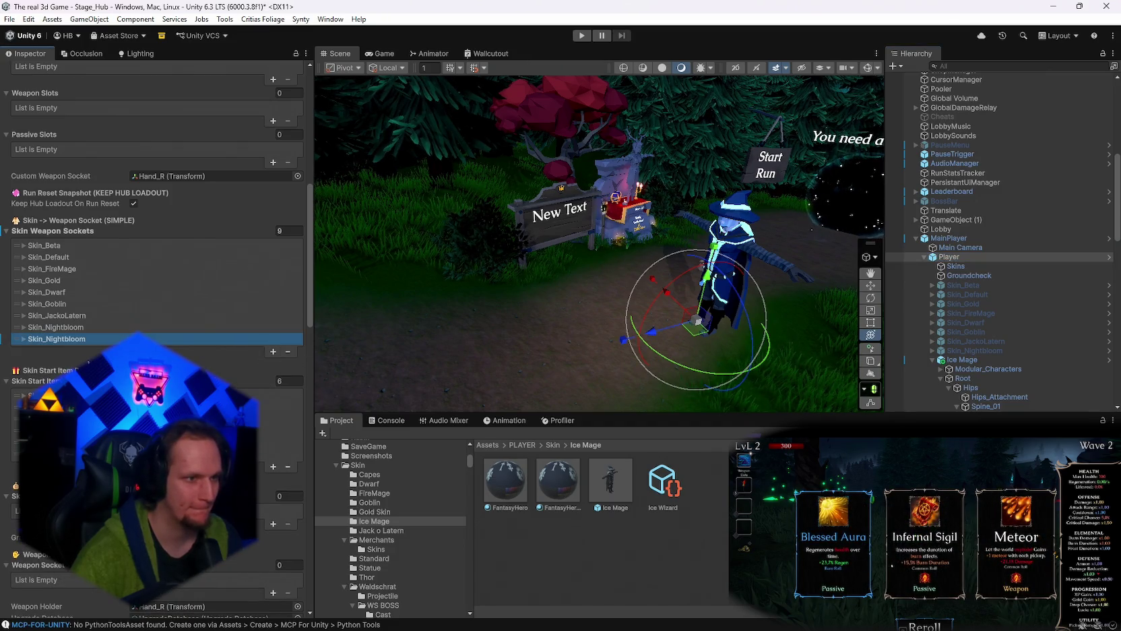
left_click(30, 340)
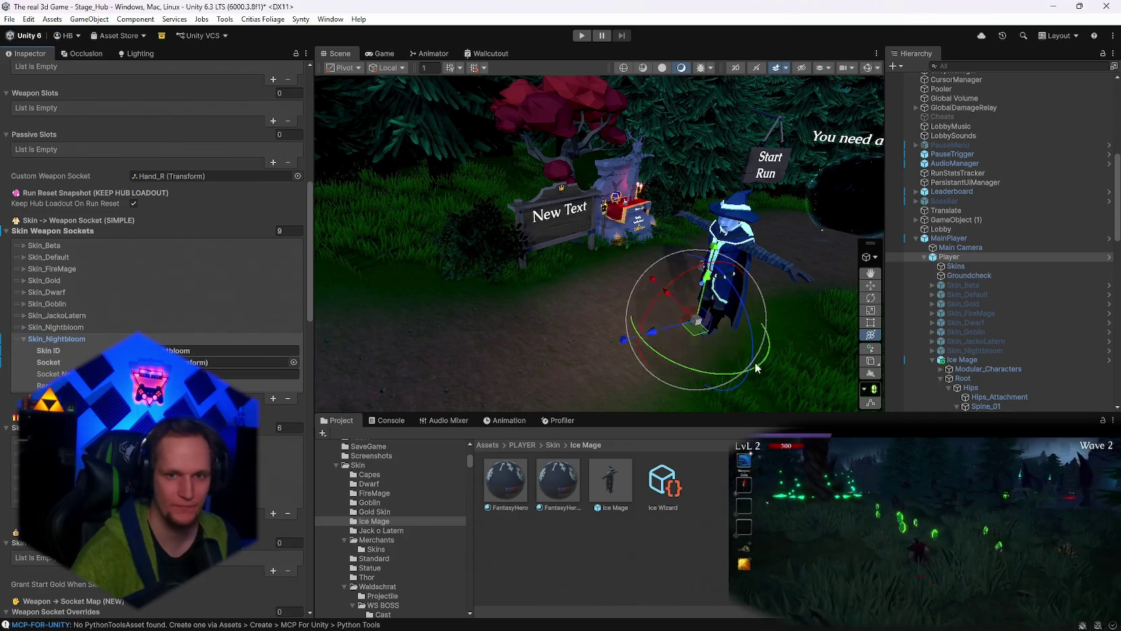
scroll(983, 263, "down", 3)
left_click(209, 350)
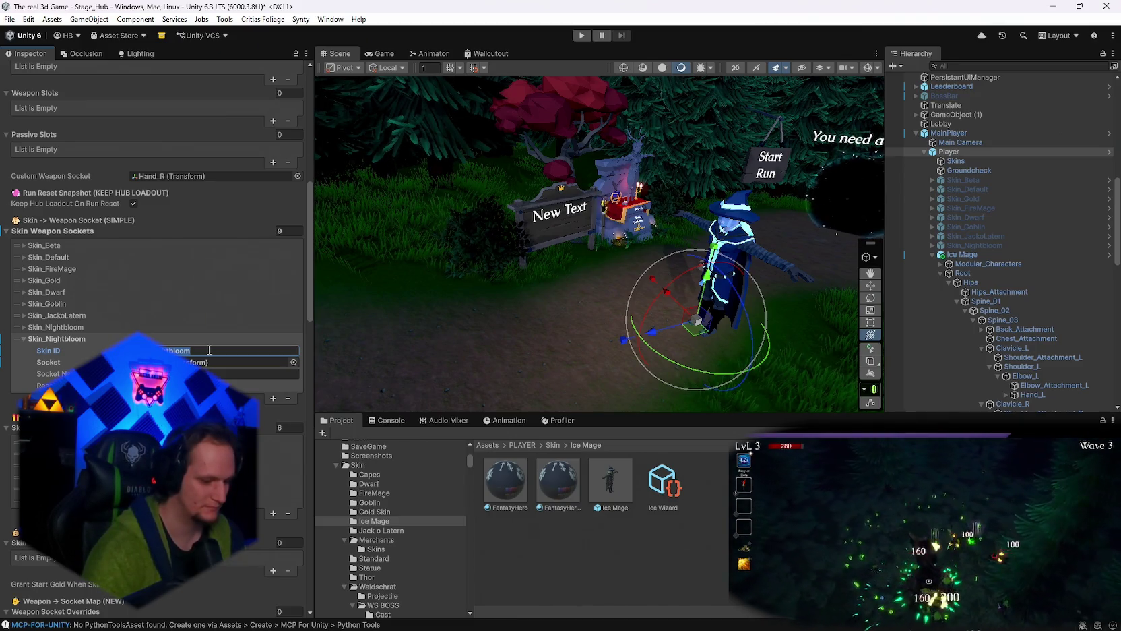
type("IceWizard")
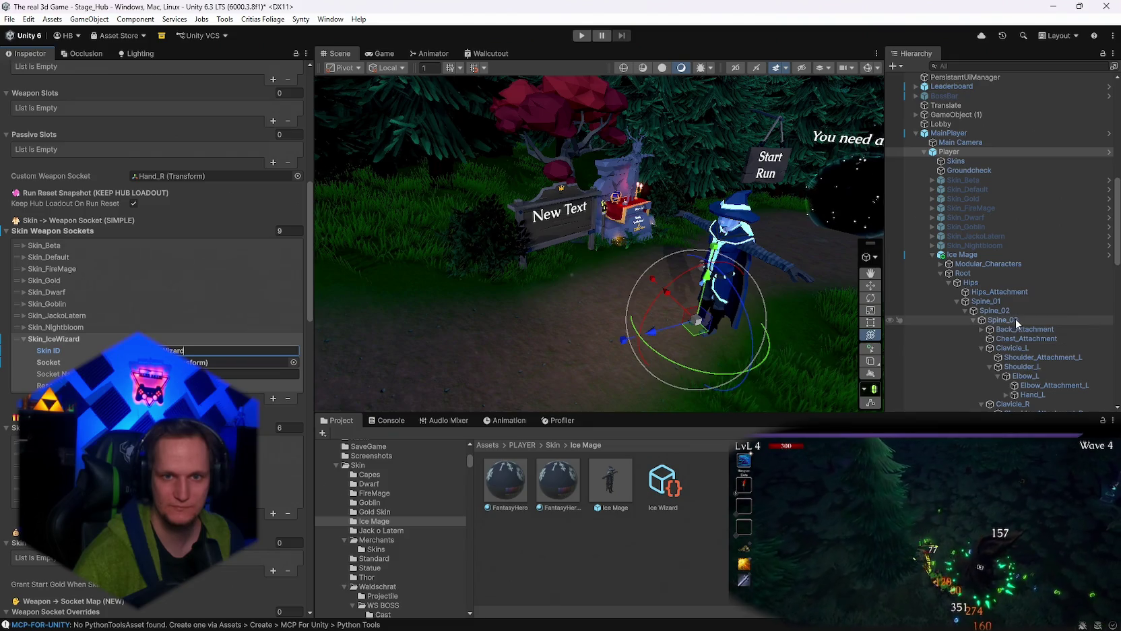
scroll(1013, 337, "down", 2)
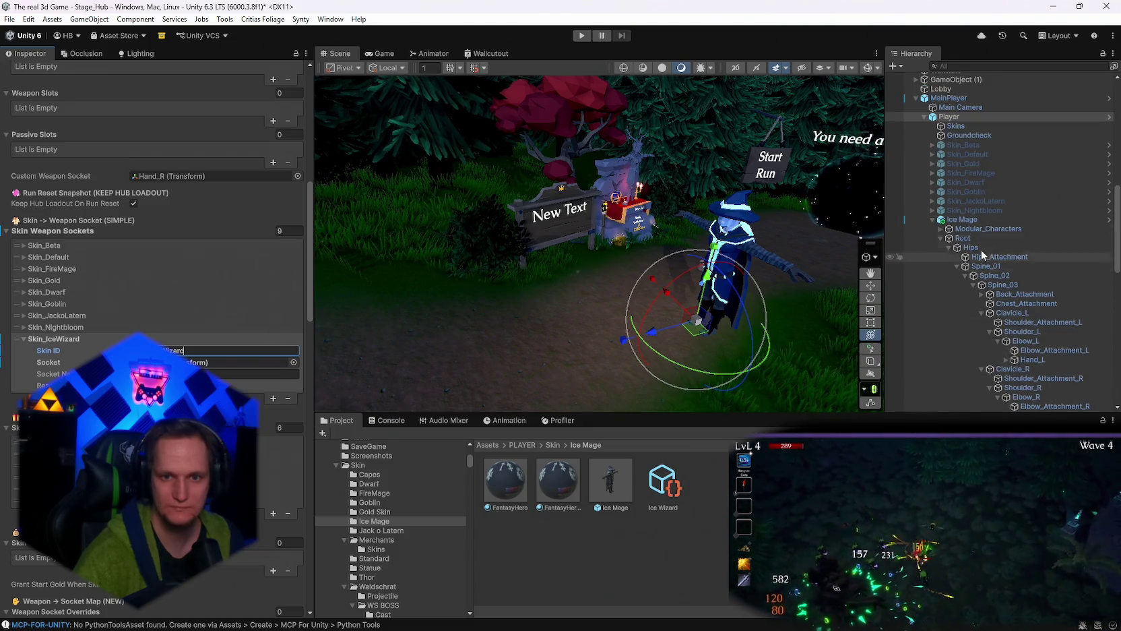
scroll(1037, 360, "down", 5)
left_click_drag(1034, 310, 233, 363)
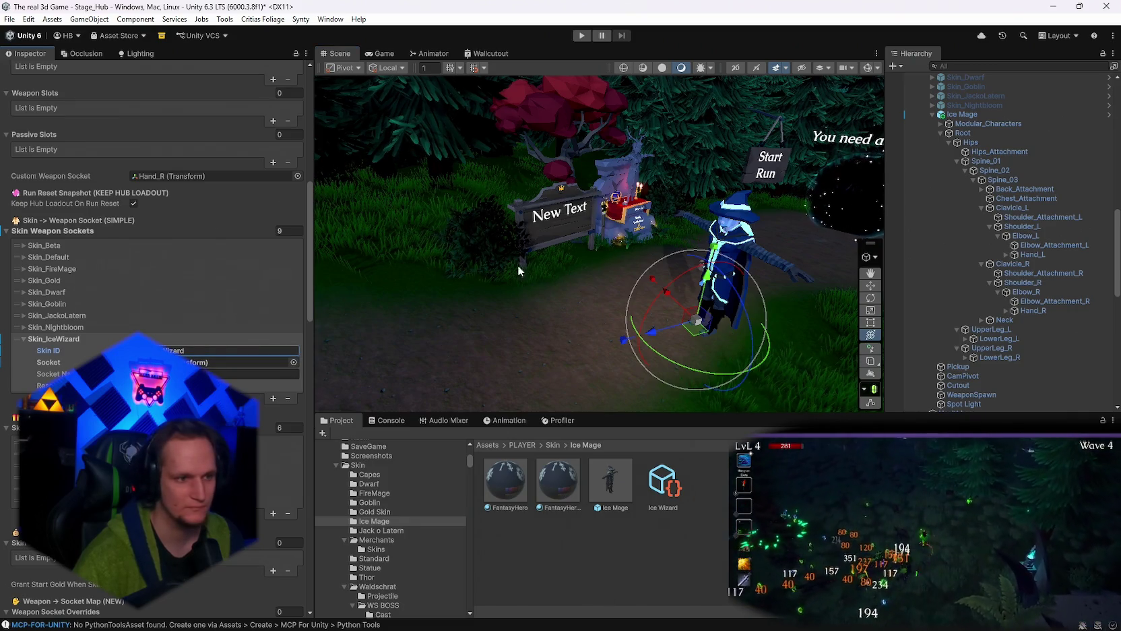
Save the scene and the project, then enter play mode to test.
left_click(9, 18)
left_click(29, 77)
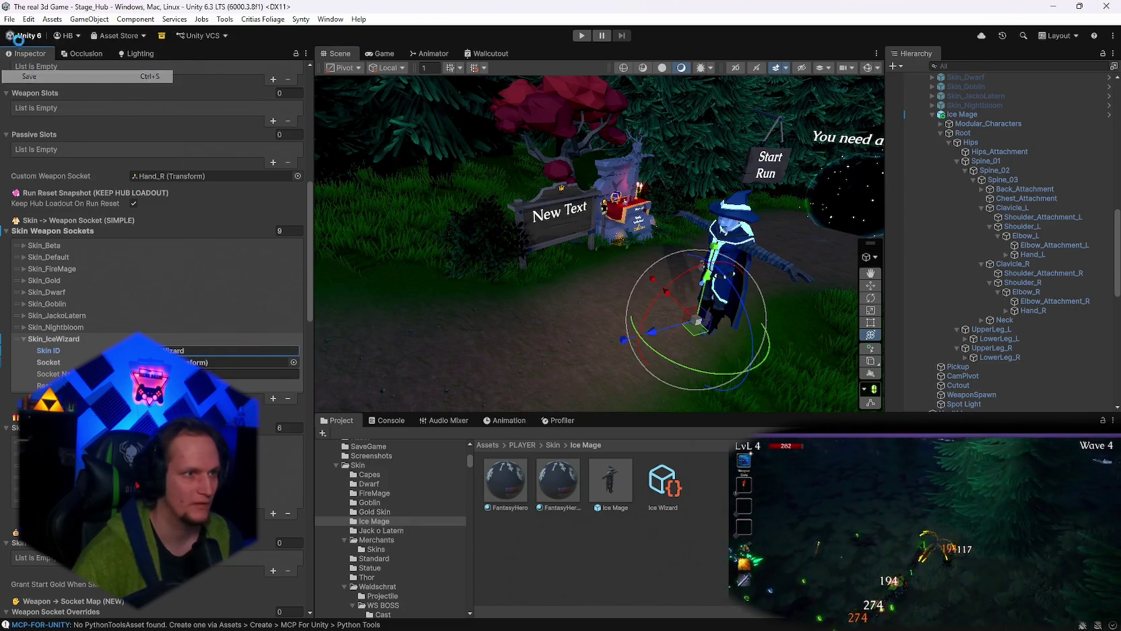
left_click(9, 19)
left_click(27, 146)
left_click(583, 35)
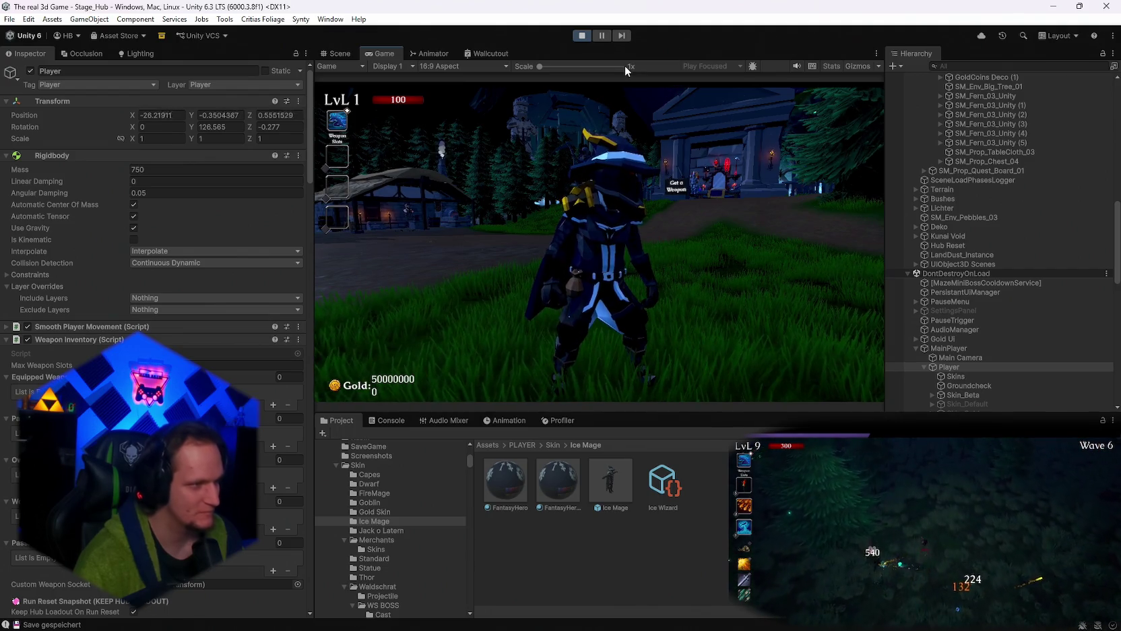
Pause and stop the hub playtest with Esc and Ctrl+P, then switch to Discord.
key("w")
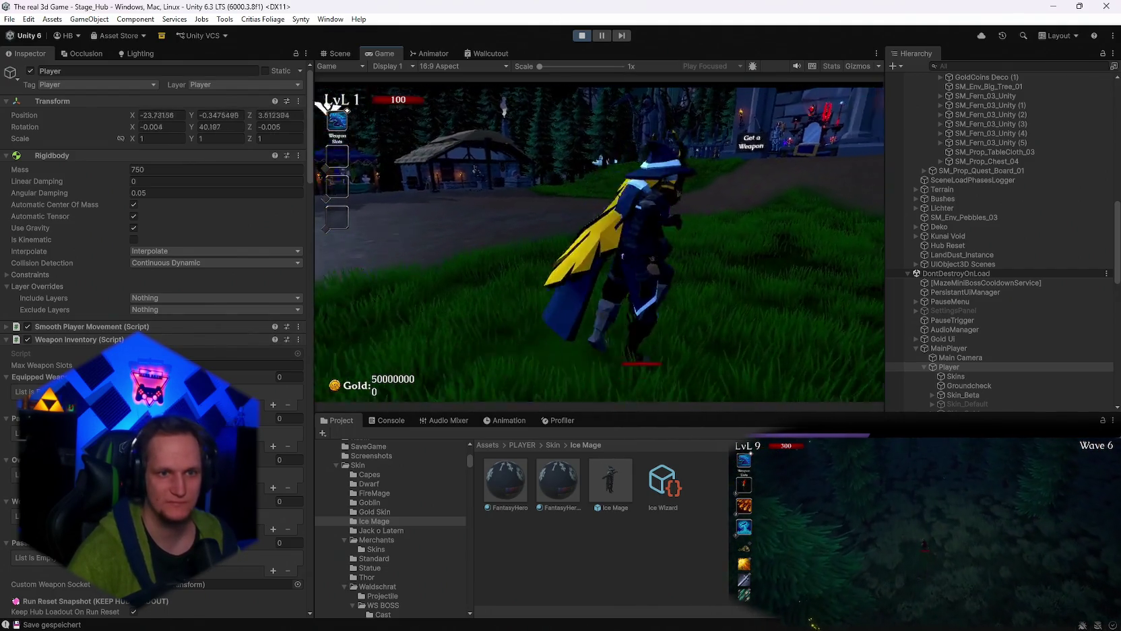
key("Escape")
key("ctrl+p")
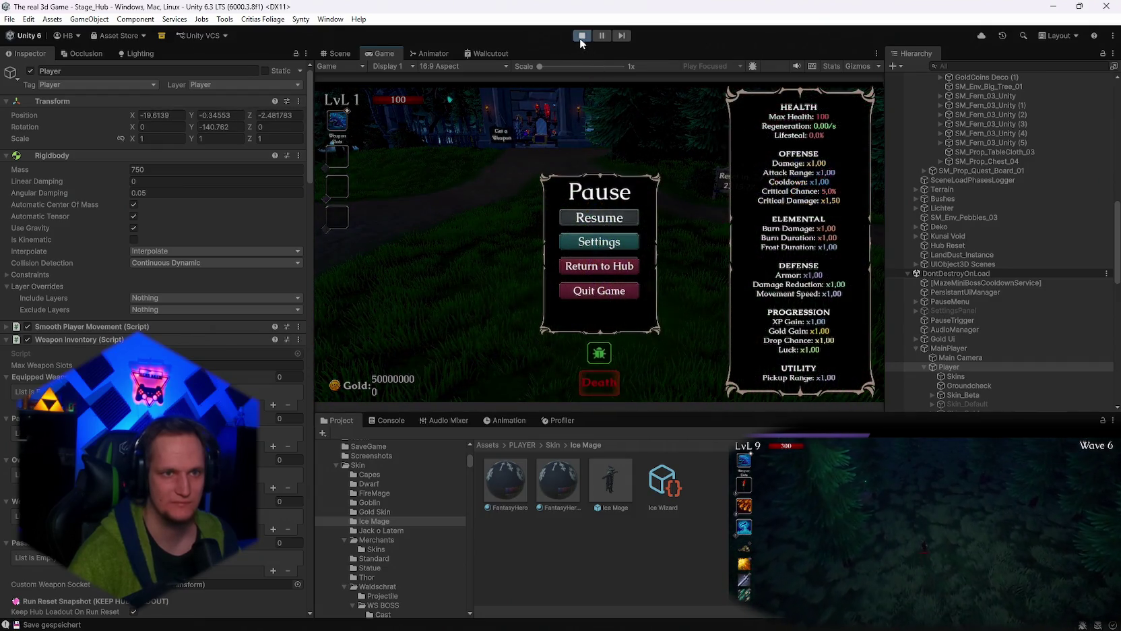
mouse_move(704, 623)
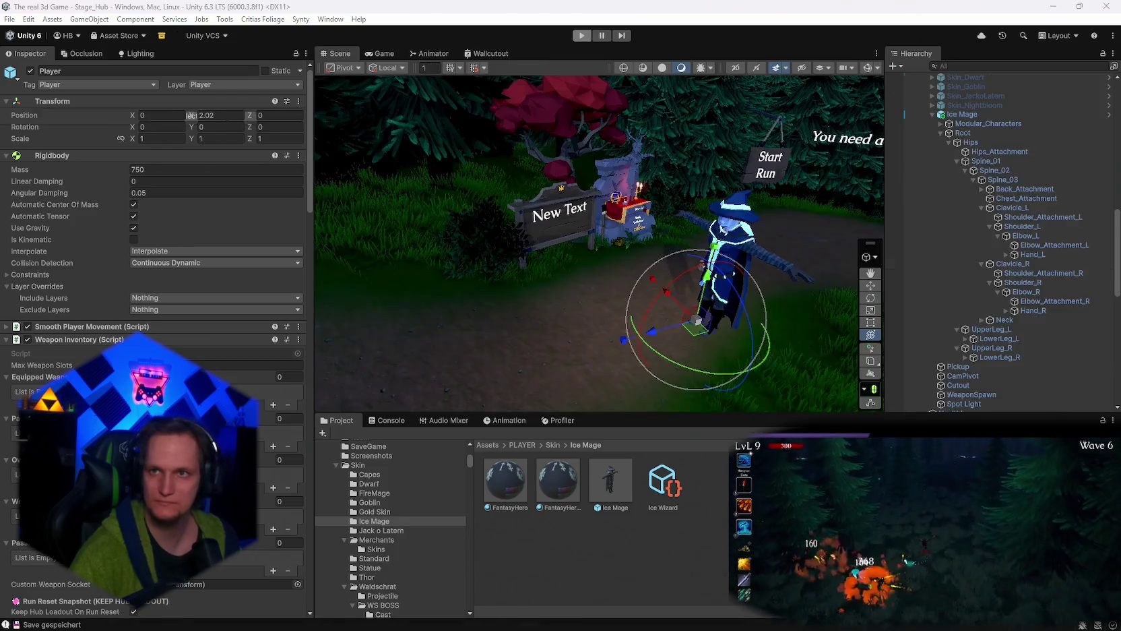
key("alt+Tab")
scroll(478, 417, "up", 3)
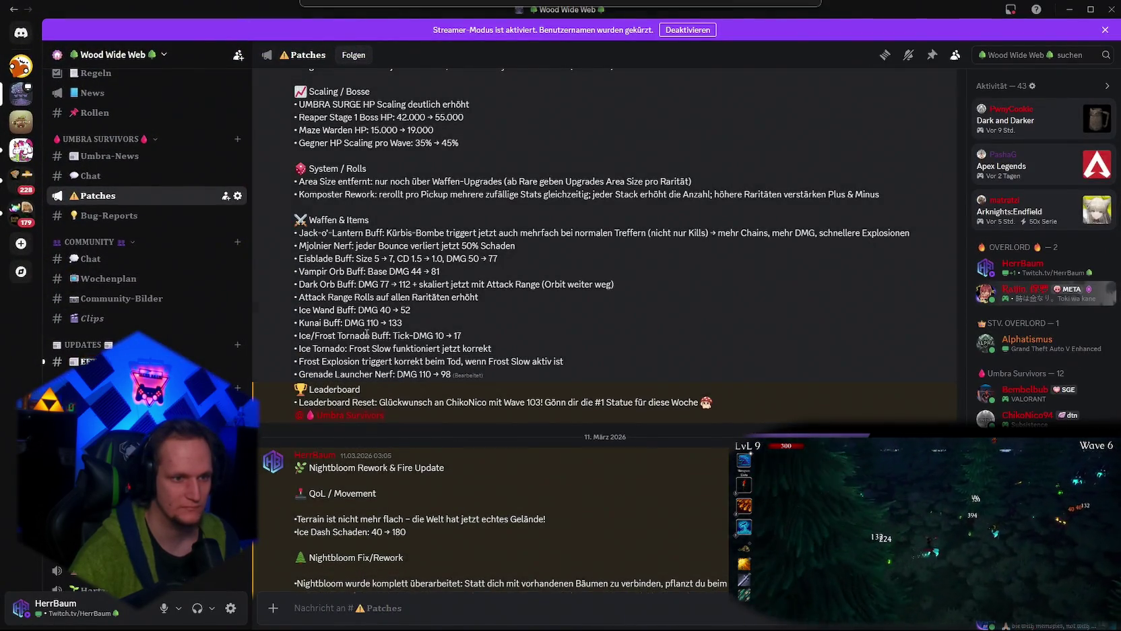
Read the Patches channel note about Meteor counting as a fire weapon, then minimize Discord.
scroll(365, 374, "up", 3)
scroll(370, 365, "down", 6)
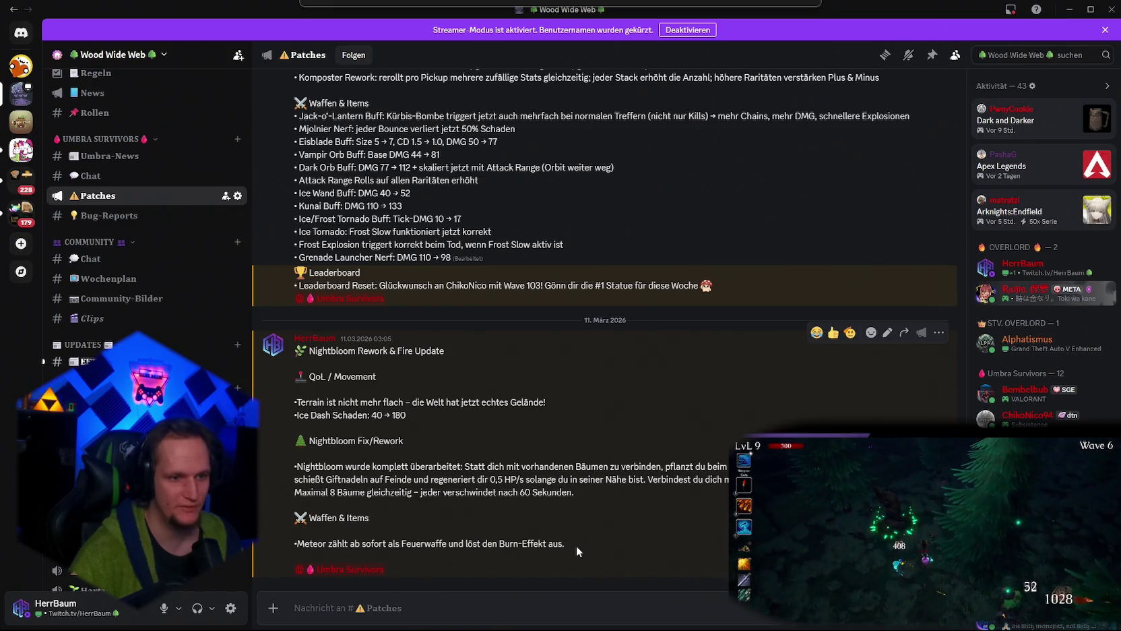
left_click_drag(578, 542, 363, 542)
left_click(475, 554)
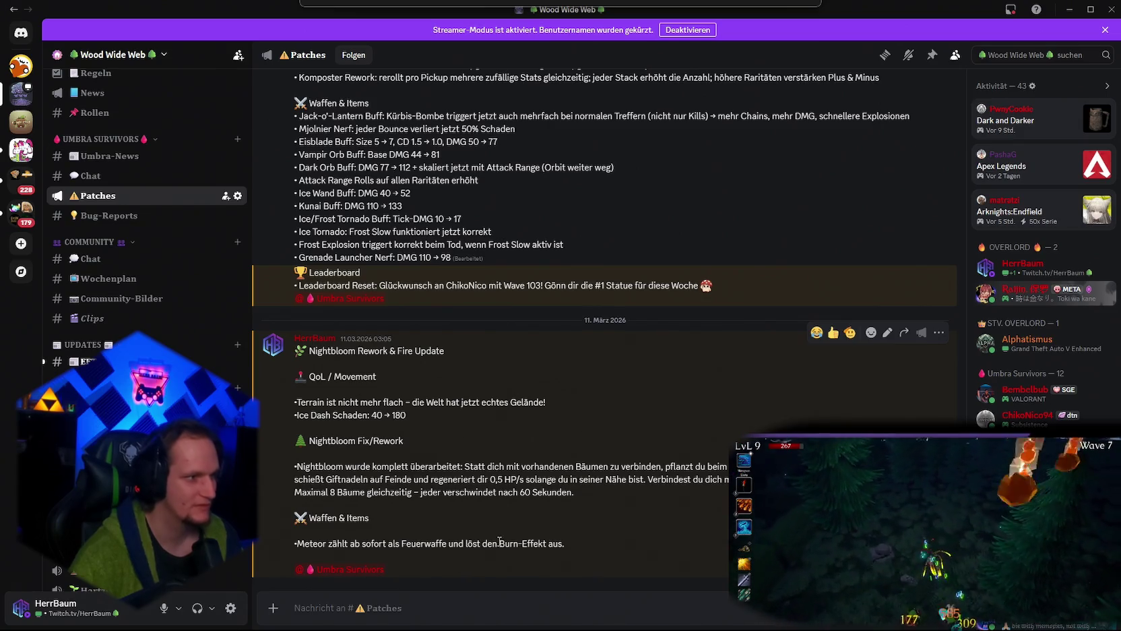
left_click(1070, 9)
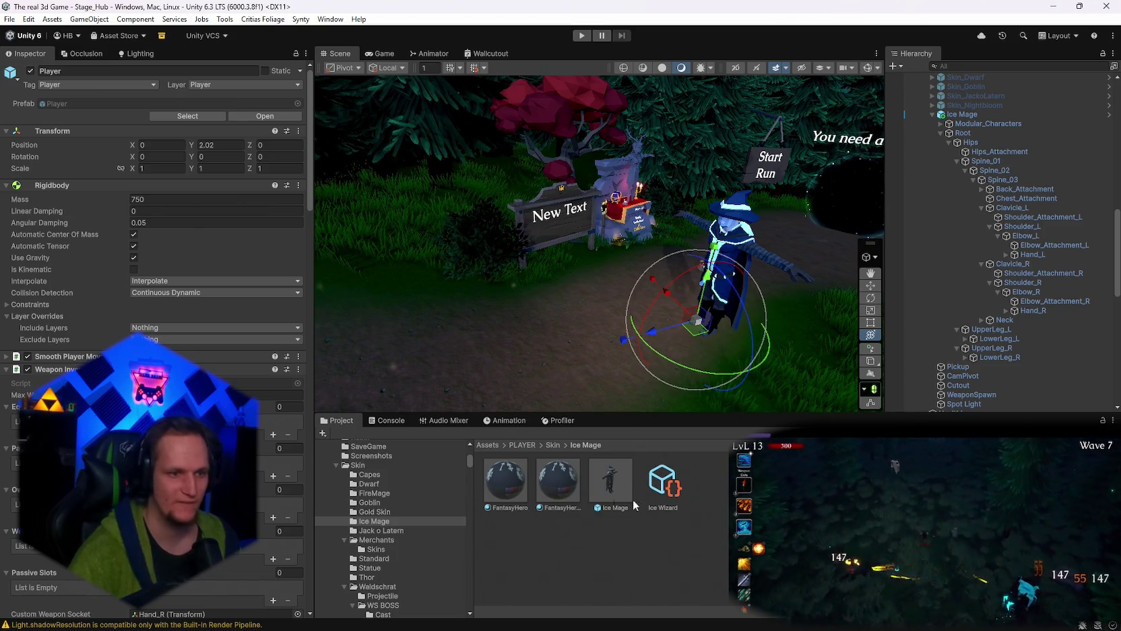
Deactivate the Ice Mage object under Player and run a short playtest of the hub.
scroll(981, 121, "up", 5)
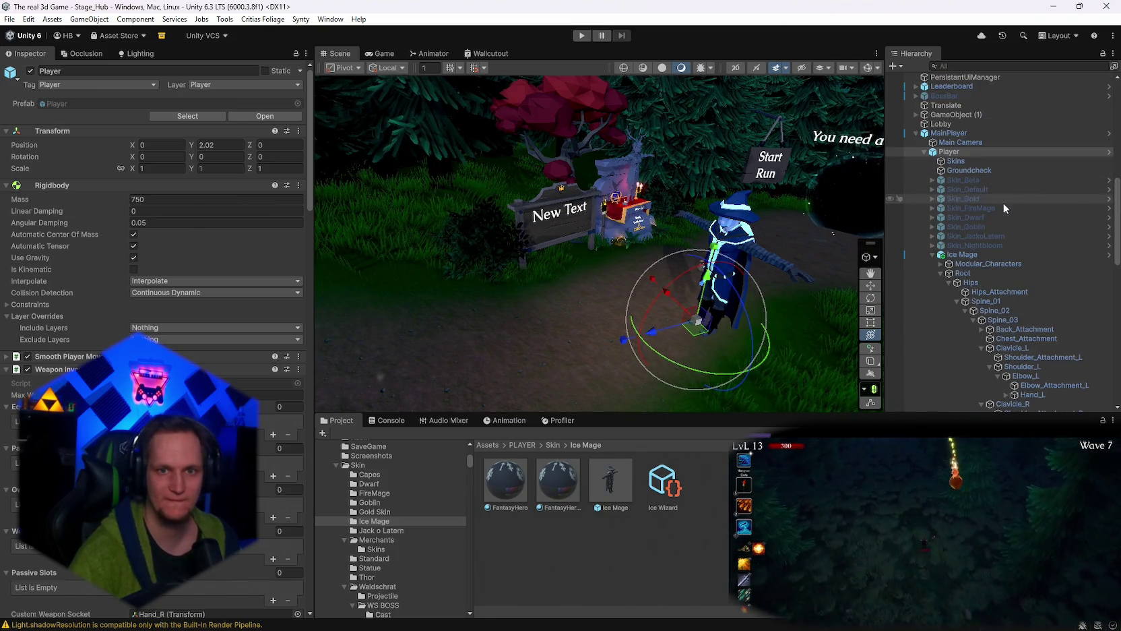
left_click(933, 255)
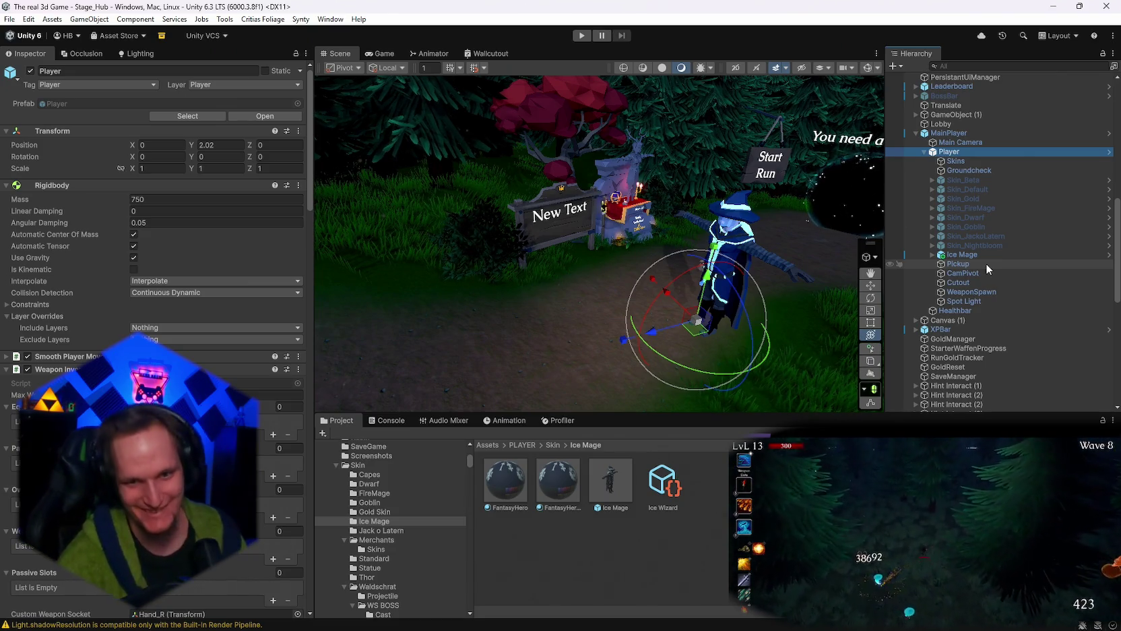
left_click(958, 255)
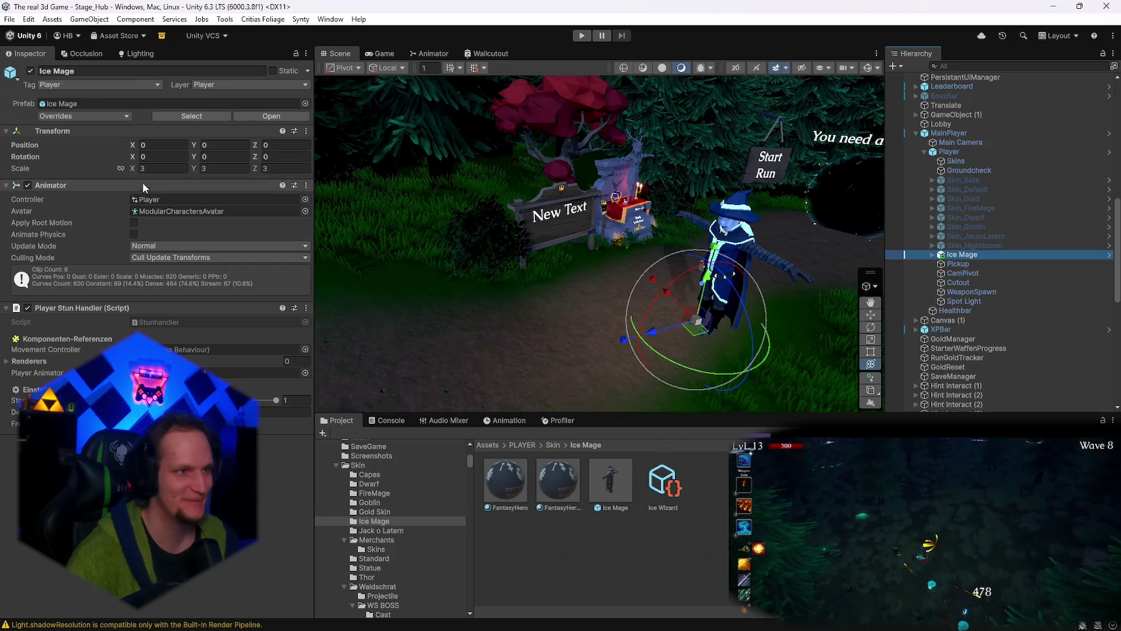
left_click(29, 71)
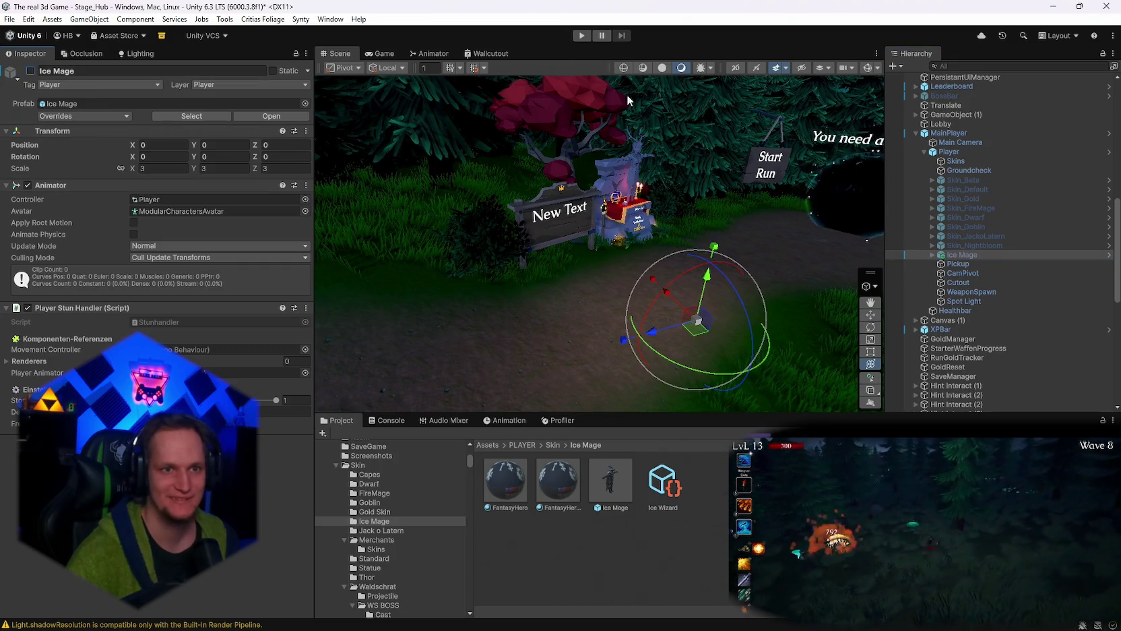
left_click(582, 35)
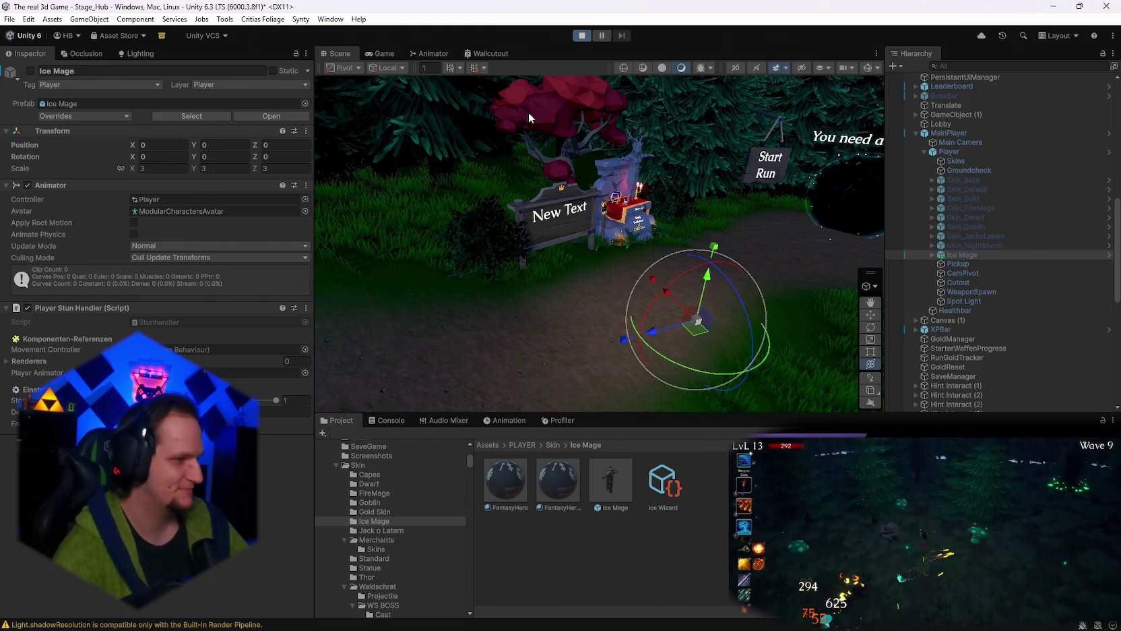
left_click(581, 37)
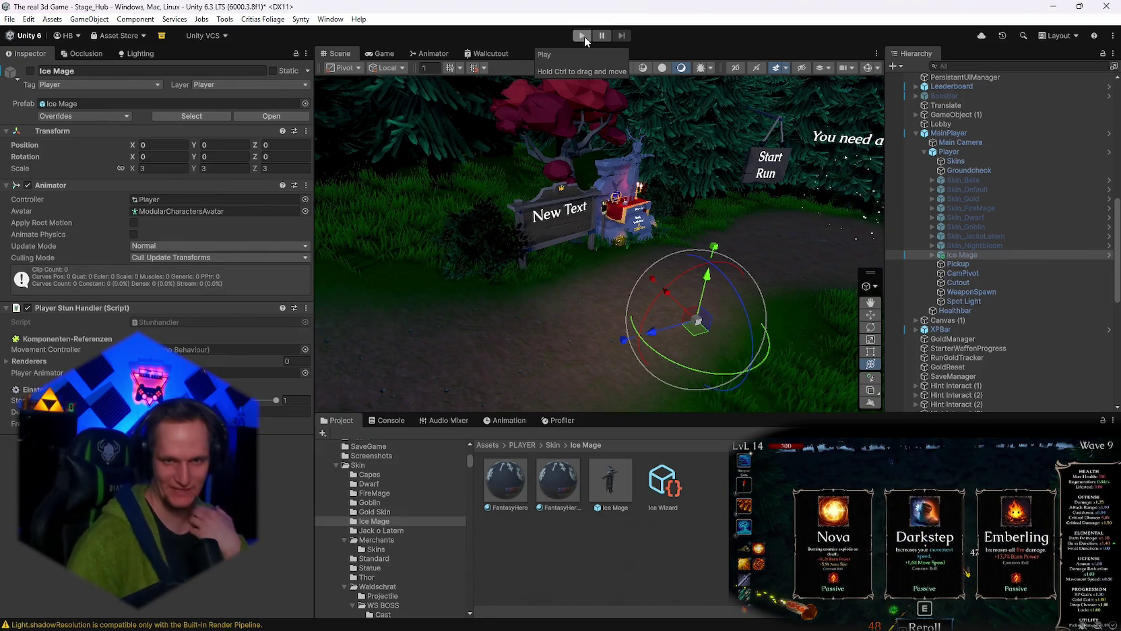
right_click(942, 253)
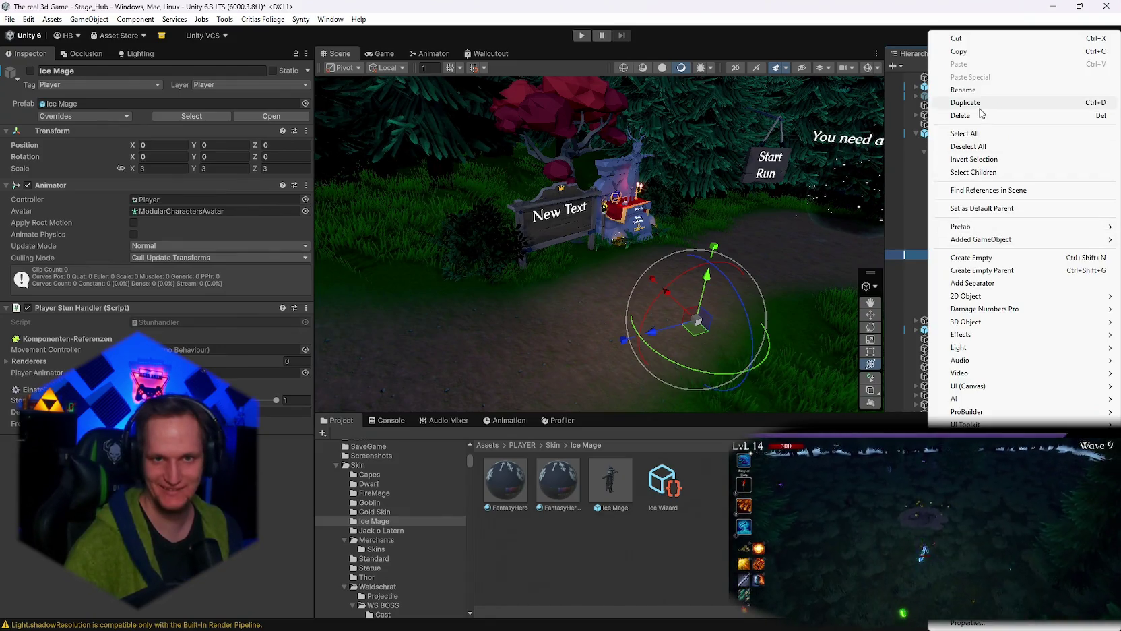
Rename the Ice Mage skin object to Skin_IceWizard and start a playtest with it.
left_click(959, 93)
type("Skin_")
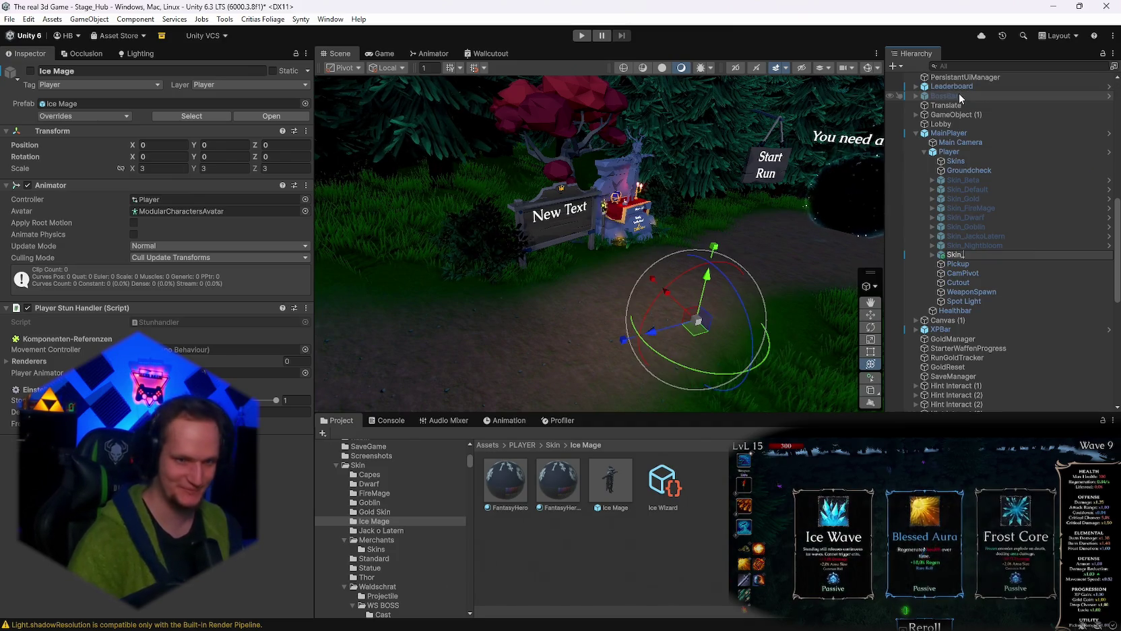
type("IceWi")
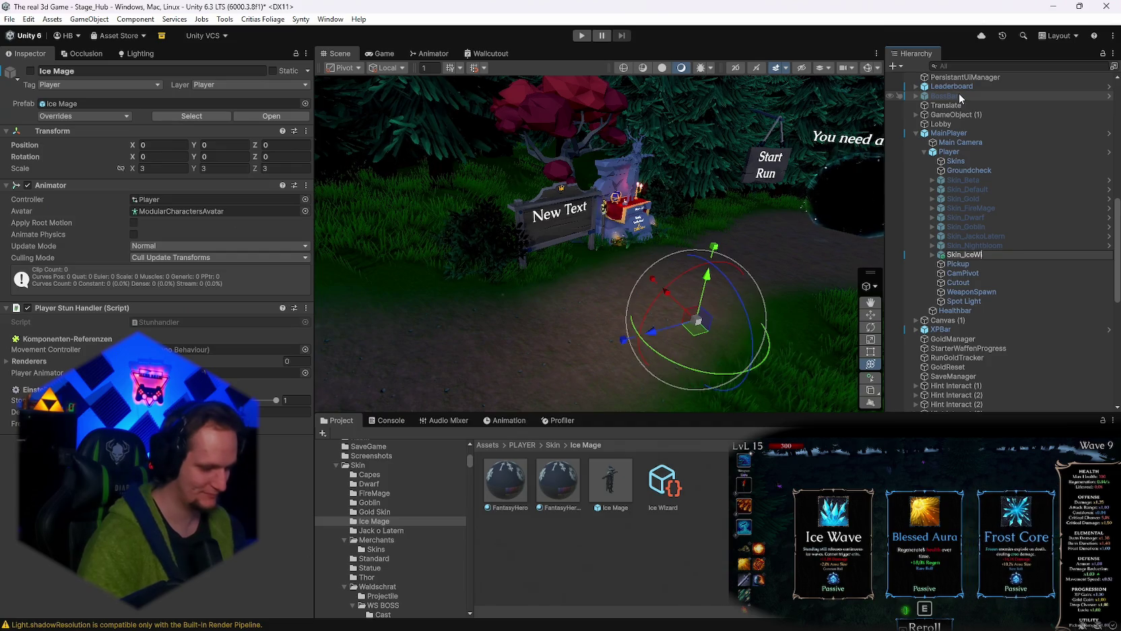
type("zard")
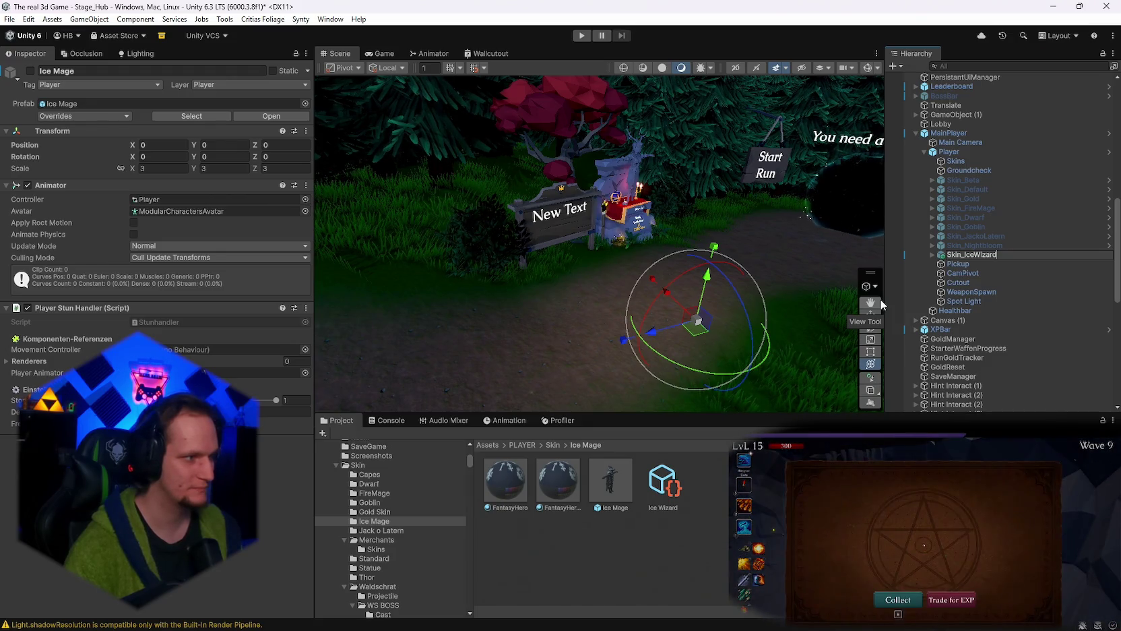
key("Return")
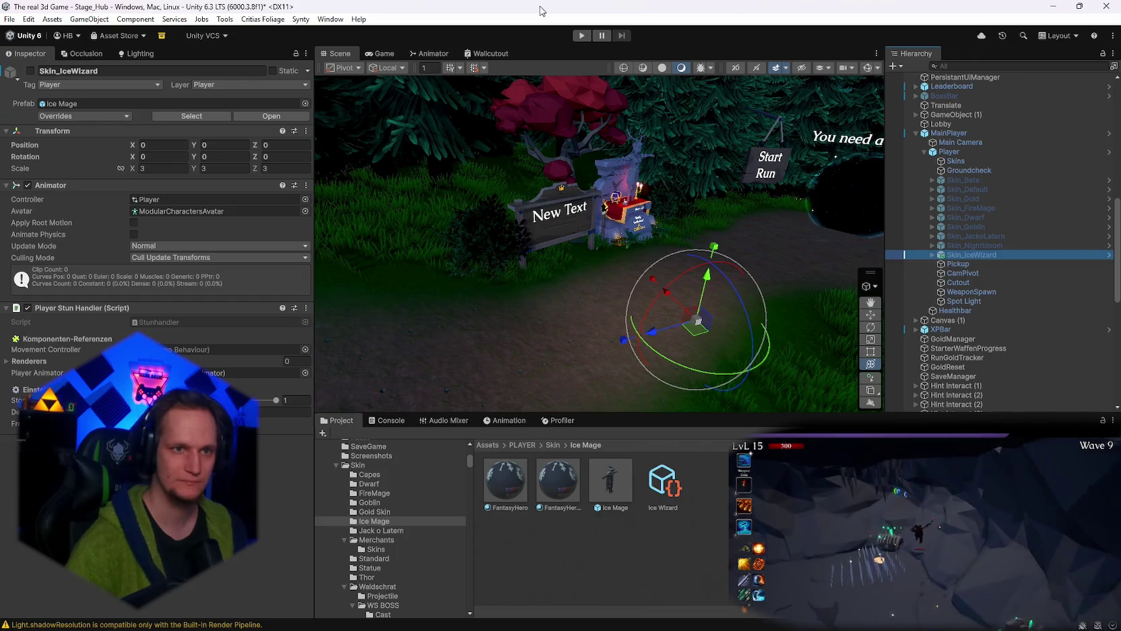
left_click(581, 35)
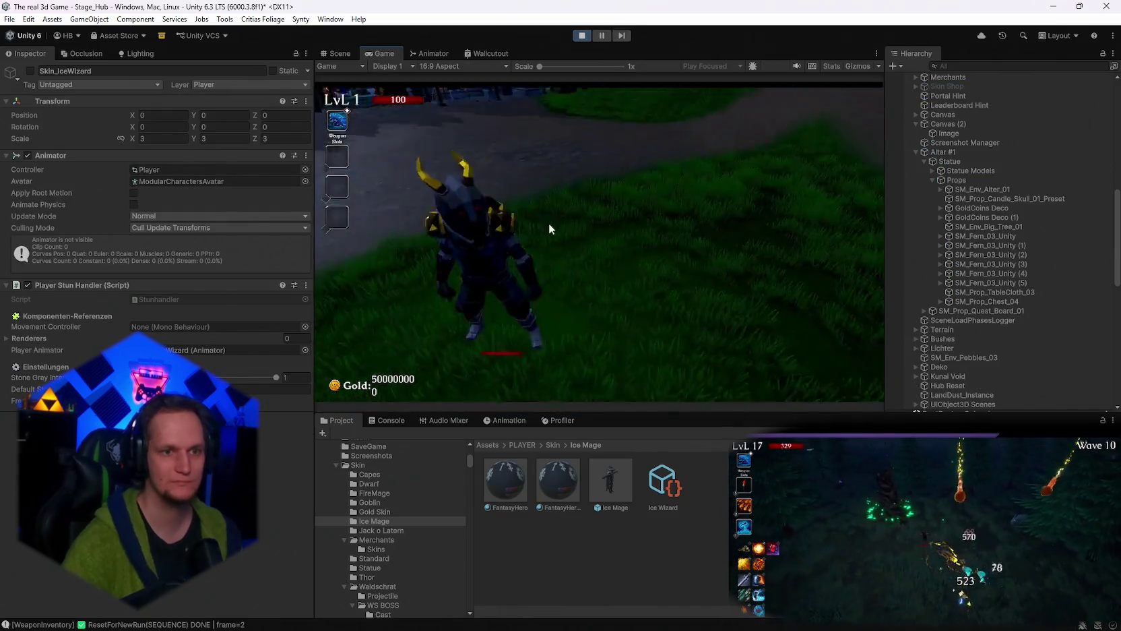
Enlarge the game view, browse the merchant's Skin Shop cards and equip the Goblin skin.
key("w")
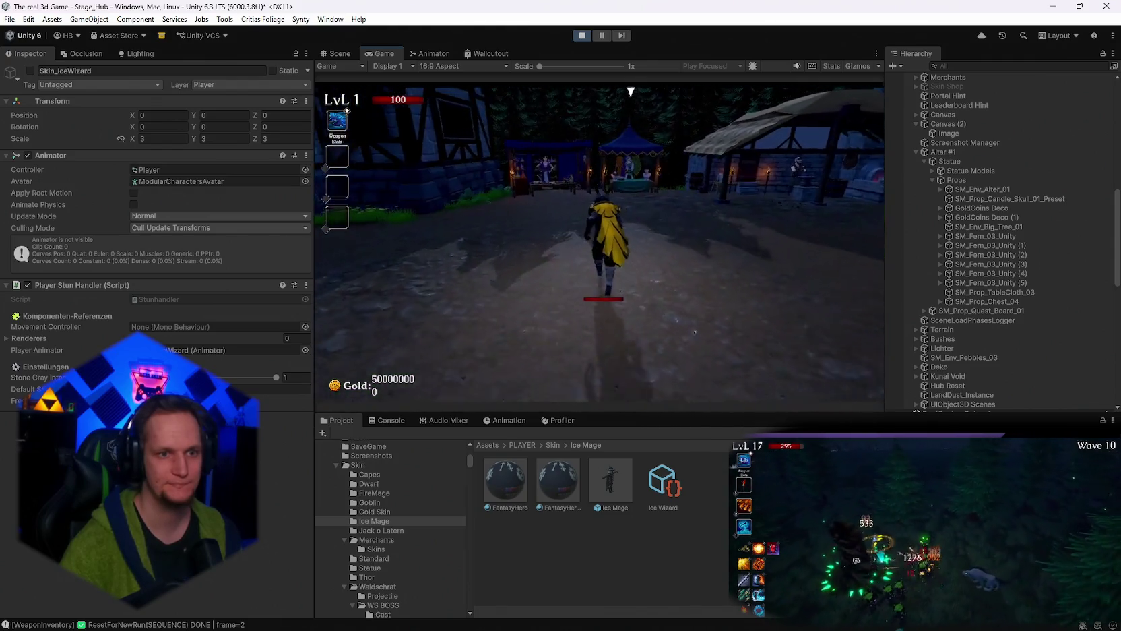
key("e")
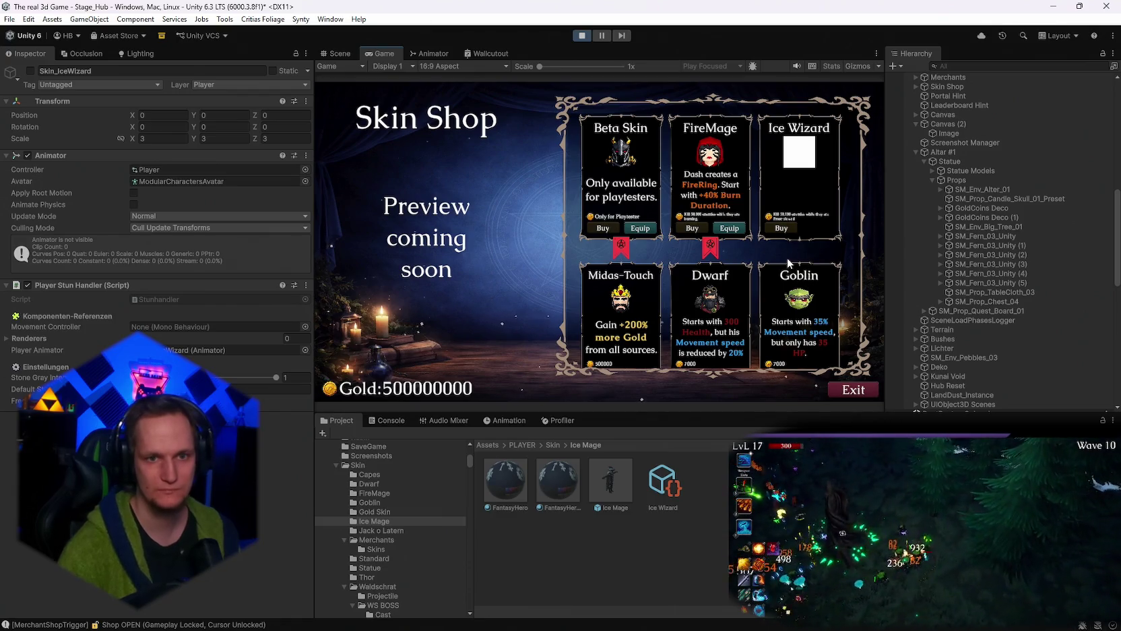
double_click(381, 54)
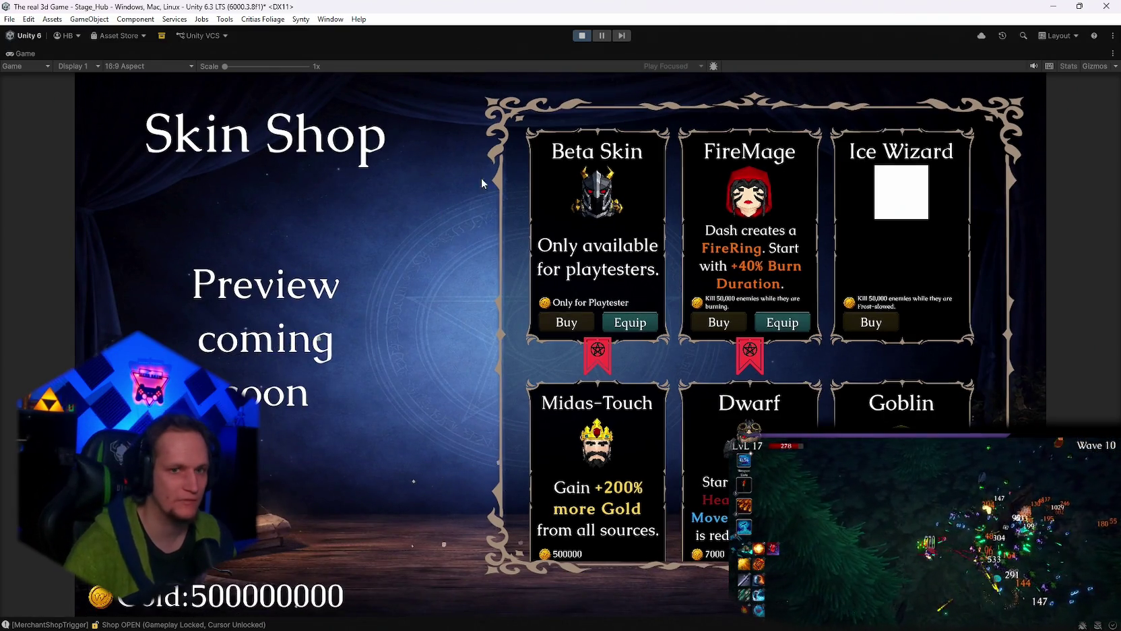
key("e")
key("e")
scroll(652, 364, "down", 3)
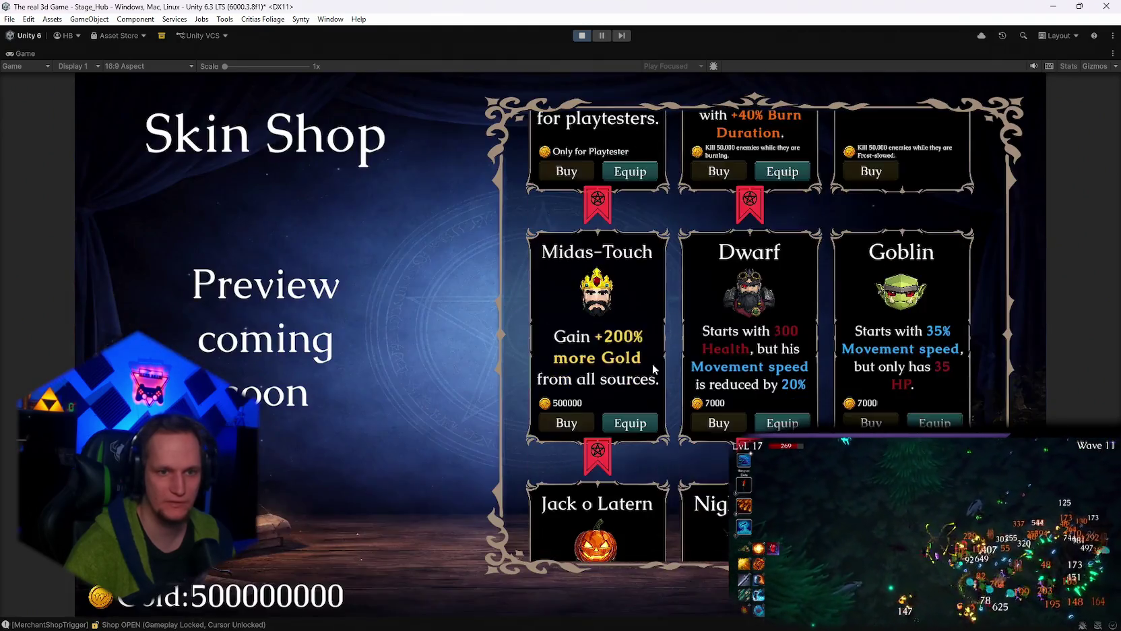
scroll(753, 422, "down", 3)
scroll(752, 422, "up", 6)
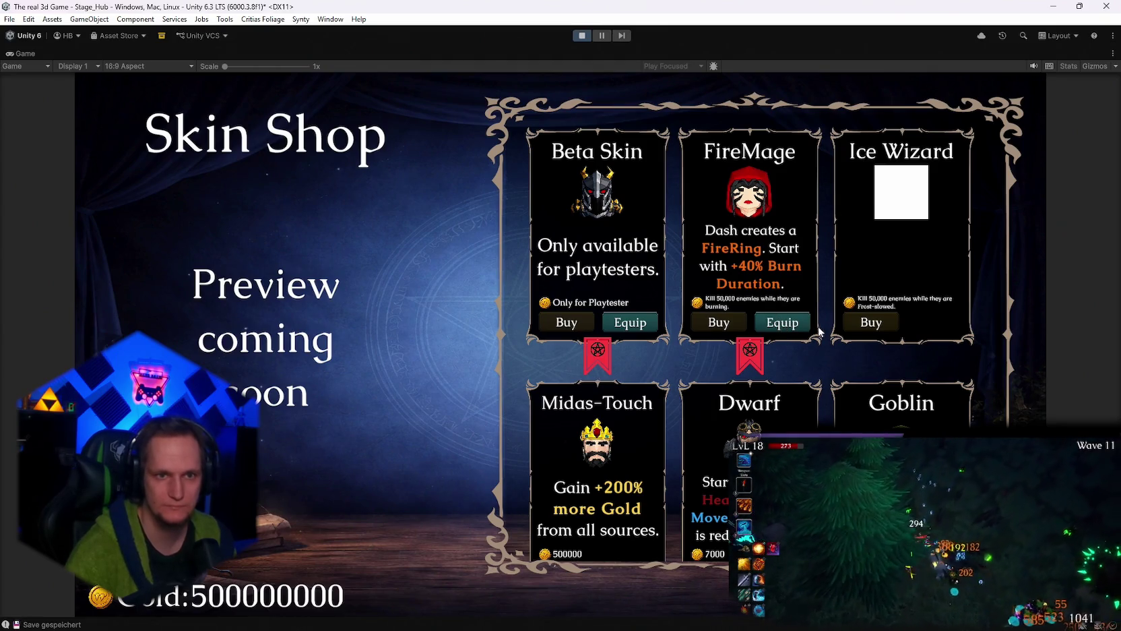
scroll(787, 321, "down", 2)
scroll(787, 325, "up", 2)
scroll(799, 378, "down", 4)
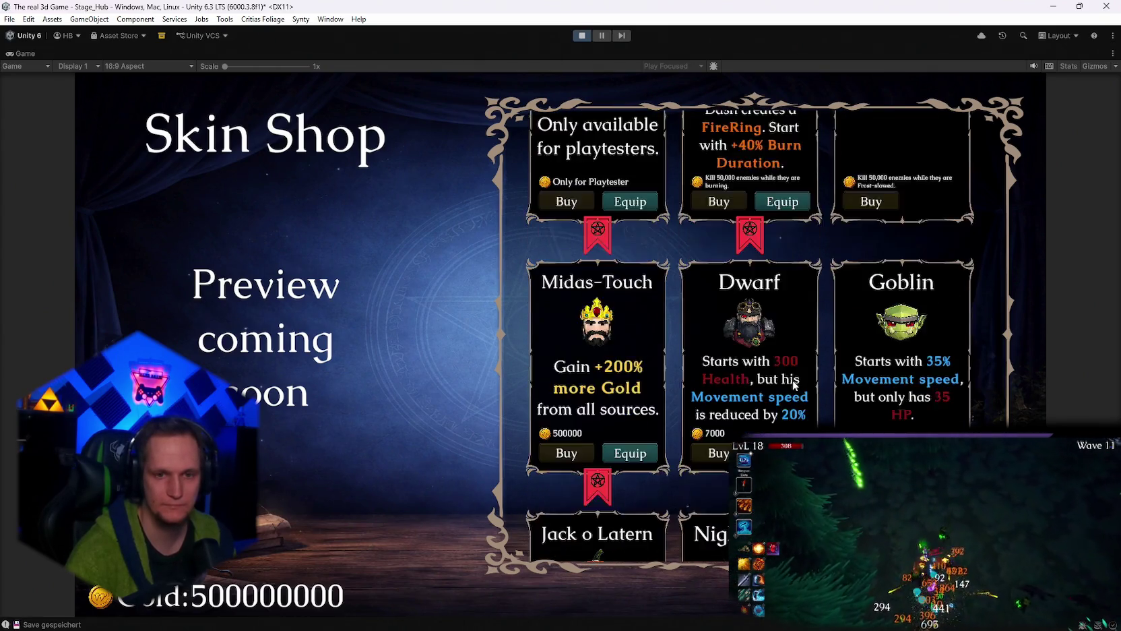
scroll(800, 391, "down", 3)
scroll(773, 418, "up", 7)
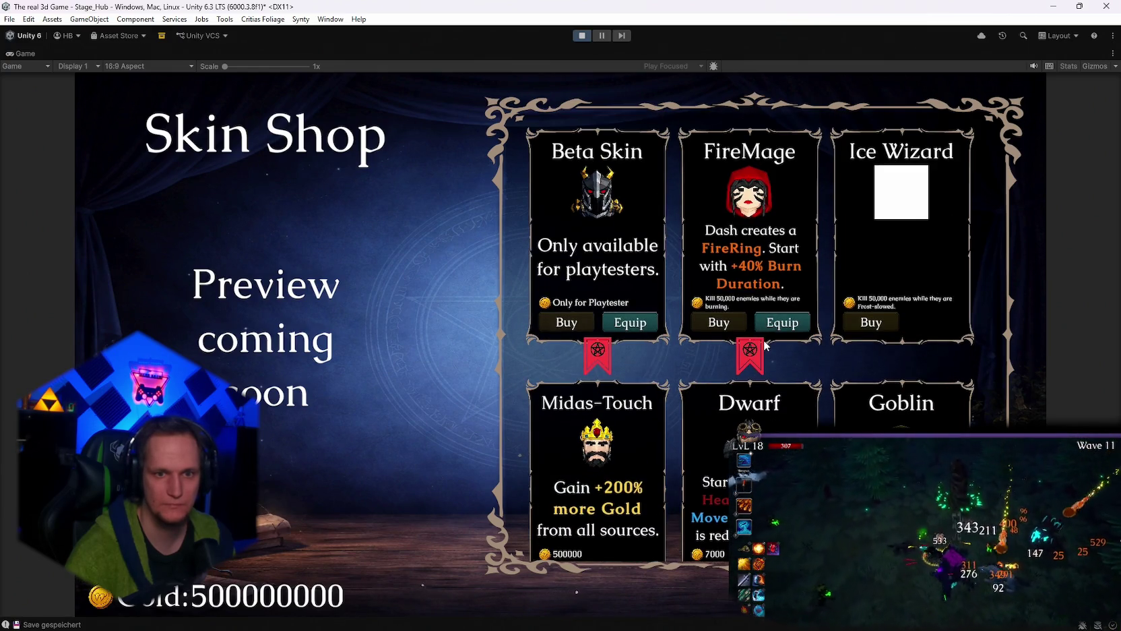
scroll(764, 340, "down", 2)
scroll(764, 340, "up", 2)
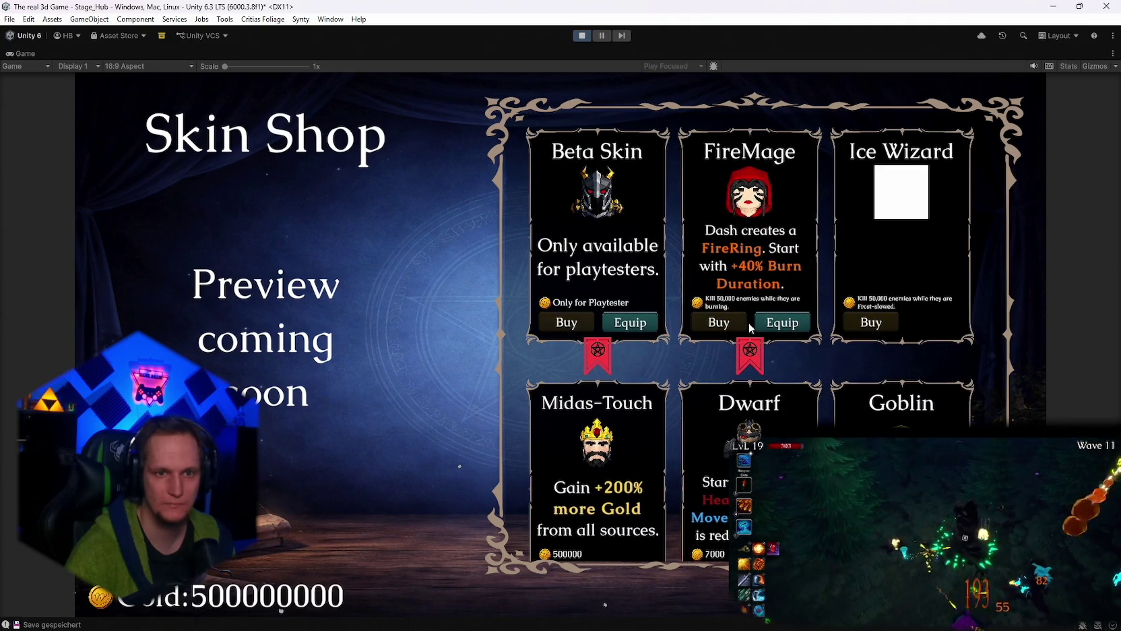
scroll(752, 328, "down", 4)
scroll(759, 341, "up", 3)
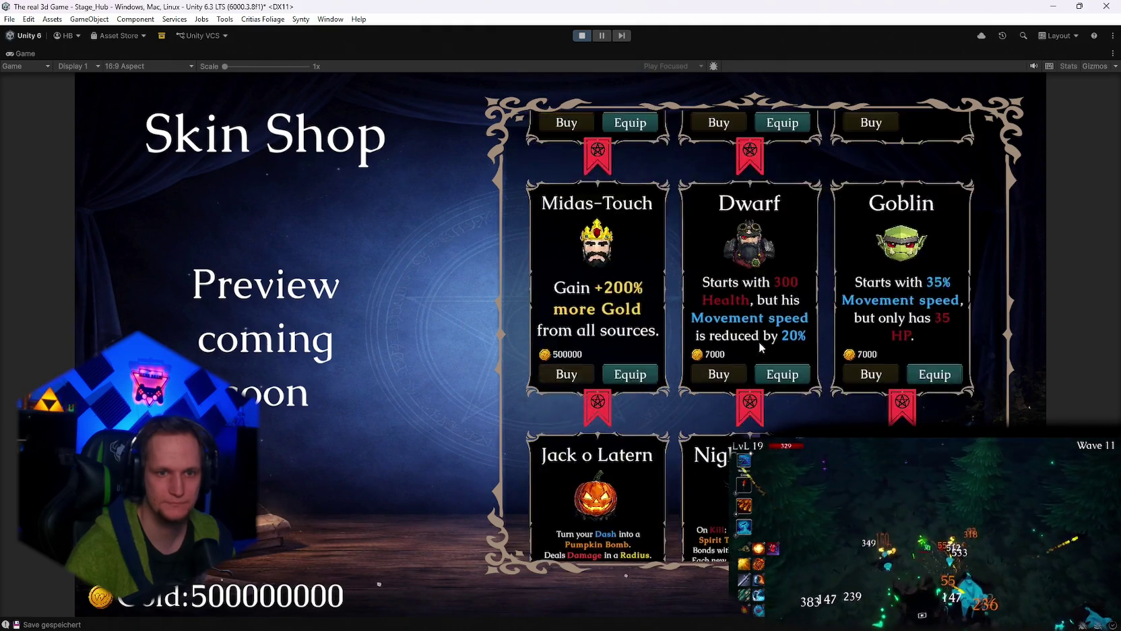
scroll(755, 370, "down", 1)
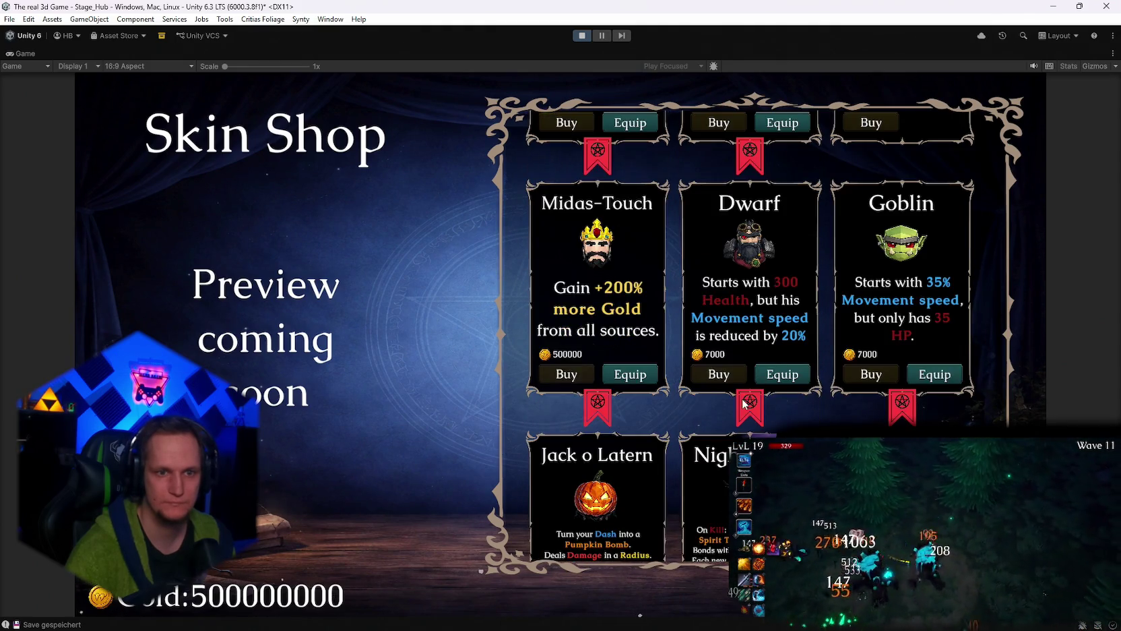
scroll(761, 401, "down", 1)
scroll(762, 401, "down", 1)
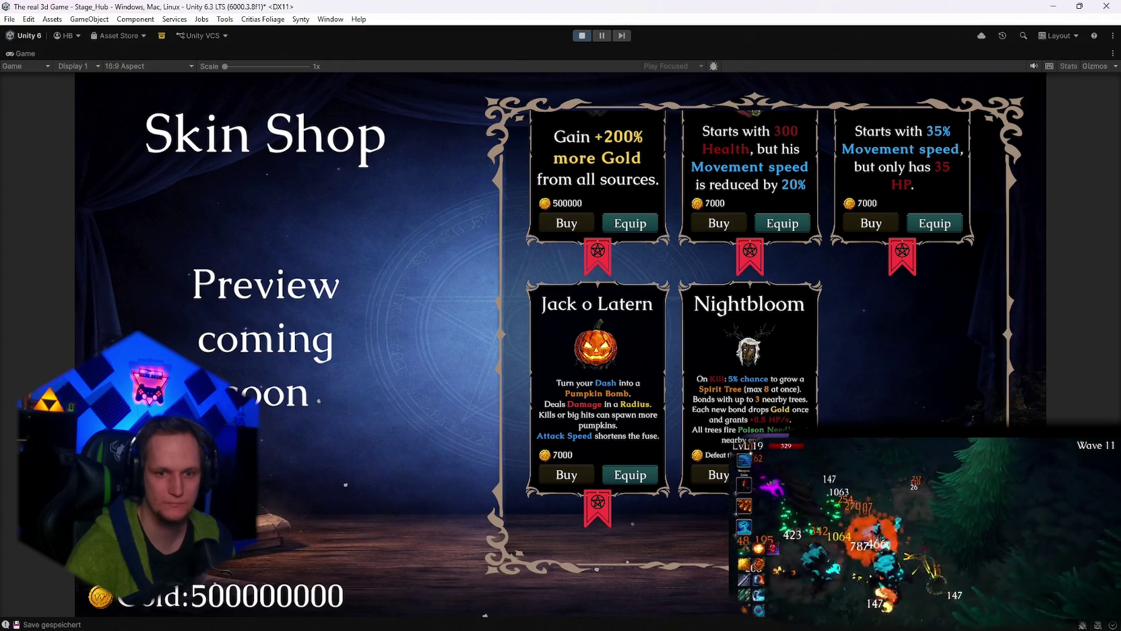
scroll(734, 429, "up", 3)
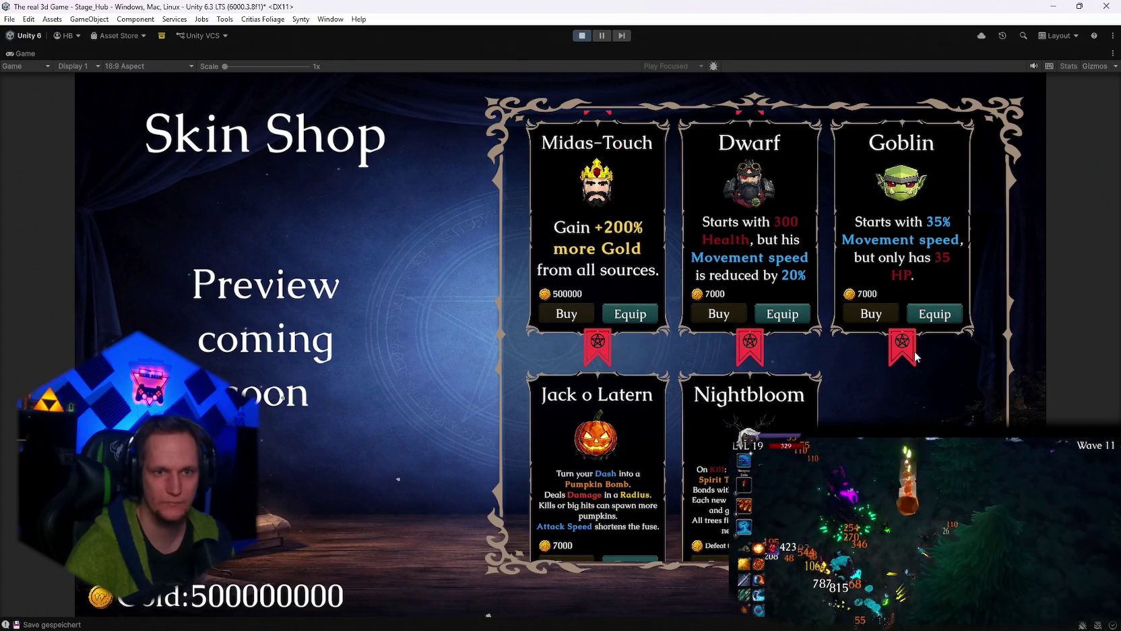
left_click(935, 313)
At the Get a Weapon shrine, equip the Ice Wand as the starting weapon.
key("Escape")
key("w")
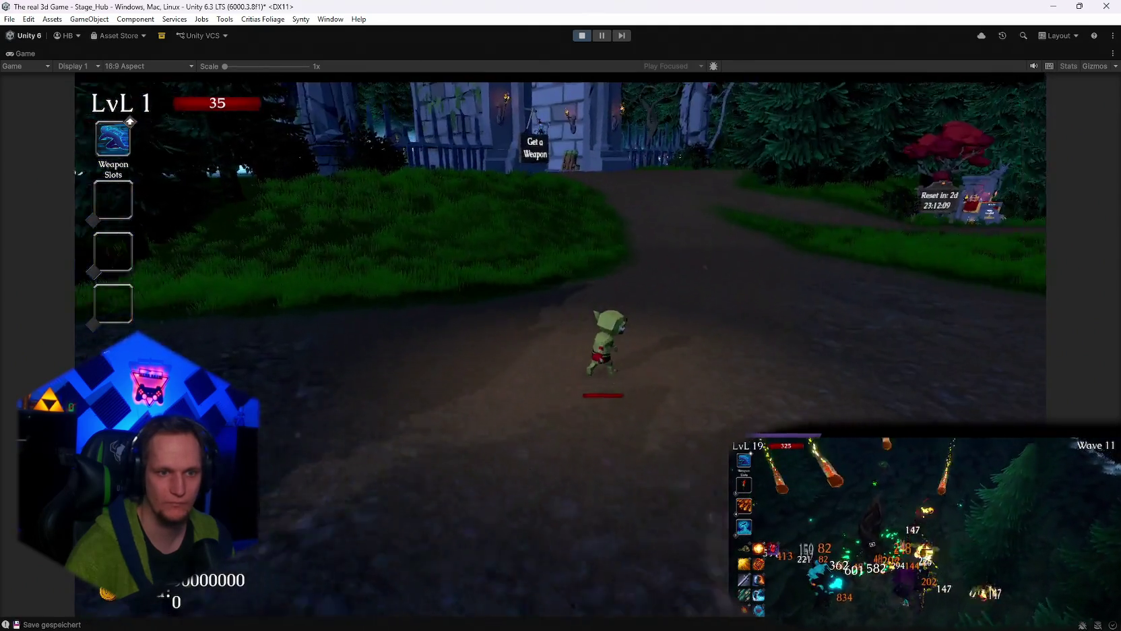
key("w")
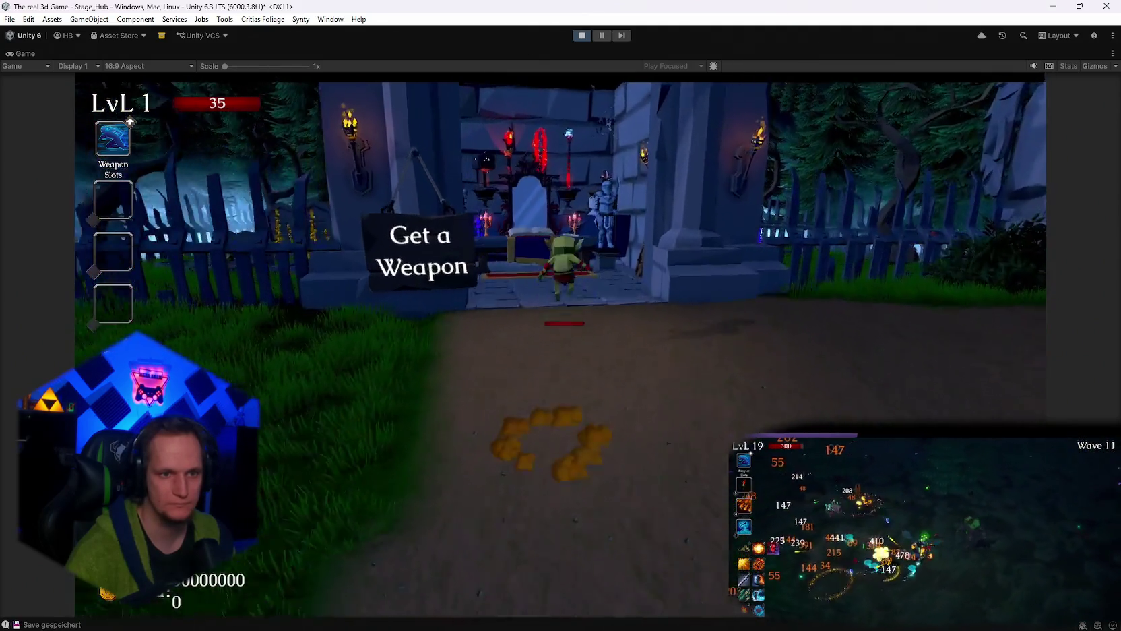
key("e")
scroll(307, 287, "down", 2)
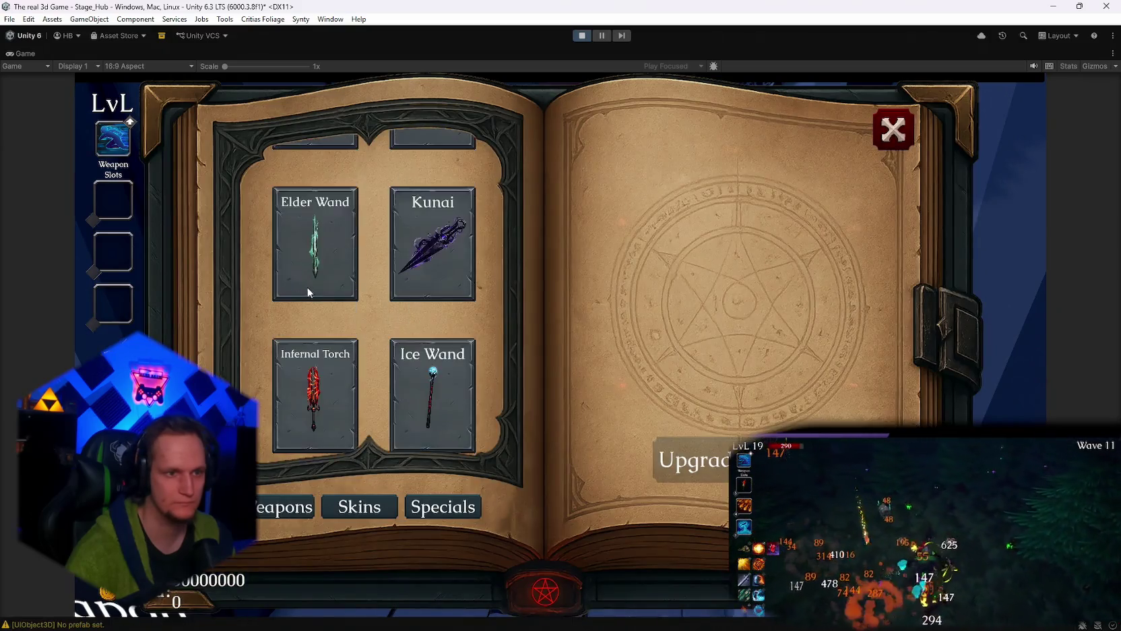
left_click(420, 342)
left_click(877, 143)
Walk to the Start Run portal and enter it to begin a Cursed Forest run.
key("w")
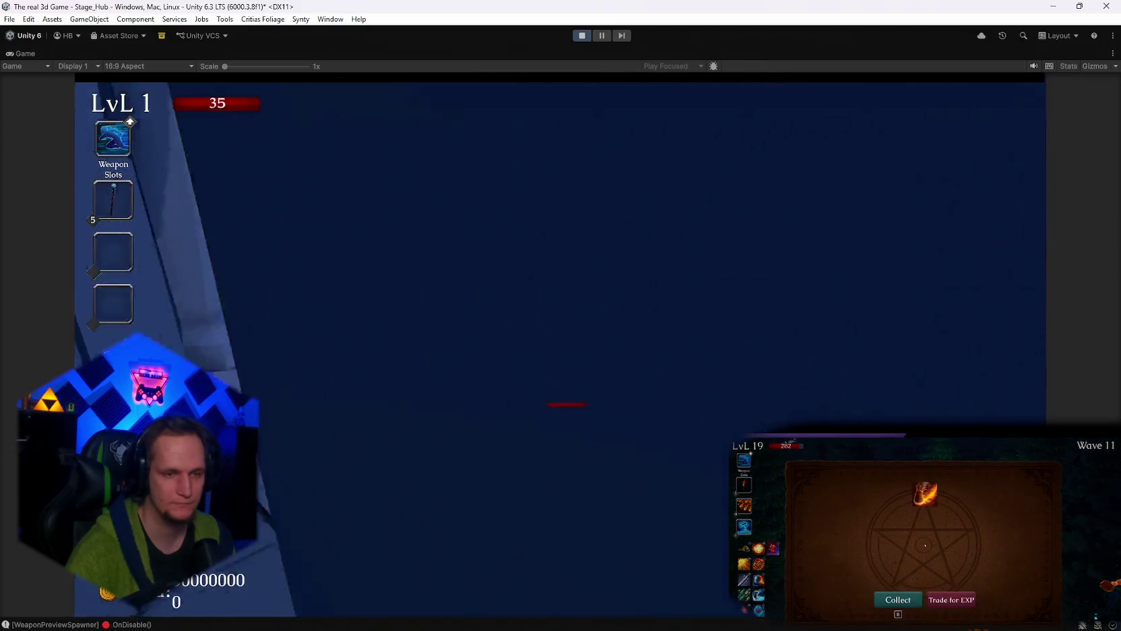
key("w")
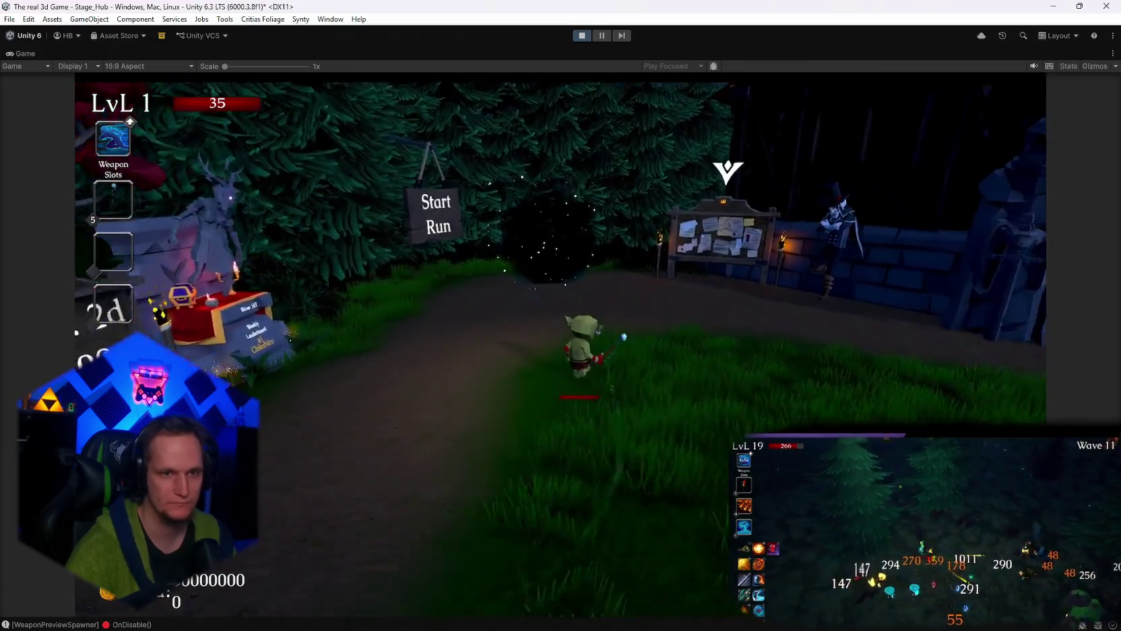
key("e")
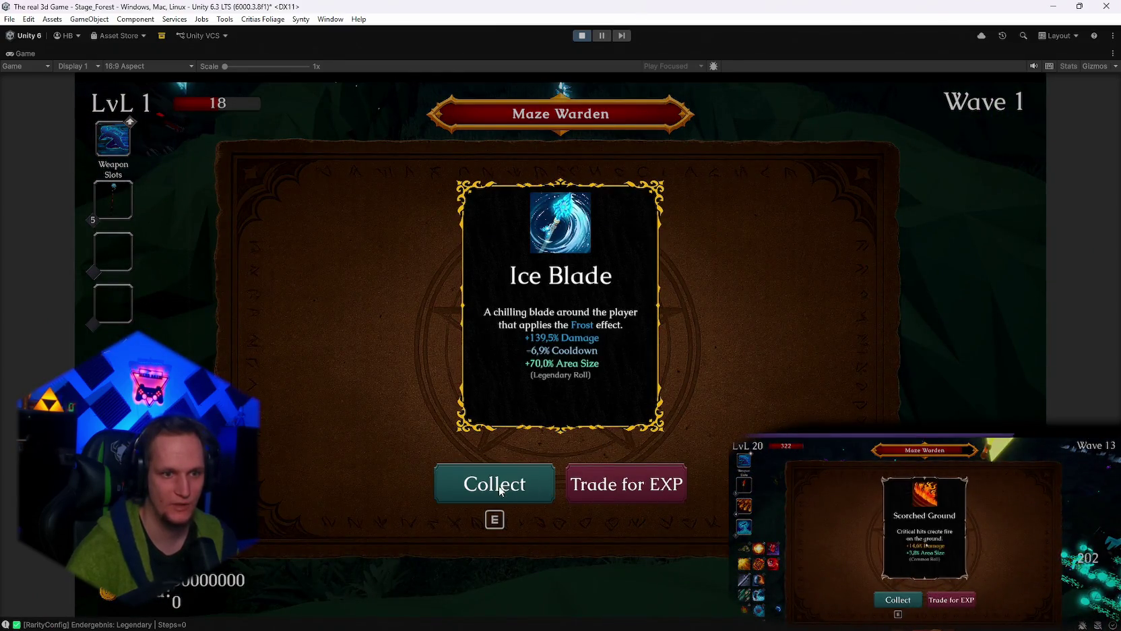
Collect the Legendary Ice Blade and pick upgrades, including health regeneration, until returning to the hub.
key("e")
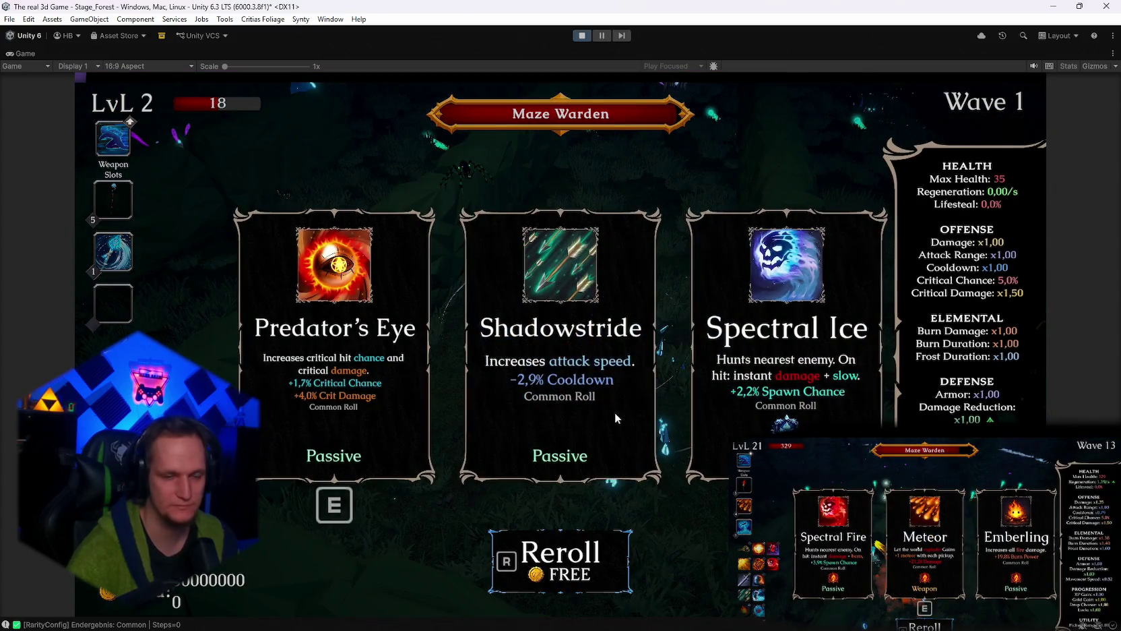
left_click(560, 349)
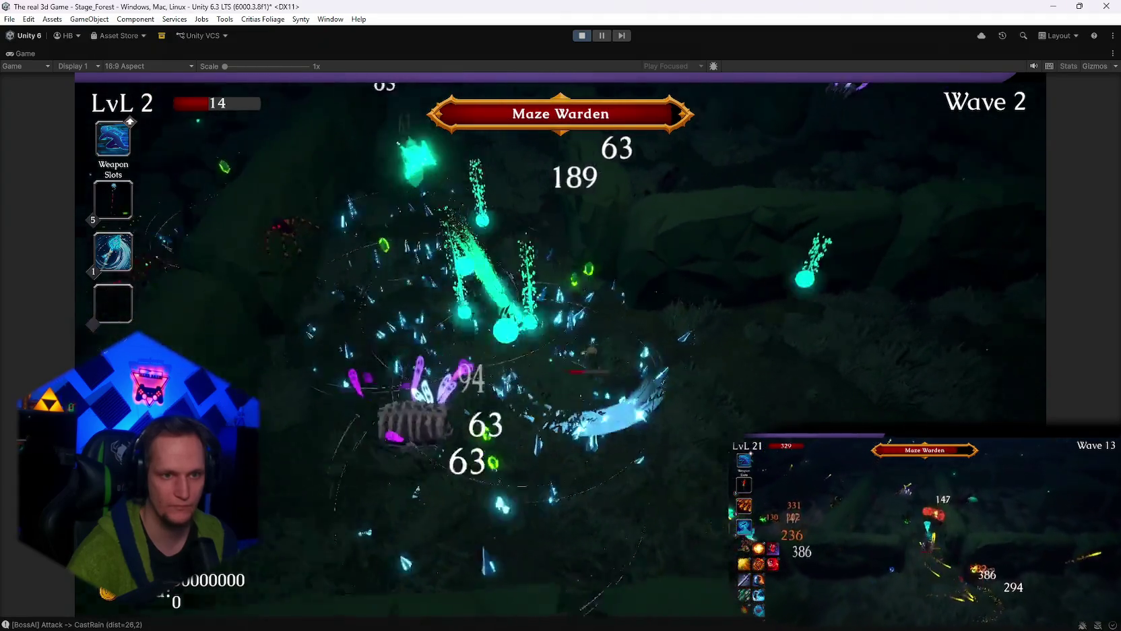
left_click(333, 342)
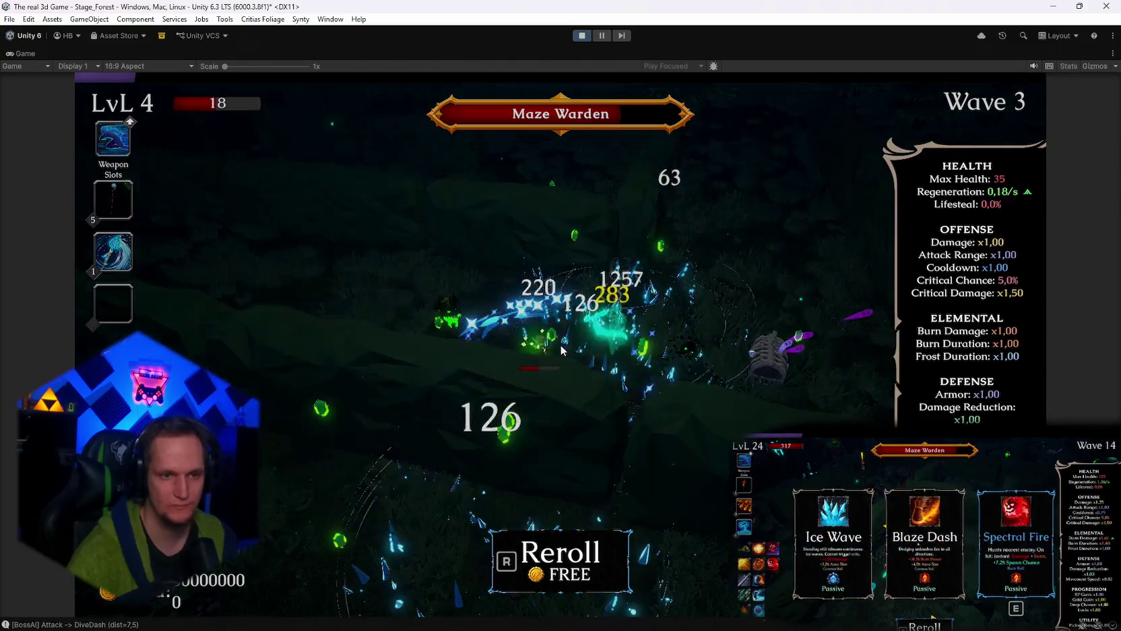
key("e")
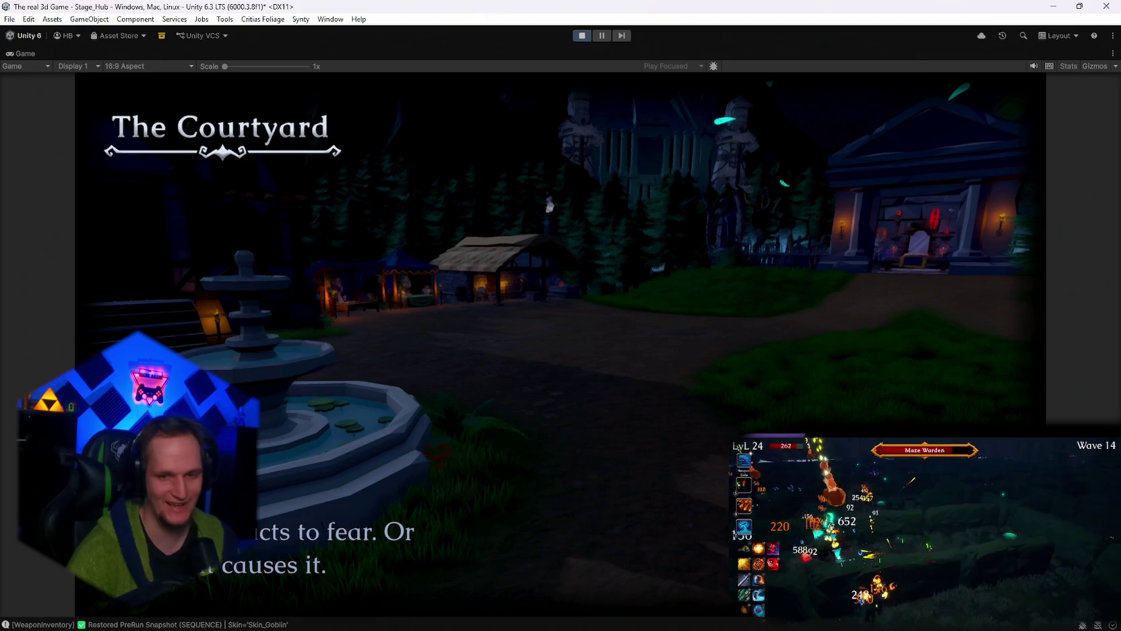
Skip the courtyard intro, check the Ice Wizard card in the Skin Shop, then stop play mode.
key("space")
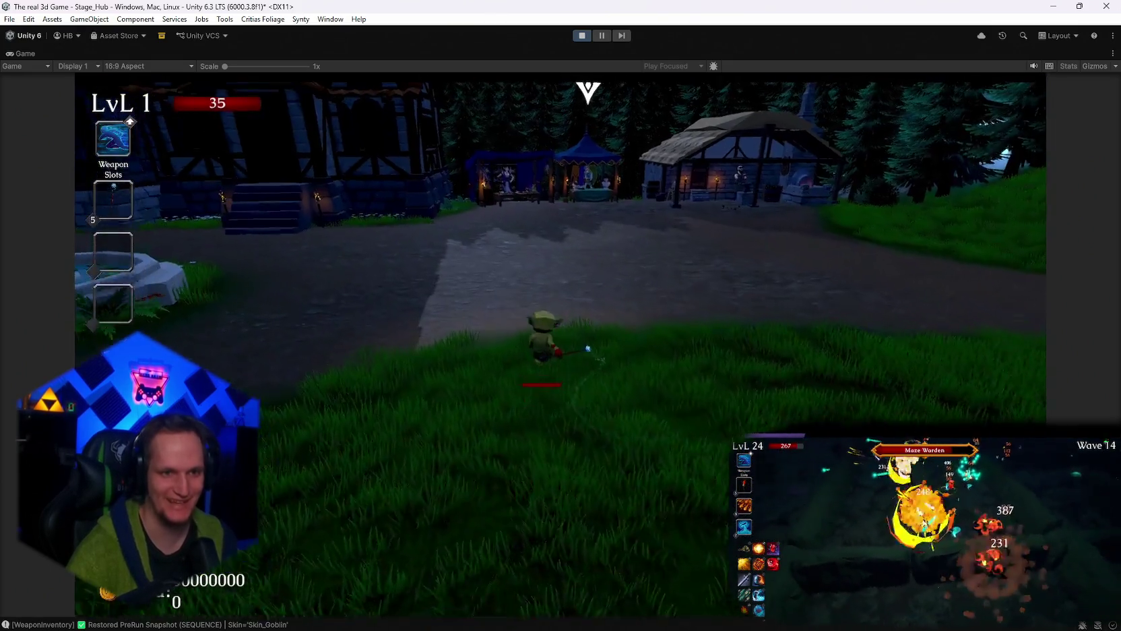
key("w")
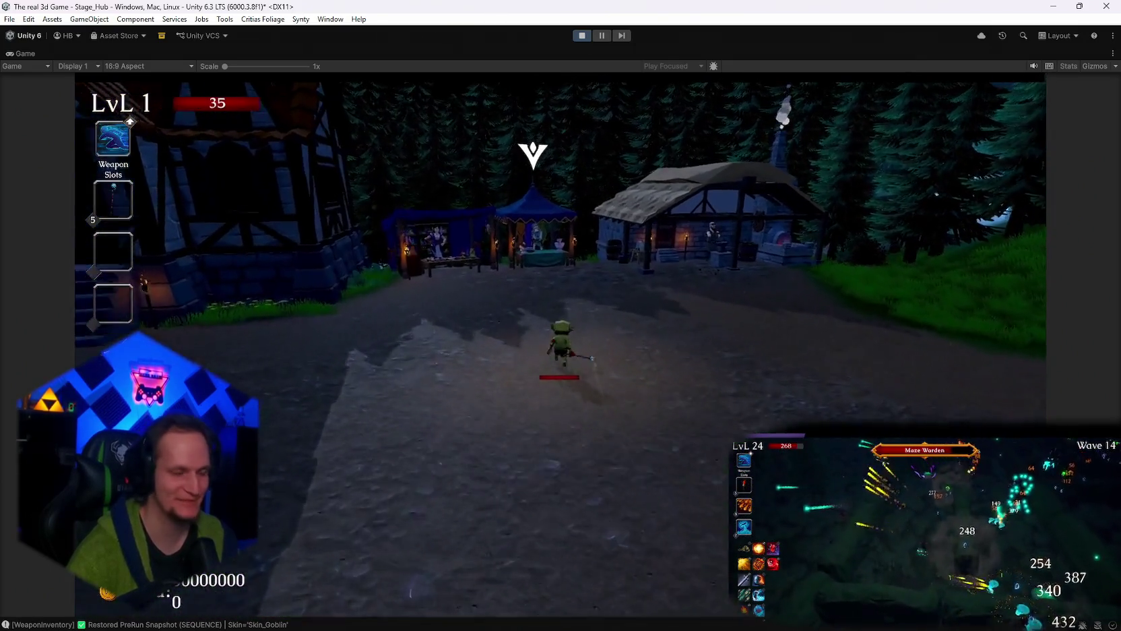
key("w")
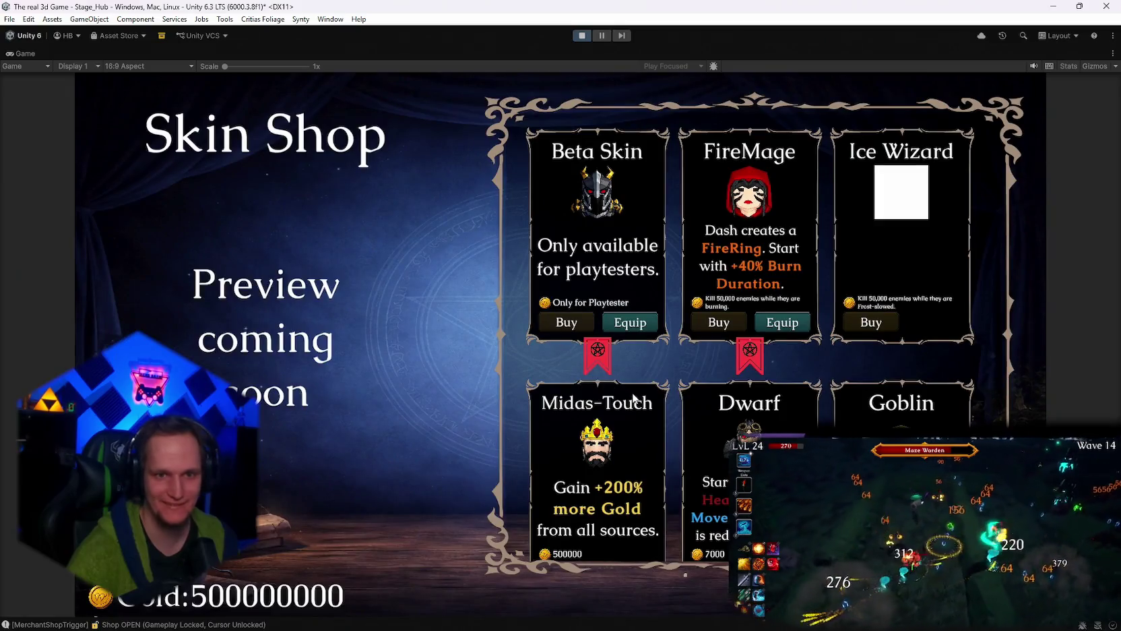
scroll(883, 342, "down", 5)
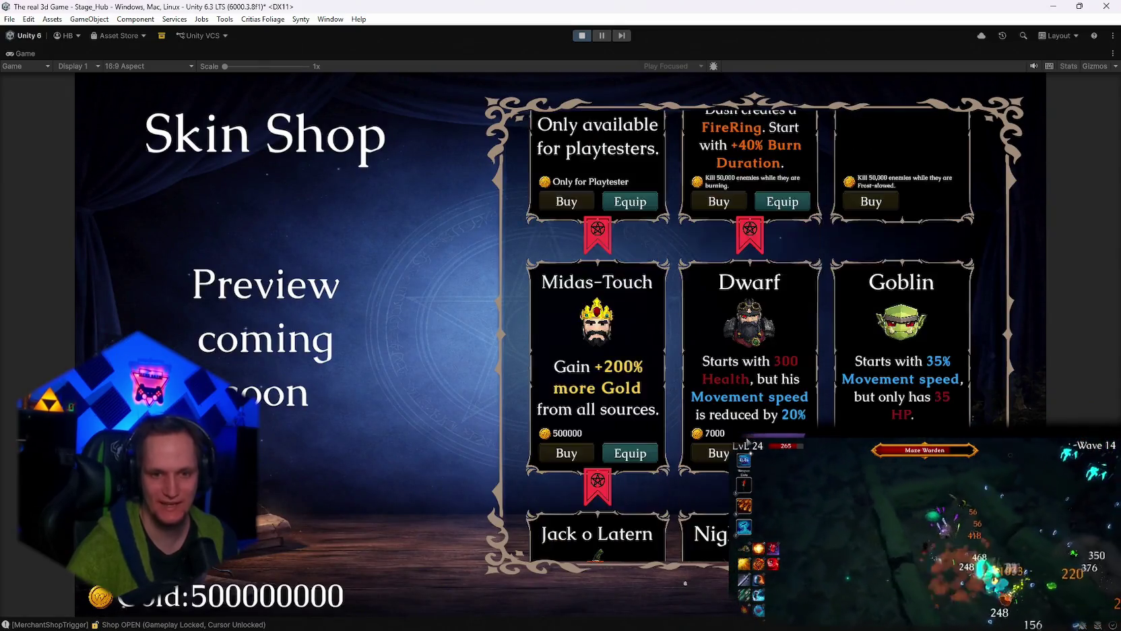
scroll(752, 437, "up", 3)
scroll(753, 436, "up", 2)
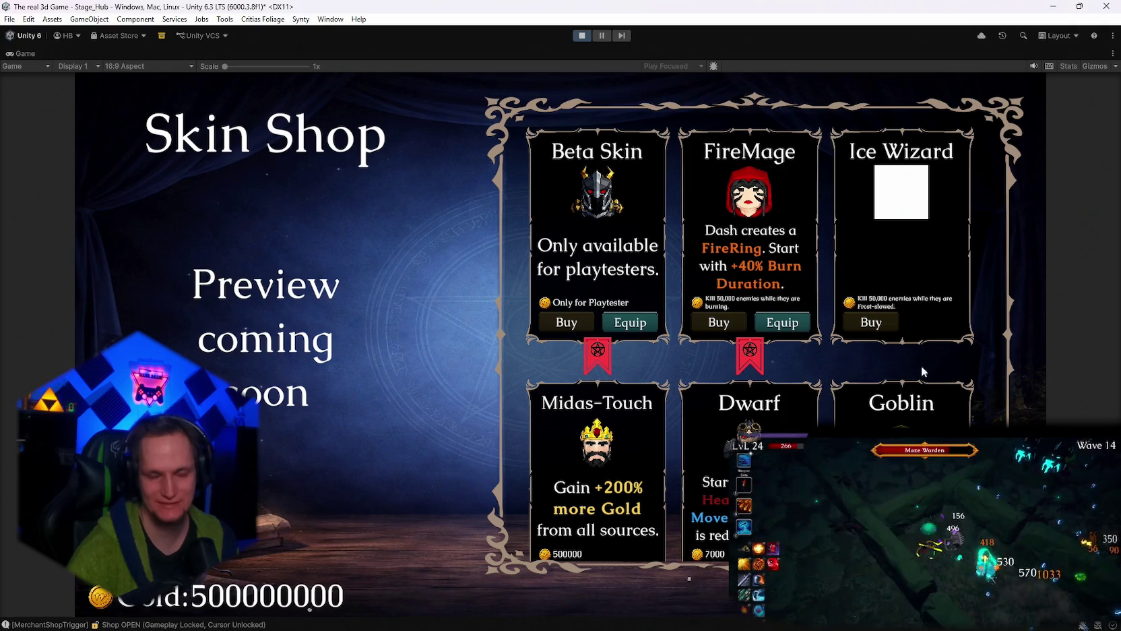
left_click(582, 36)
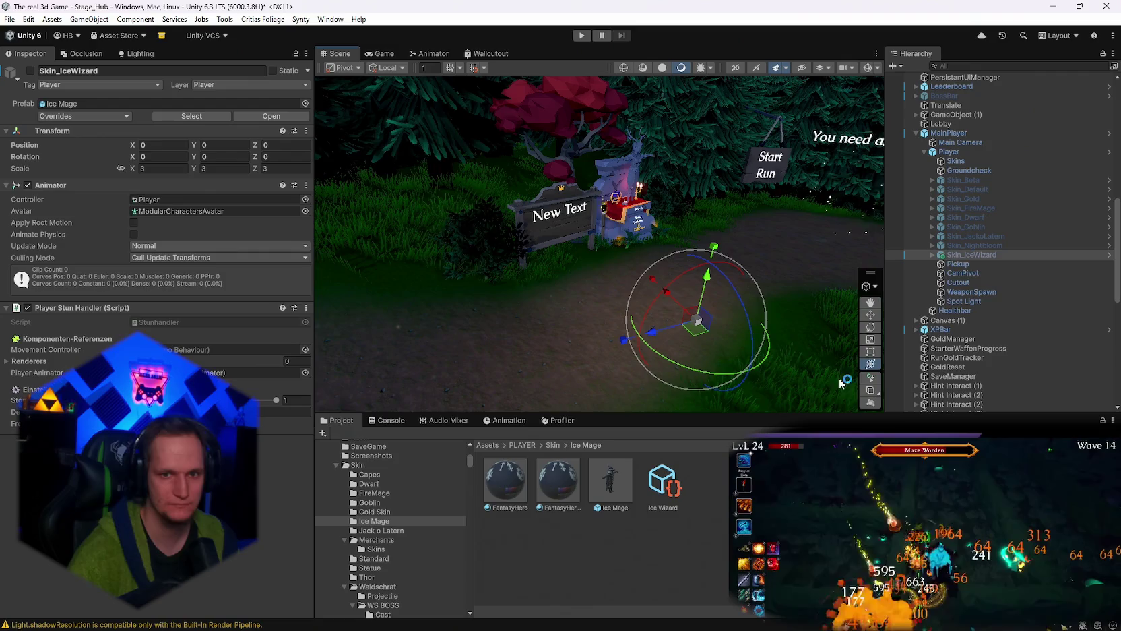
Check UnlockManager's ice_mage_frost_kills rule ID, then select the Ice Wizard skin definition asset.
scroll(985, 246, "up", 5)
scroll(980, 205, "up", 8)
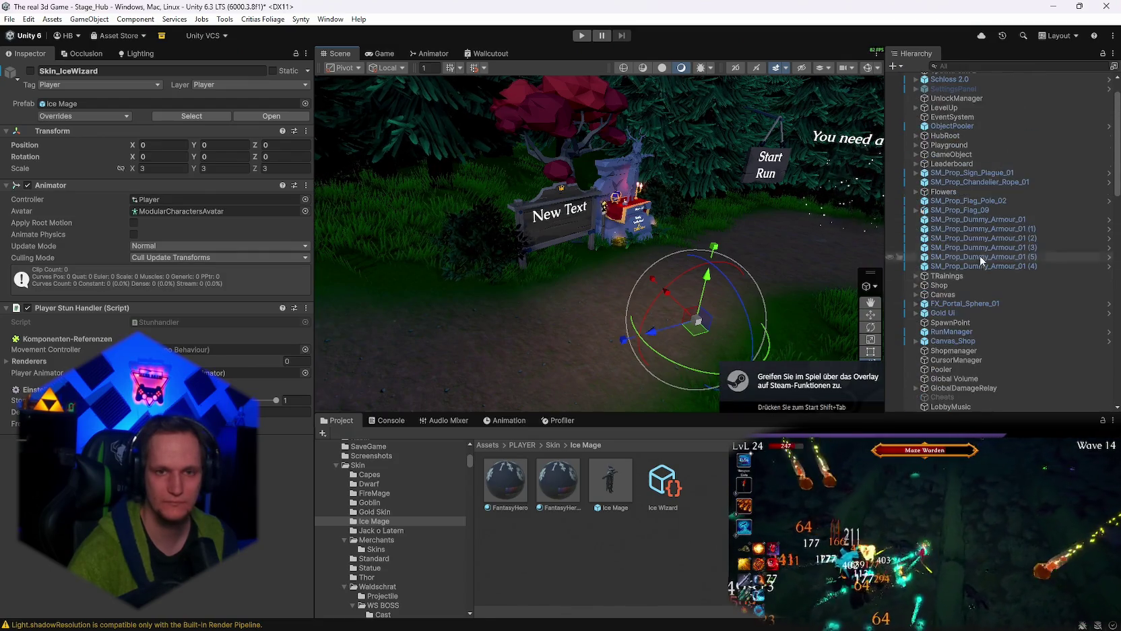
left_click(950, 133)
scroll(178, 337, "down", 10)
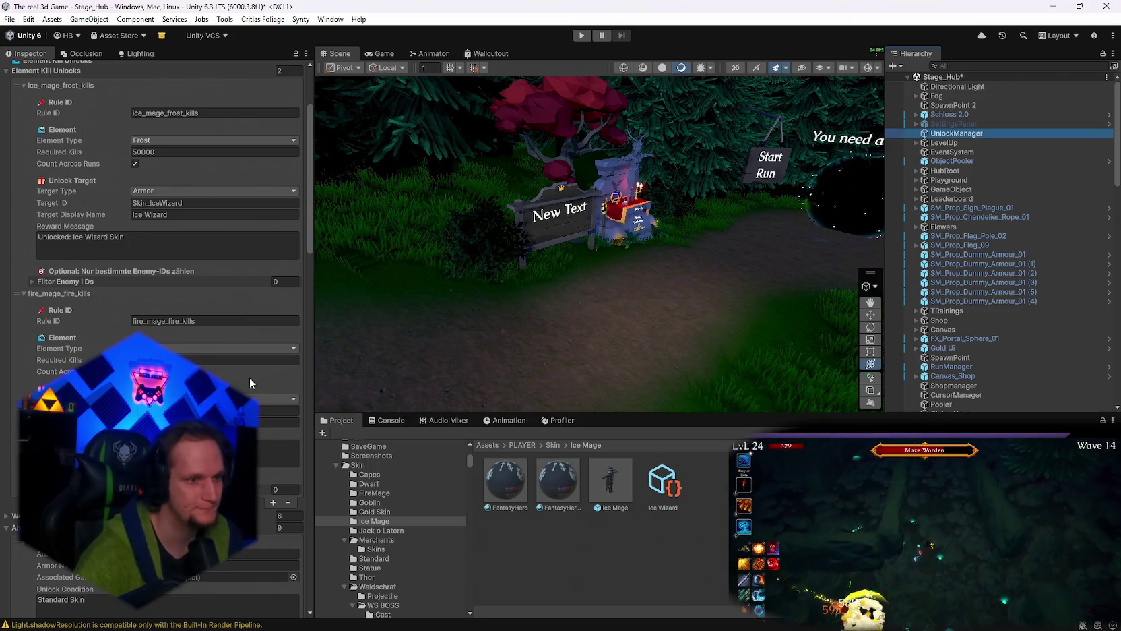
scroll(231, 355, "up", 3)
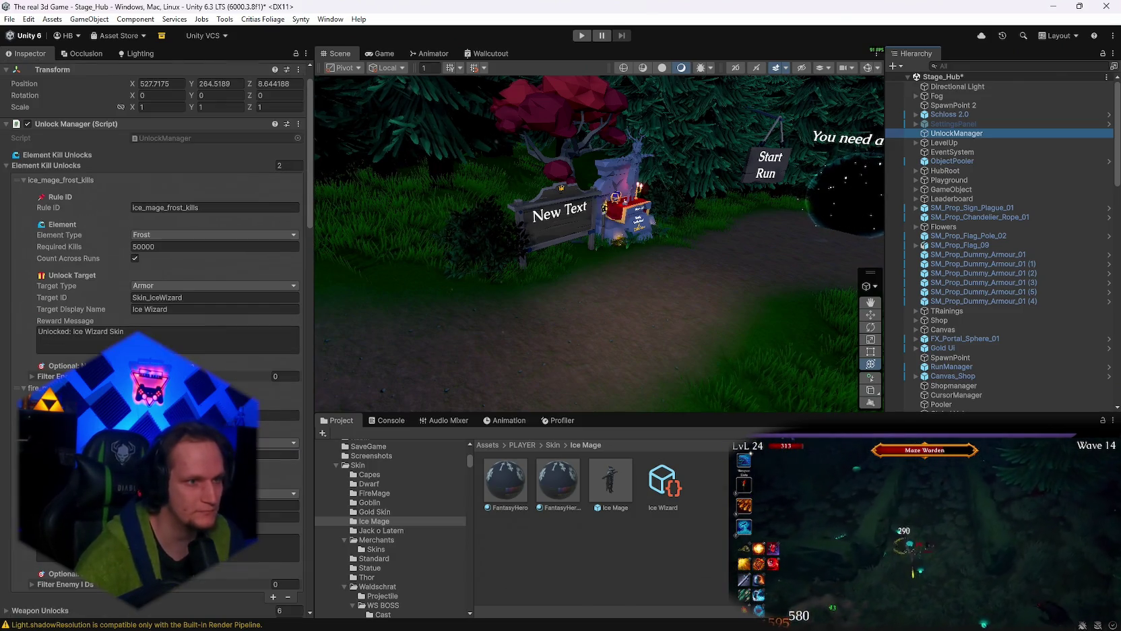
left_click(223, 208)
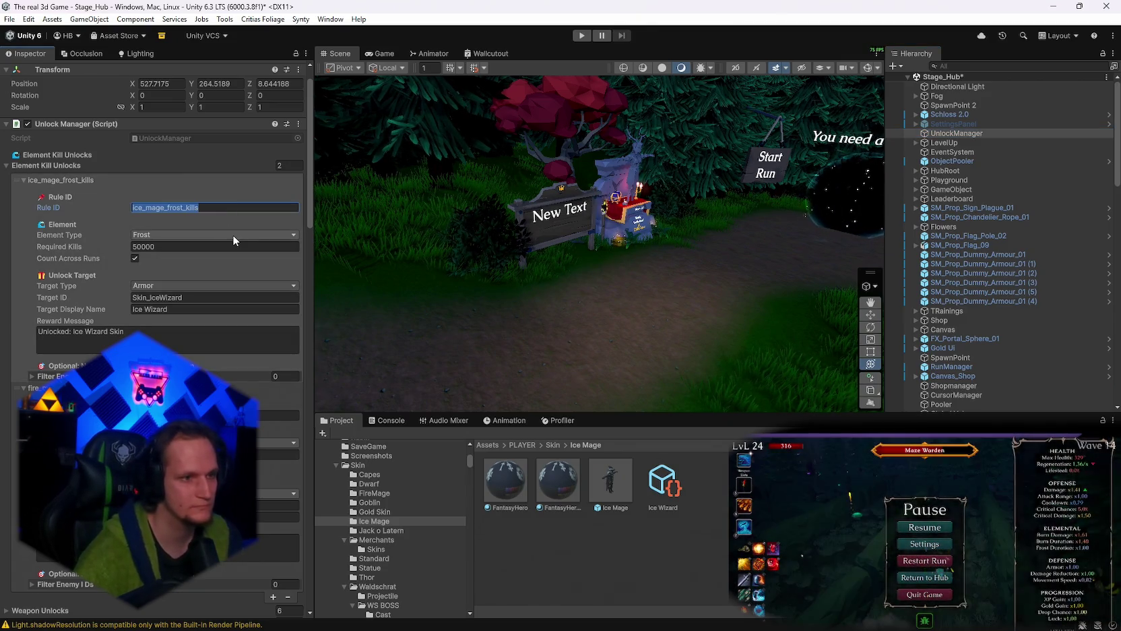
left_click(663, 484)
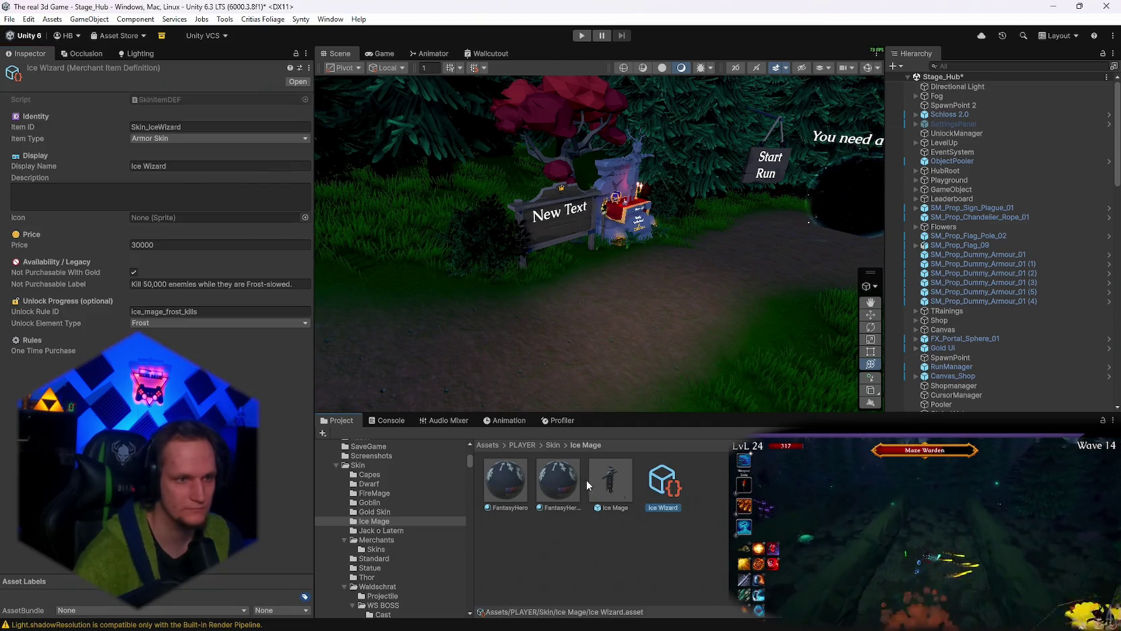
Review the Ice Wizard's Unlock Rule ID and Description, screenshot it, and open the Inspector's ⋮ menu.
left_click(214, 311)
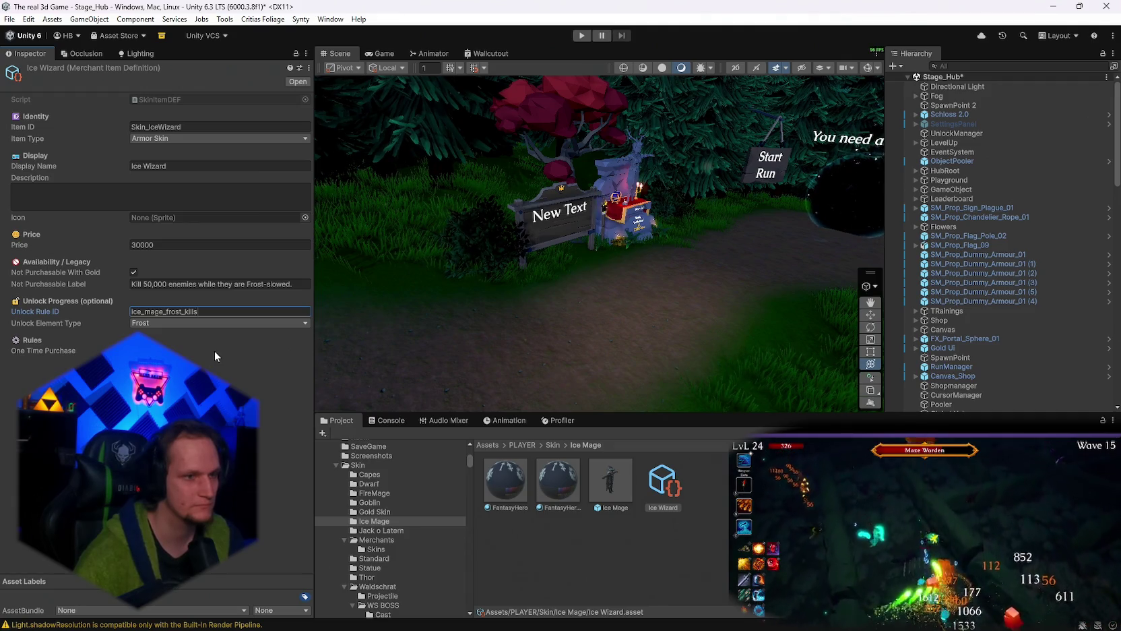
left_click(75, 195)
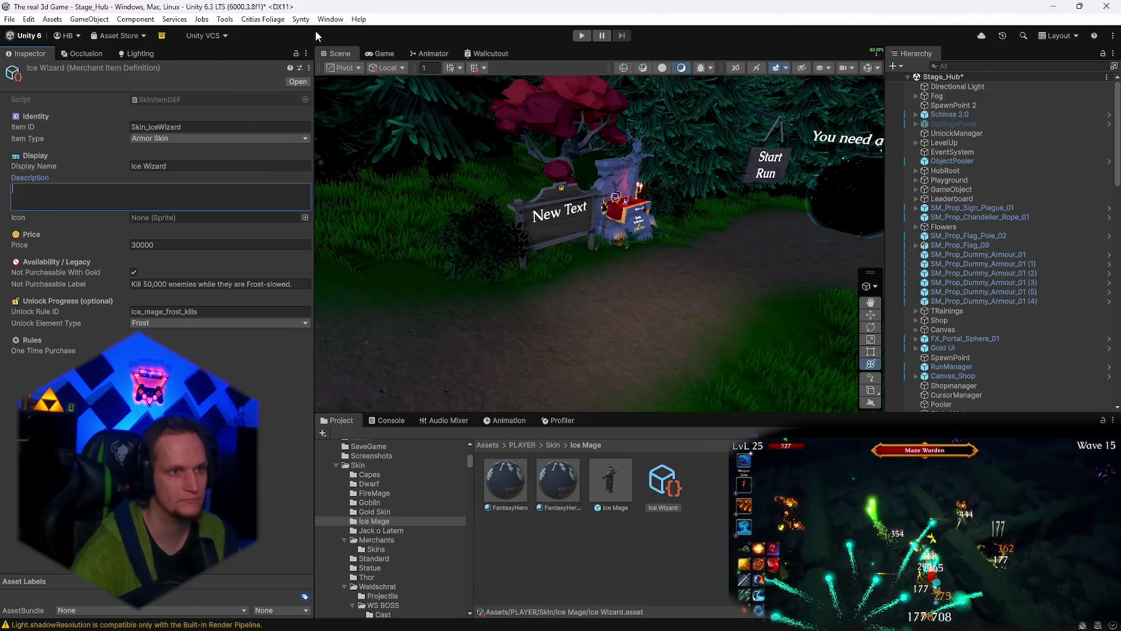
key("super+shift+s")
key("Escape")
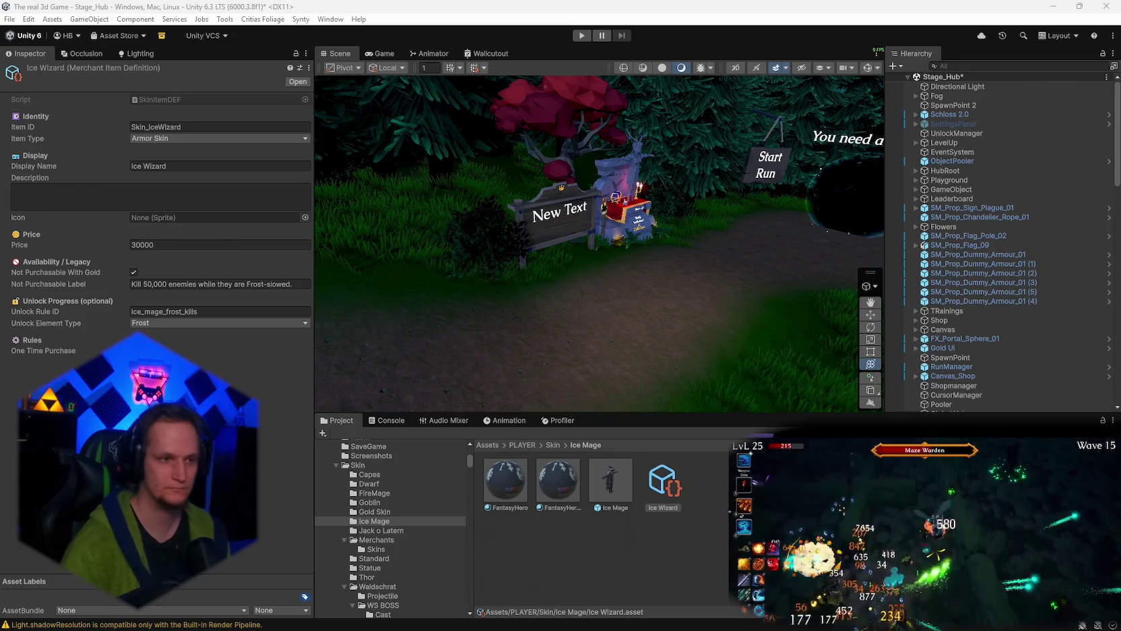
left_click(309, 68)
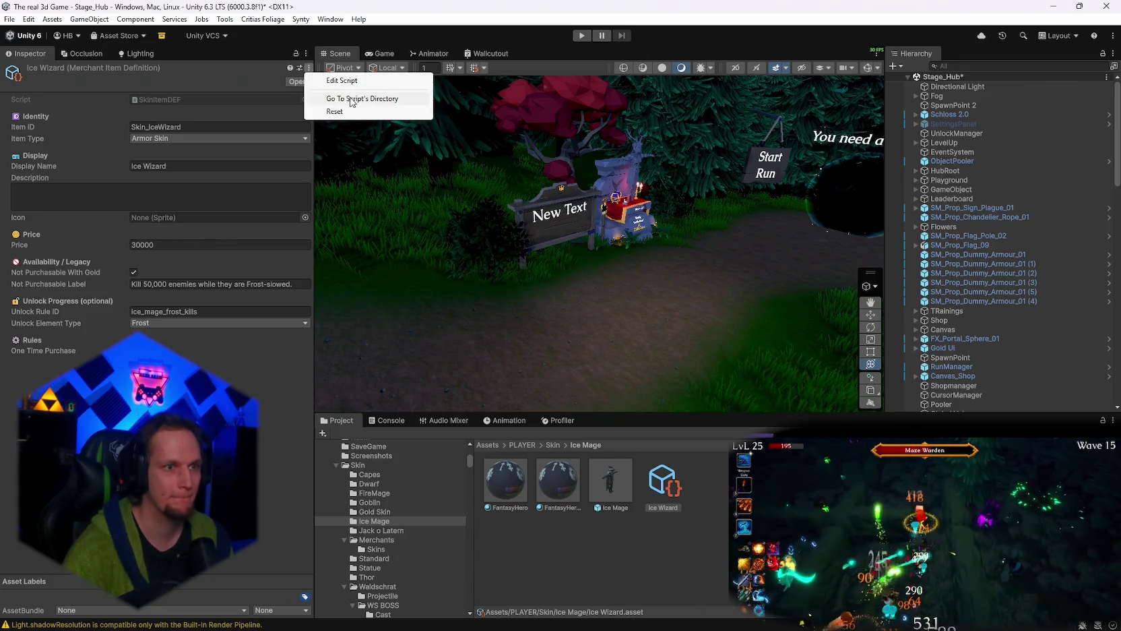
left_click(343, 81)
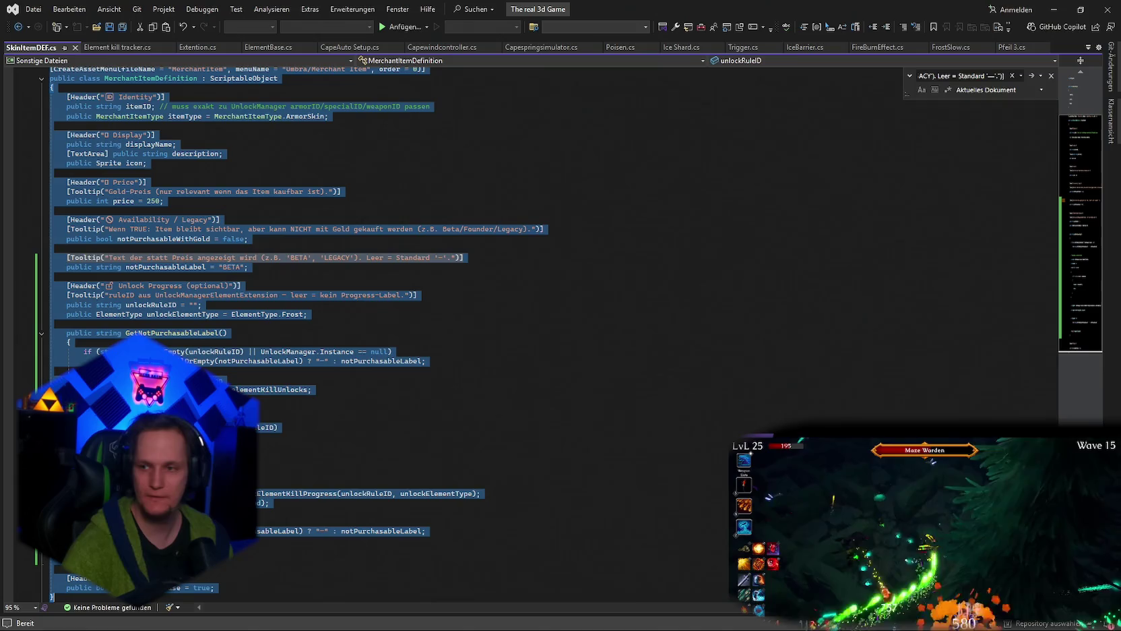
left_click(1055, 9)
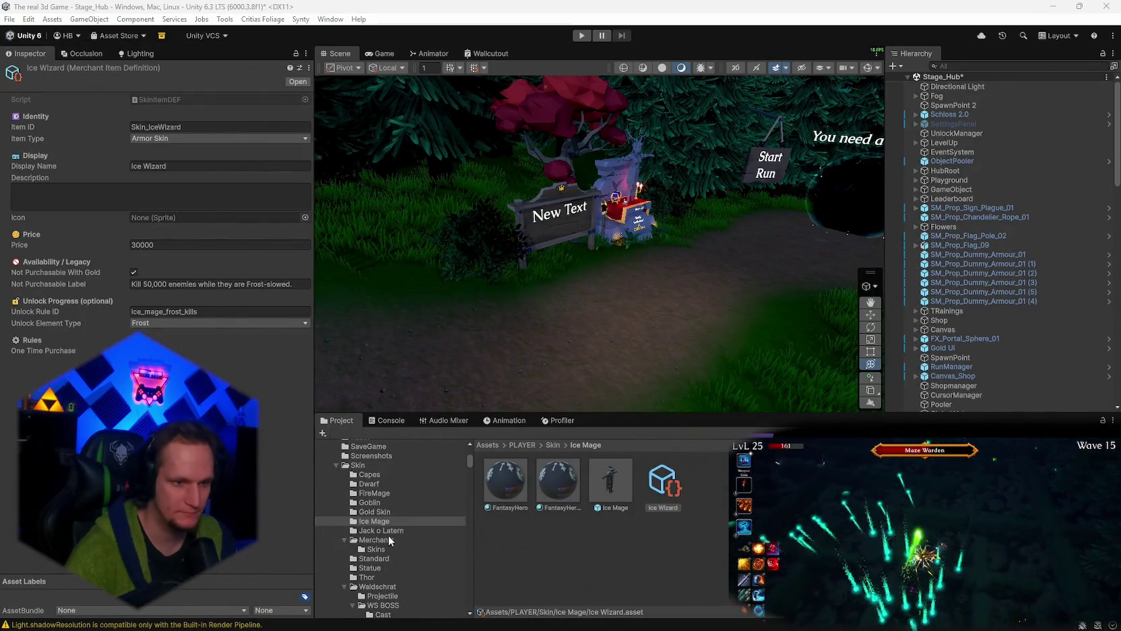
left_click(957, 134)
left_click(299, 155)
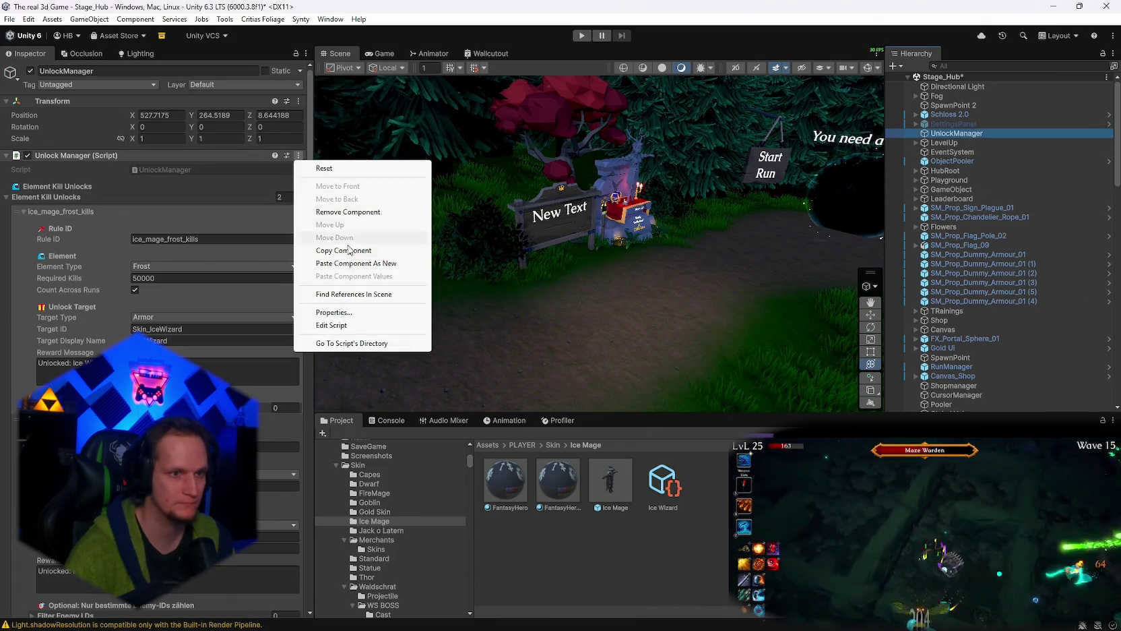
left_click(337, 323)
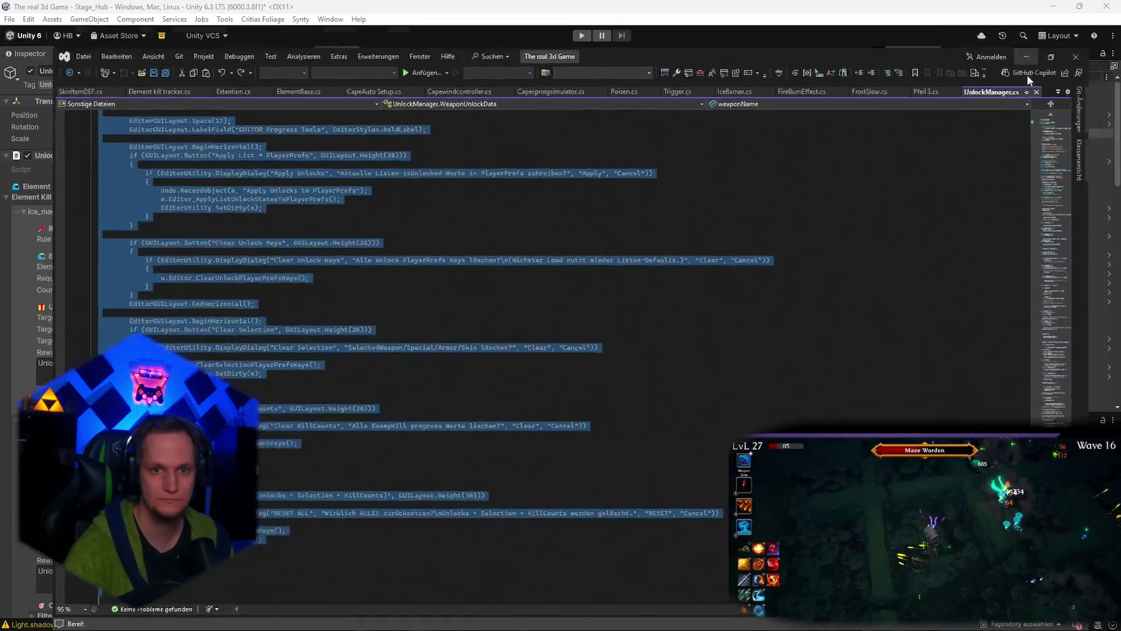
left_click(1025, 56)
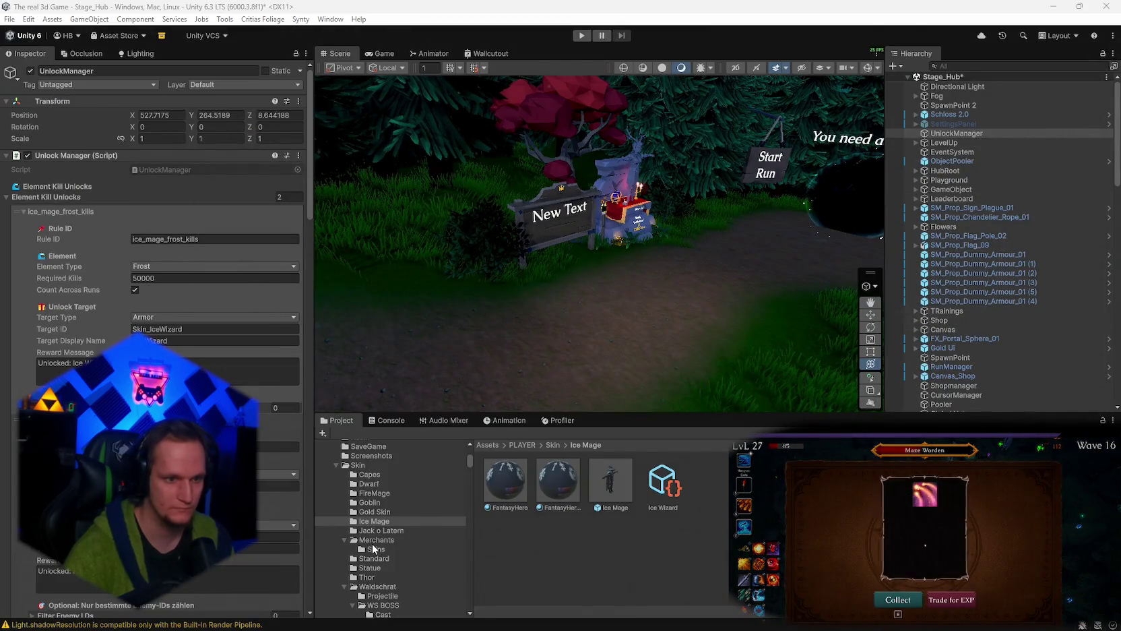
Read the SkinShopUI, ShopItemEntry and SkinCatalog scripts in Visual Studio, then open Merchants/Skins.
left_click(372, 544)
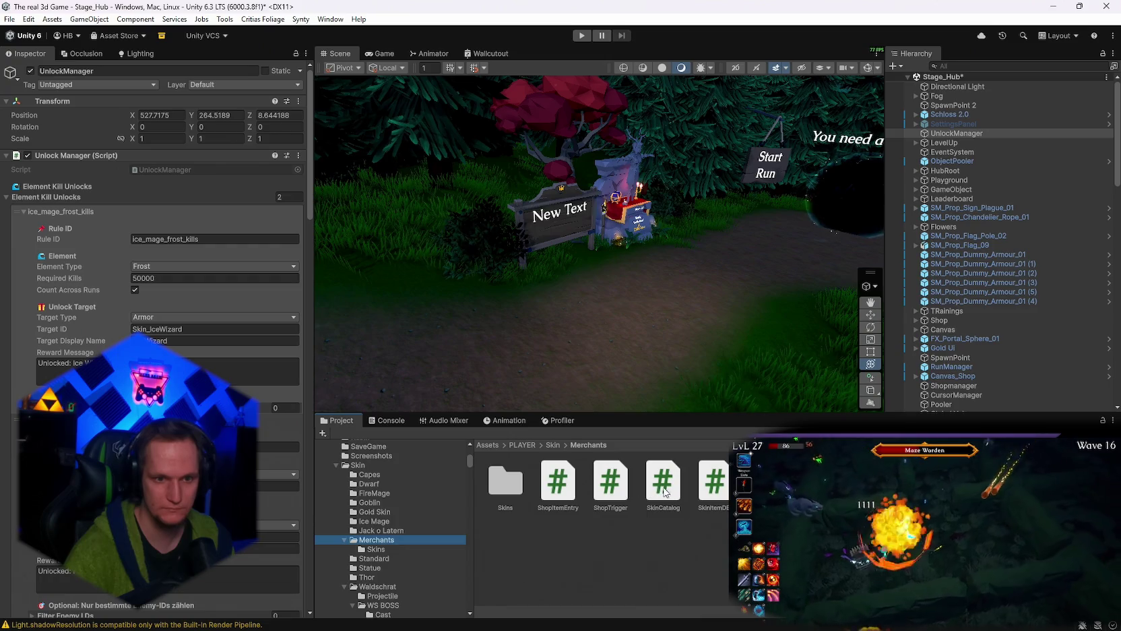
double_click(768, 480)
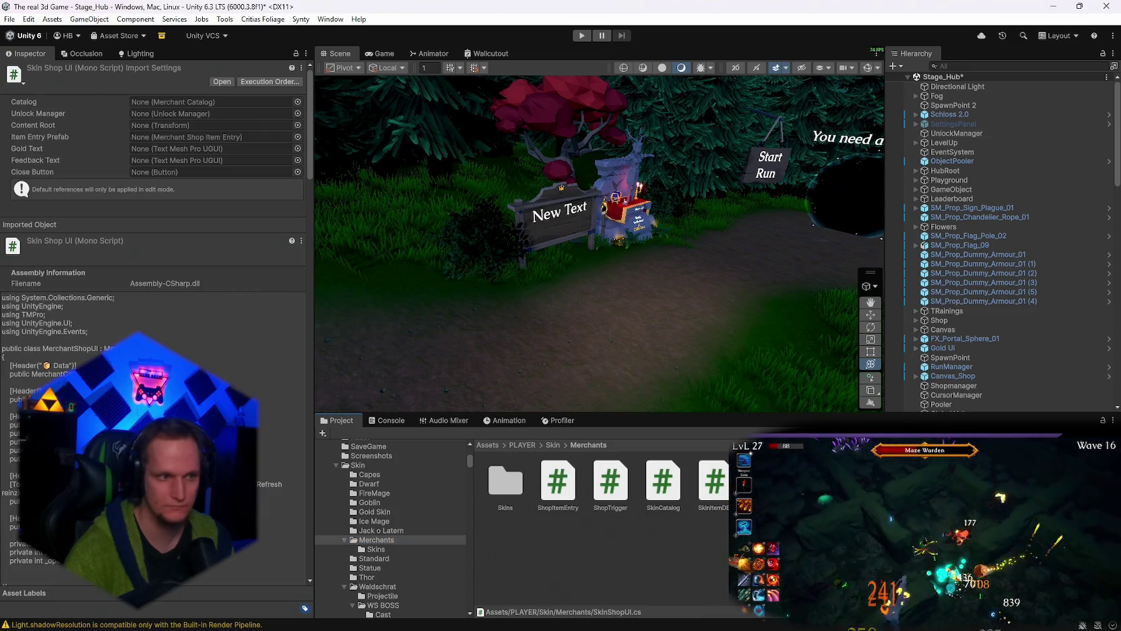
left_click(813, 150)
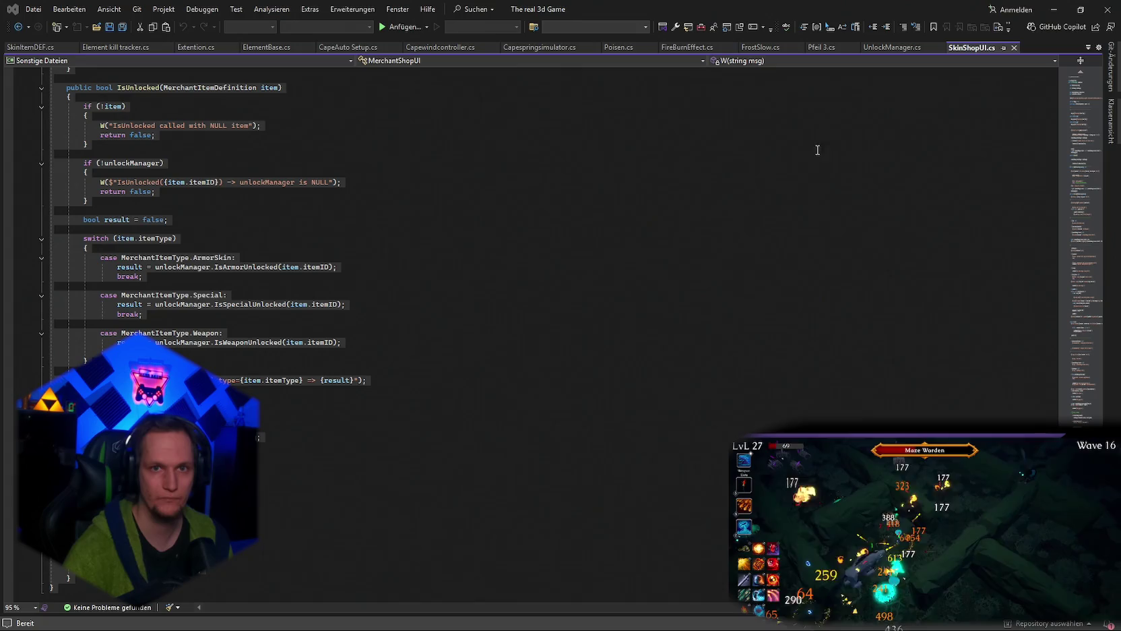
left_click(1054, 9)
double_click(557, 482)
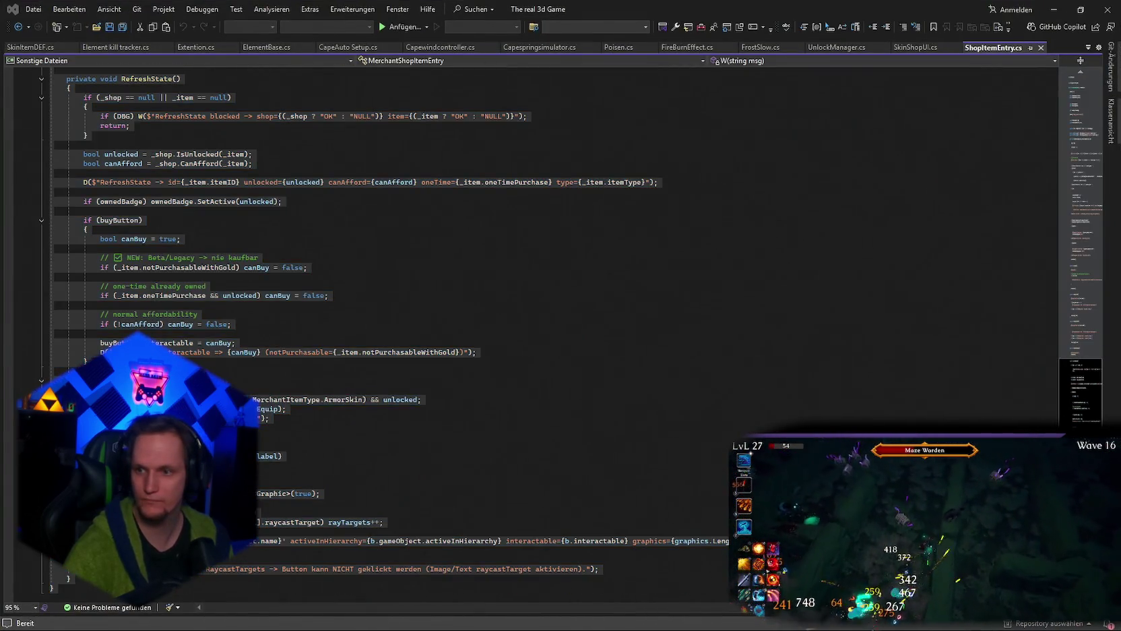
left_click(814, 151)
left_click(1054, 9)
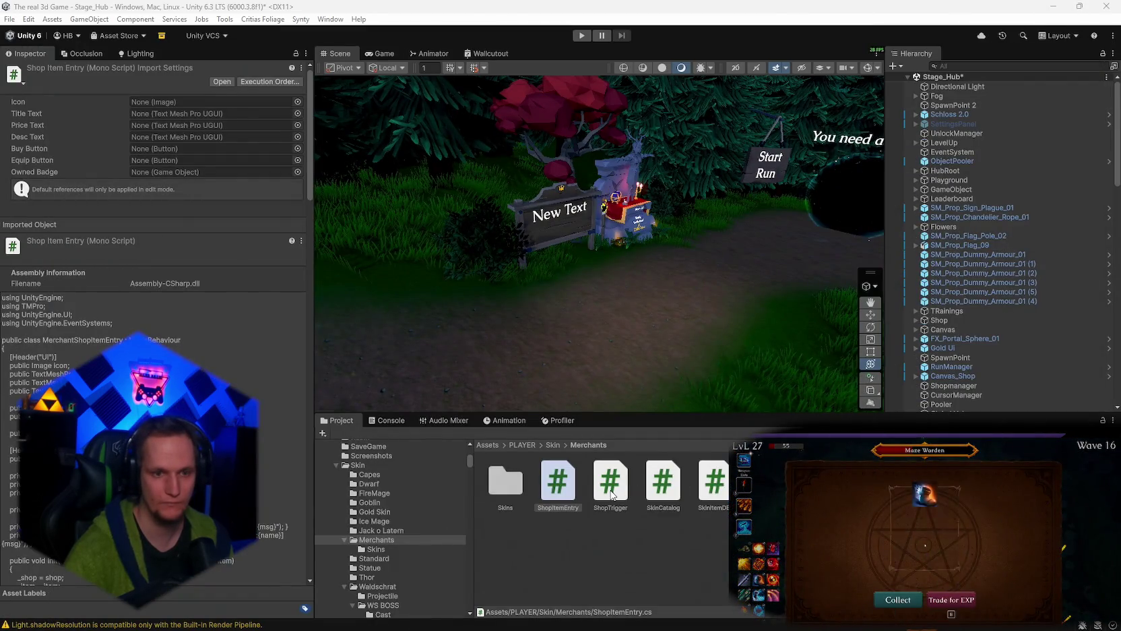
double_click(664, 482)
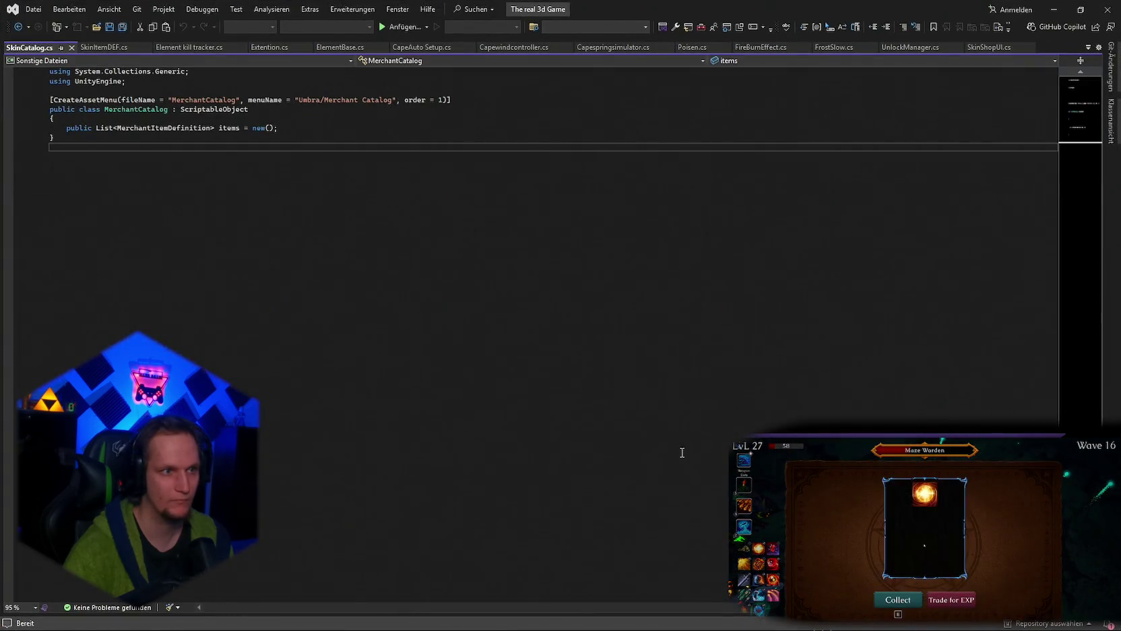
left_click(1056, 11)
left_click(513, 494)
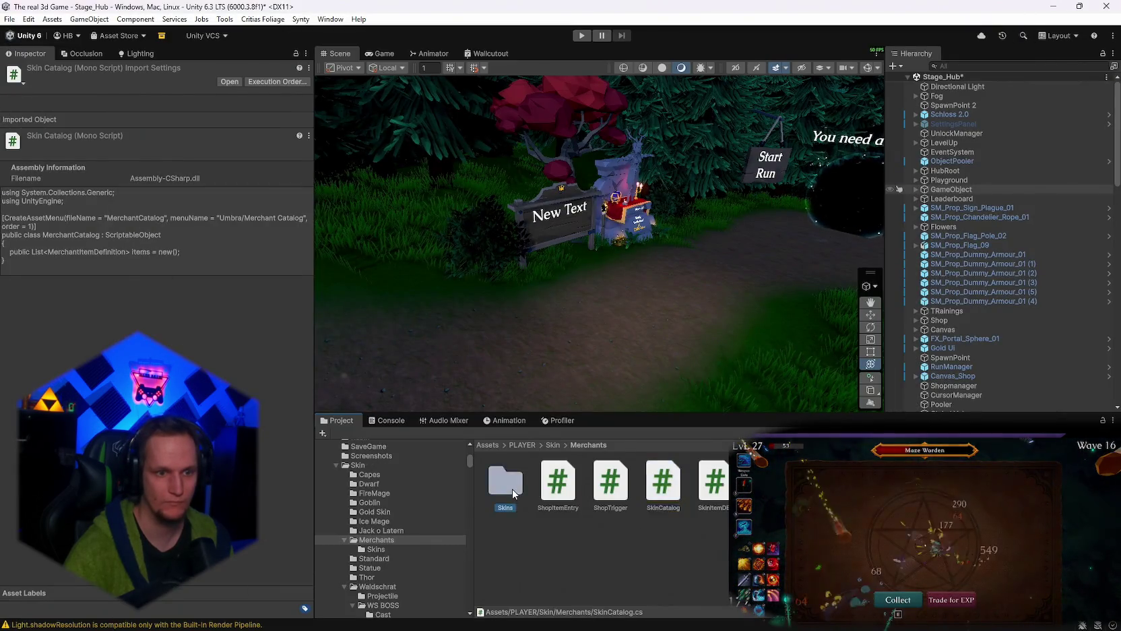
double_click(513, 494)
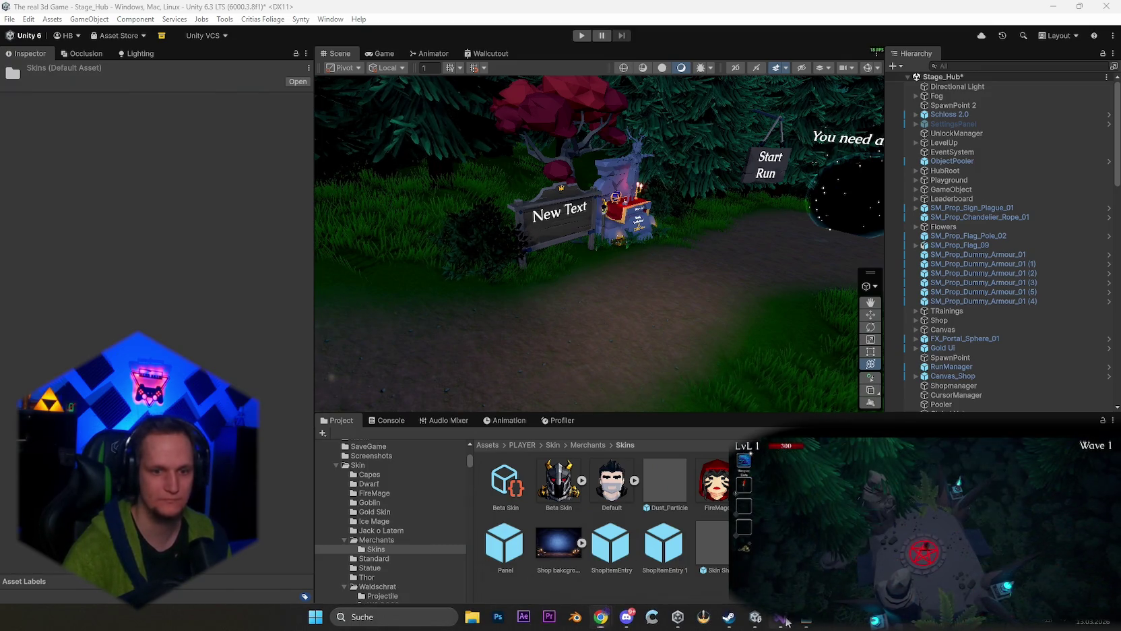
Review GetNotPurchasableLabel in SkinItemDEF and the IsUnlocked method in SkinShopUI.
left_click(641, 616)
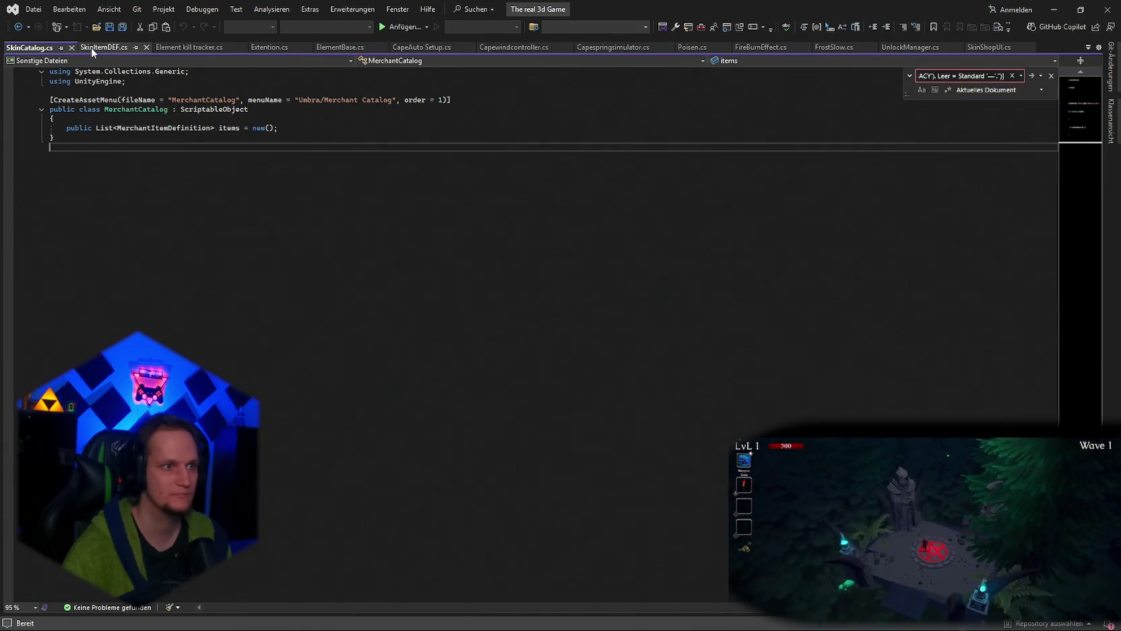
left_click(95, 47)
left_click(596, 412)
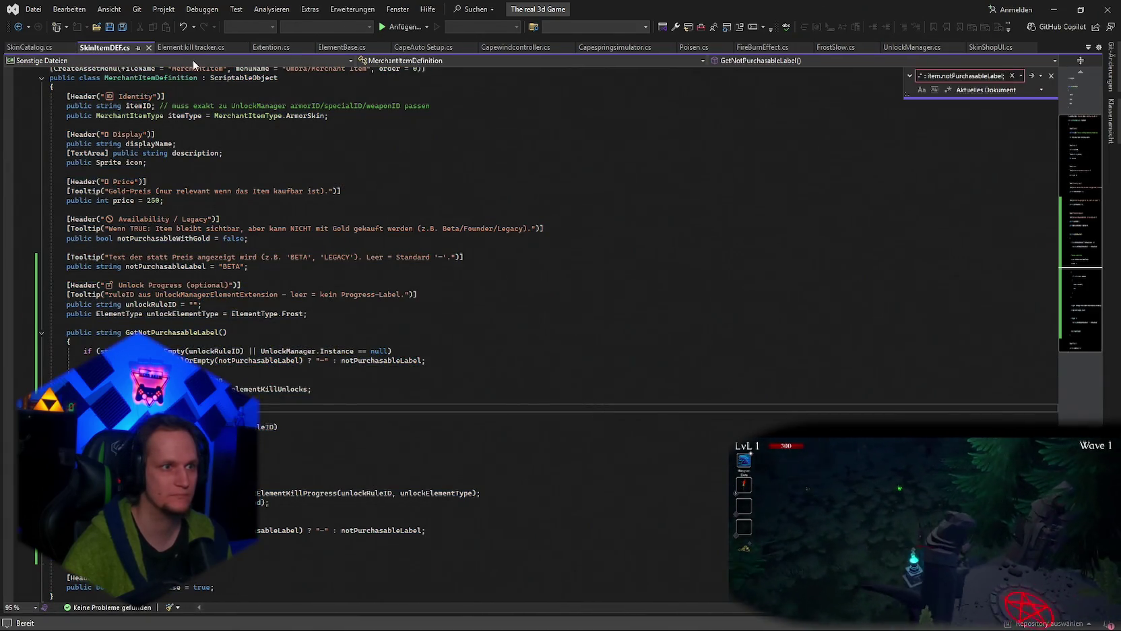
left_click(988, 48)
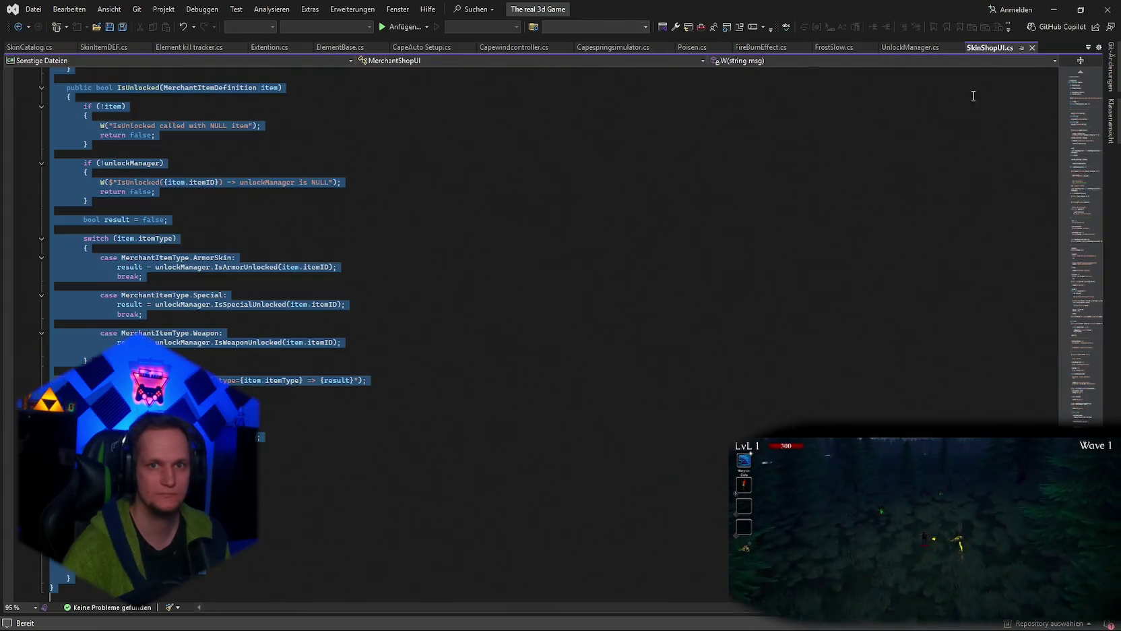
left_click(818, 354)
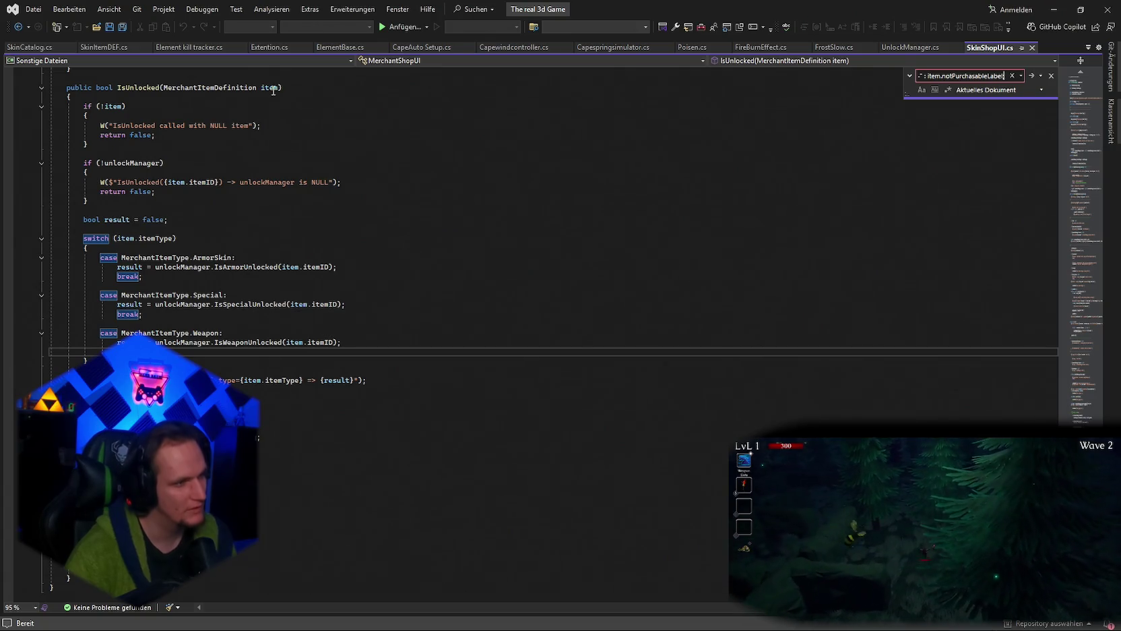
mouse_move(273, 91)
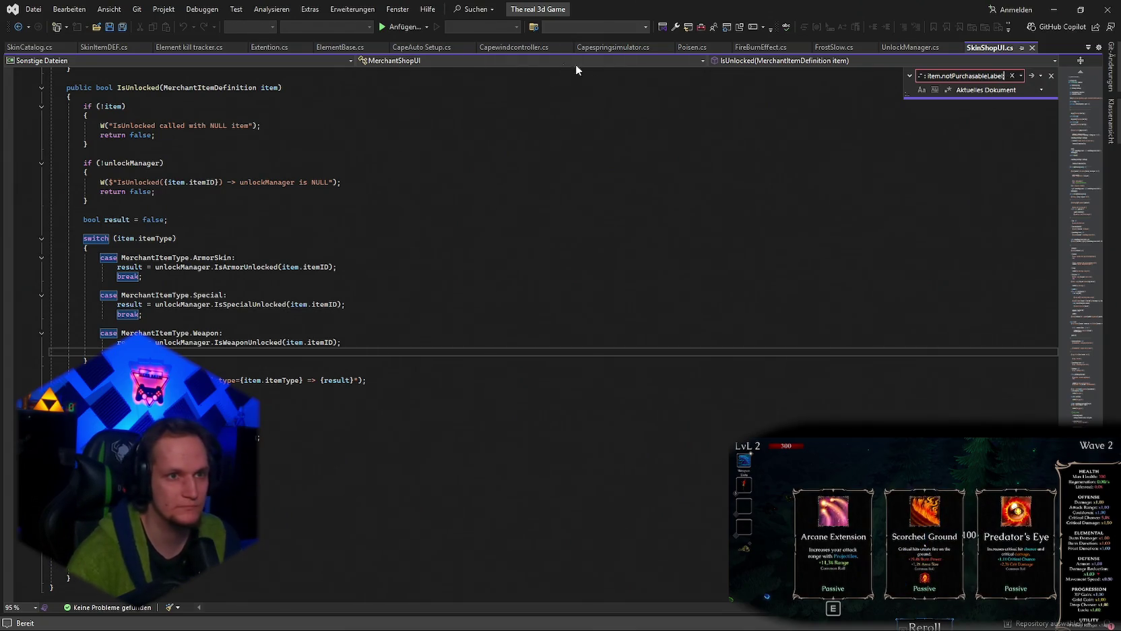
key("alt+Tab")
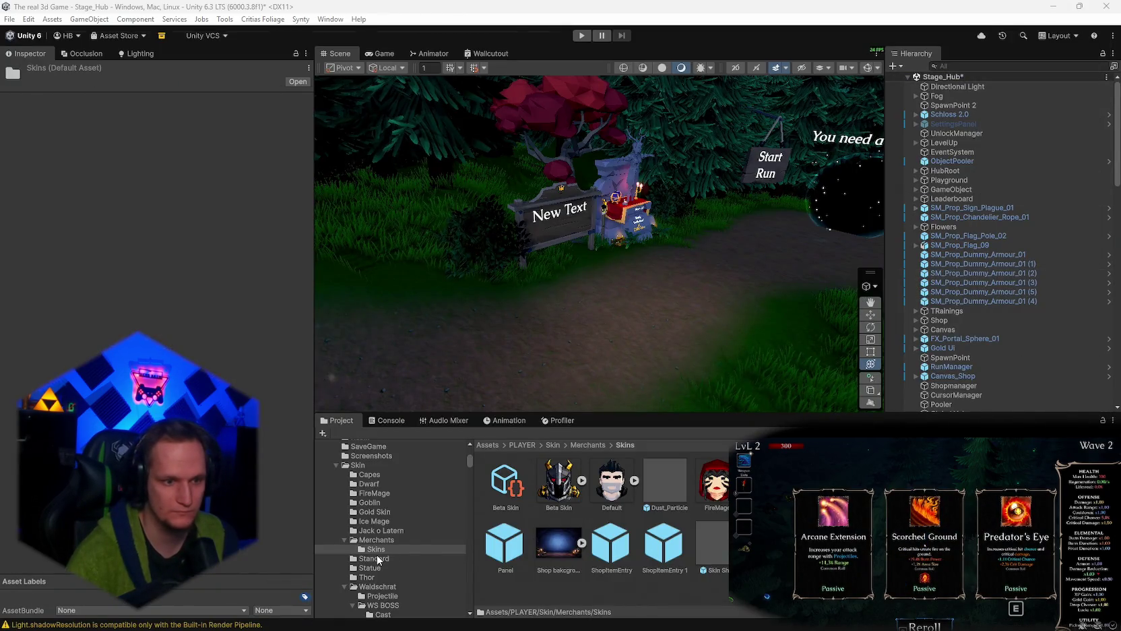
Replace ShopItemEntry's notPurchasableLabel price line with item.GetNotPurchasableLabel() and save.
left_click(405, 541)
double_click(583, 498)
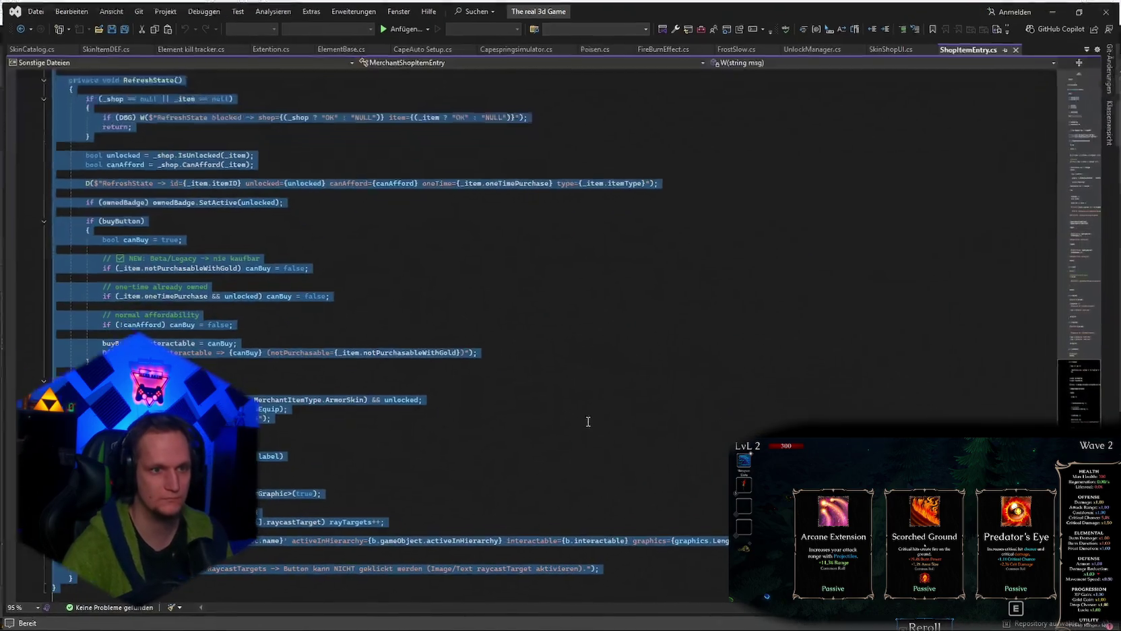
left_click(1032, 75)
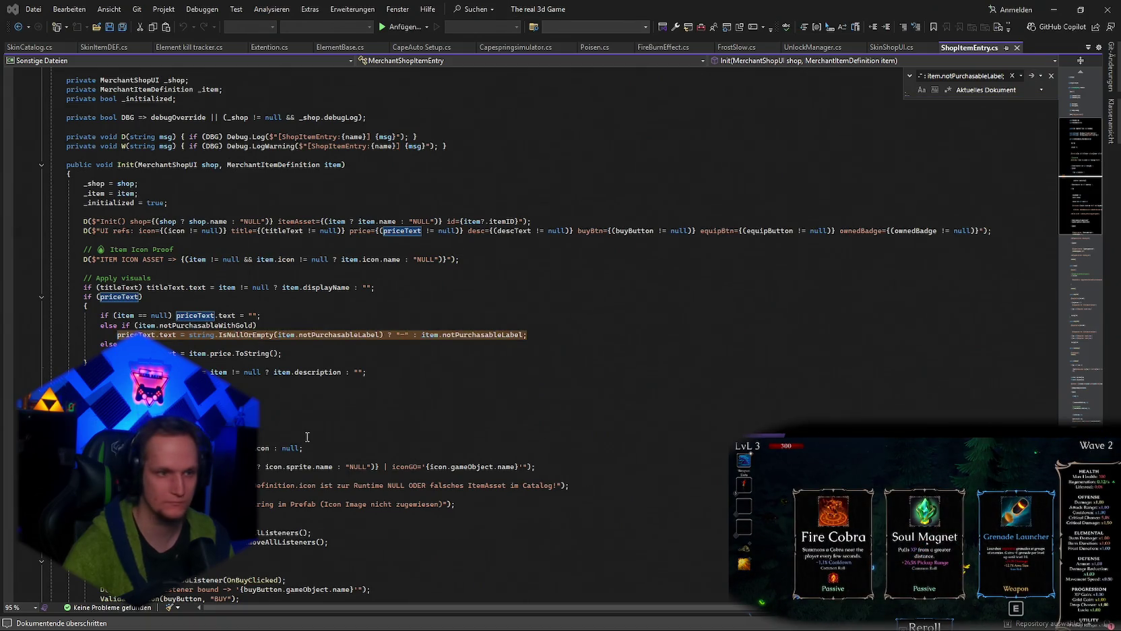
left_click_drag(529, 334, 120, 334)
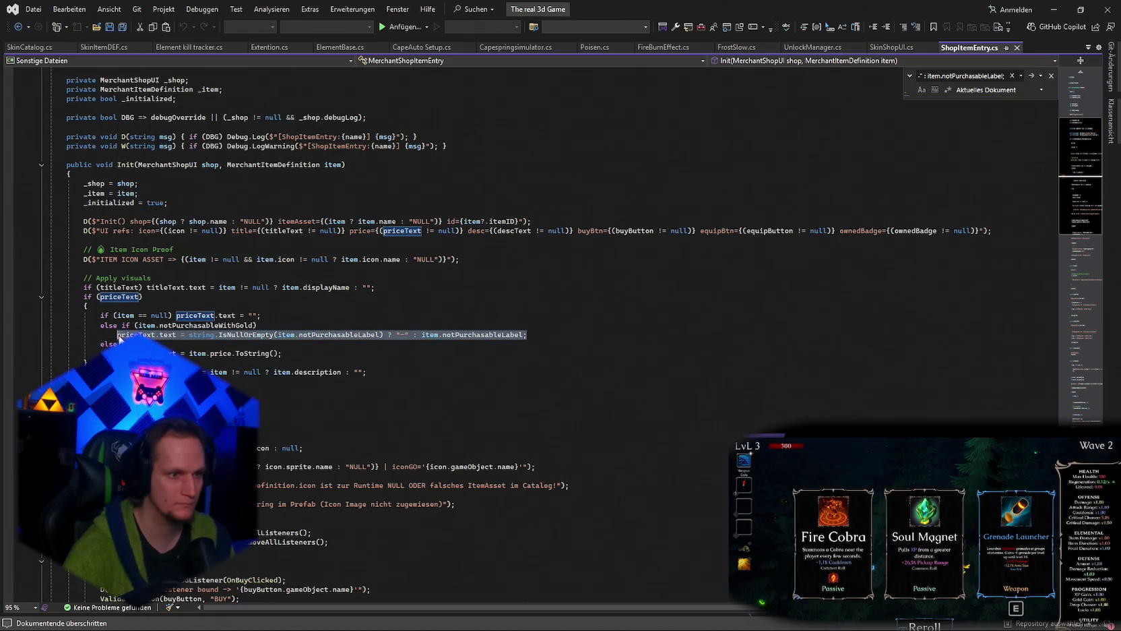
type("priceText.text = item.GetNotPurchasableLabel();")
key("ctrl+s")
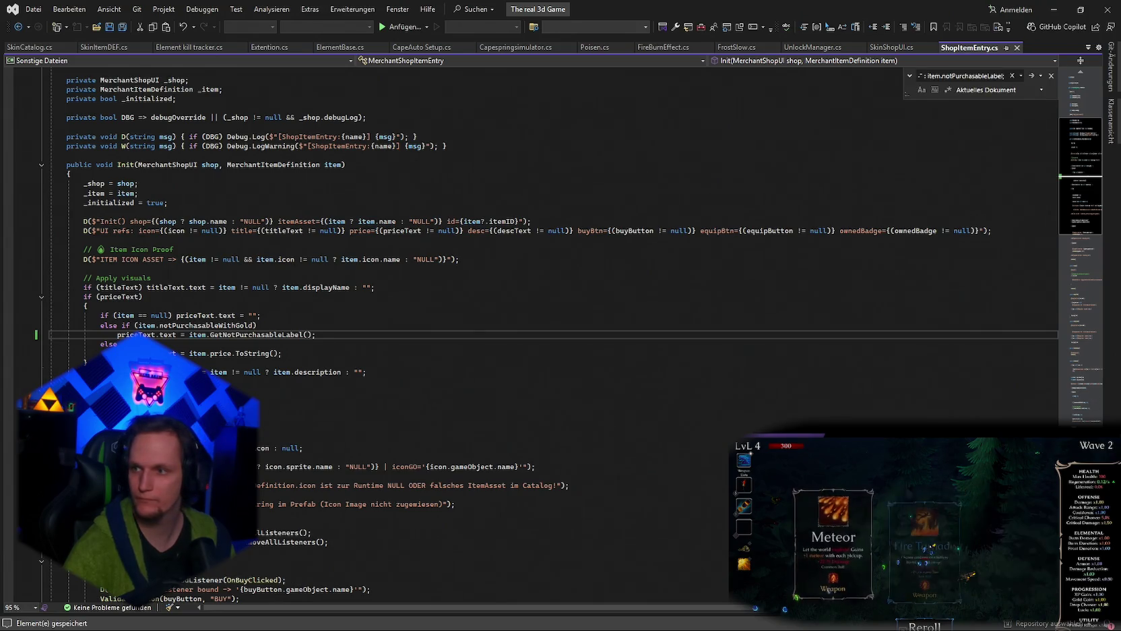
Insert the same not-purchasable label code after the RefreshState debug line.
left_click(828, 407)
key("ctrl+f")
key("ctrl+v")
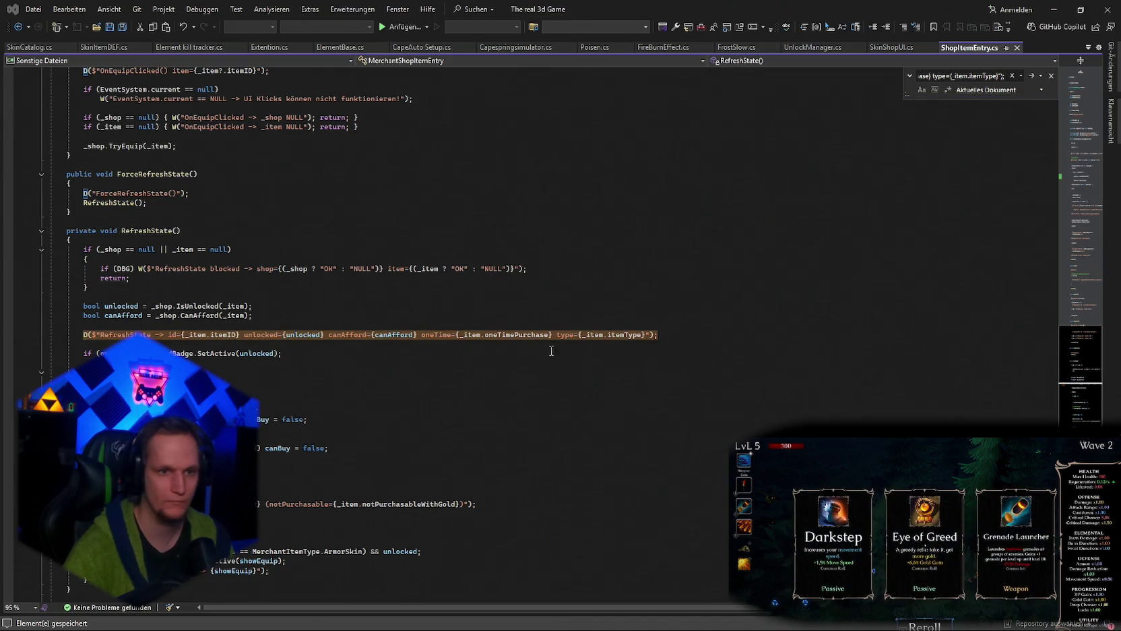
left_click_drag(660, 335, 83, 344)
left_click_drag(156, 344, 87, 332)
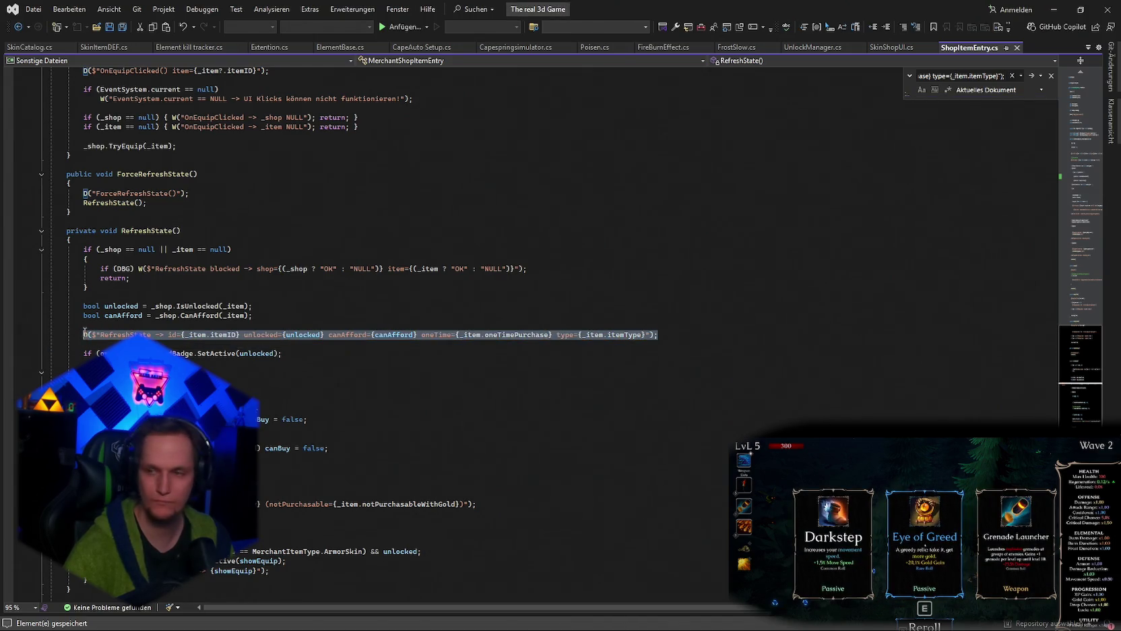
key("ctrl+v")
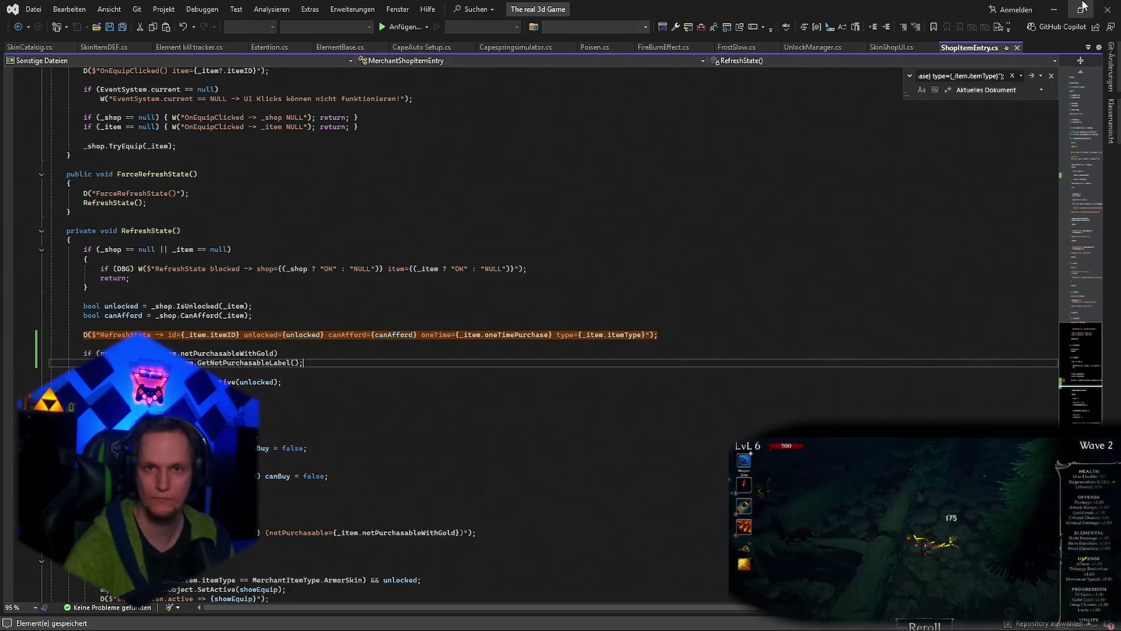
left_click(1054, 9)
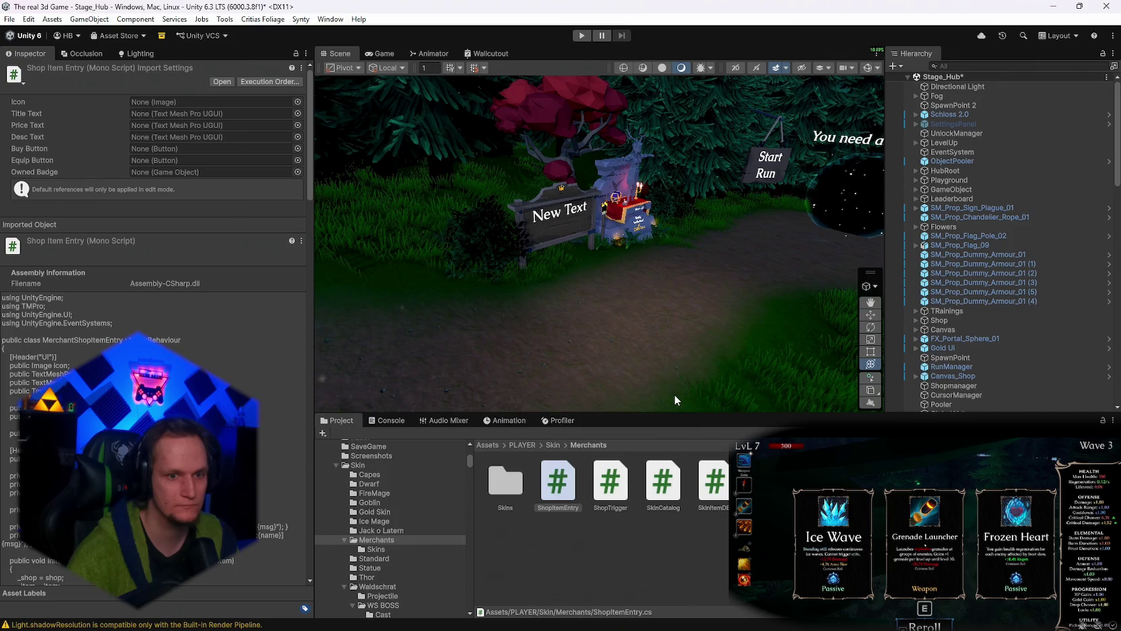
Start play mode so the goblin-skinned player loads into the hub.
left_click(581, 38)
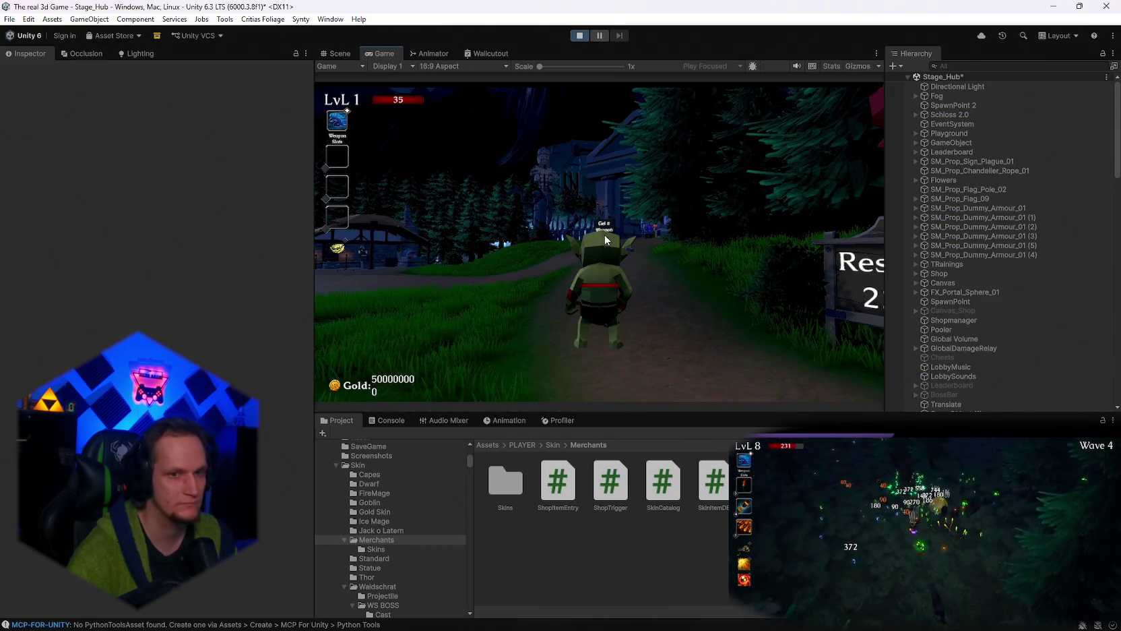
Walk to the merchant tent and open the Skin Shop to check the Ice Wizard label, then stop play mode.
key("w")
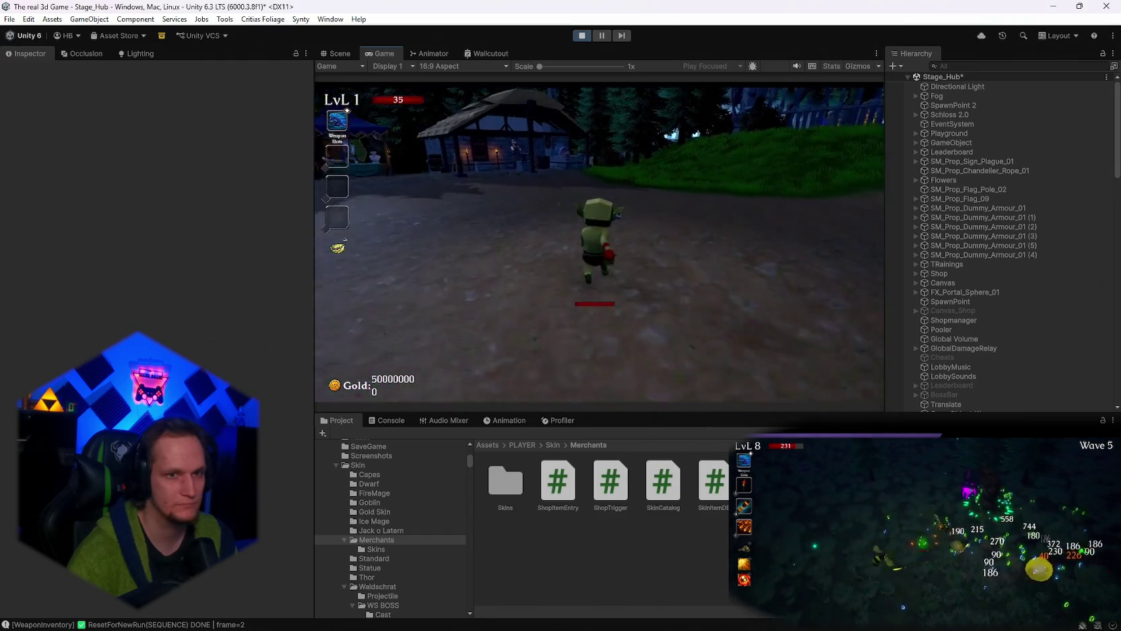
key("w")
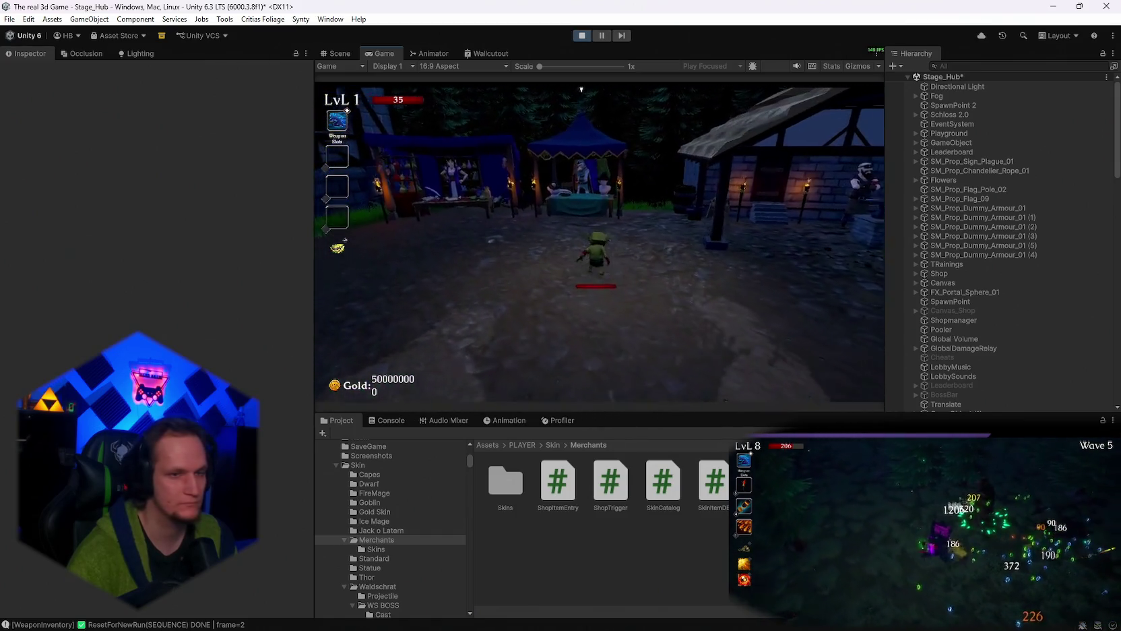
key("e")
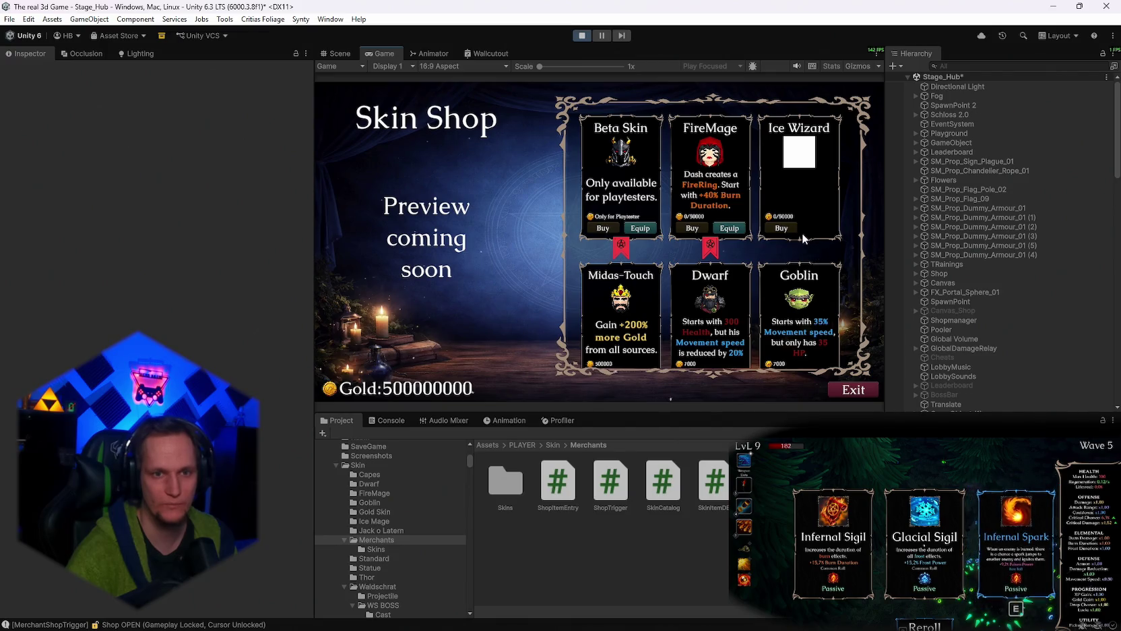
left_click(583, 36)
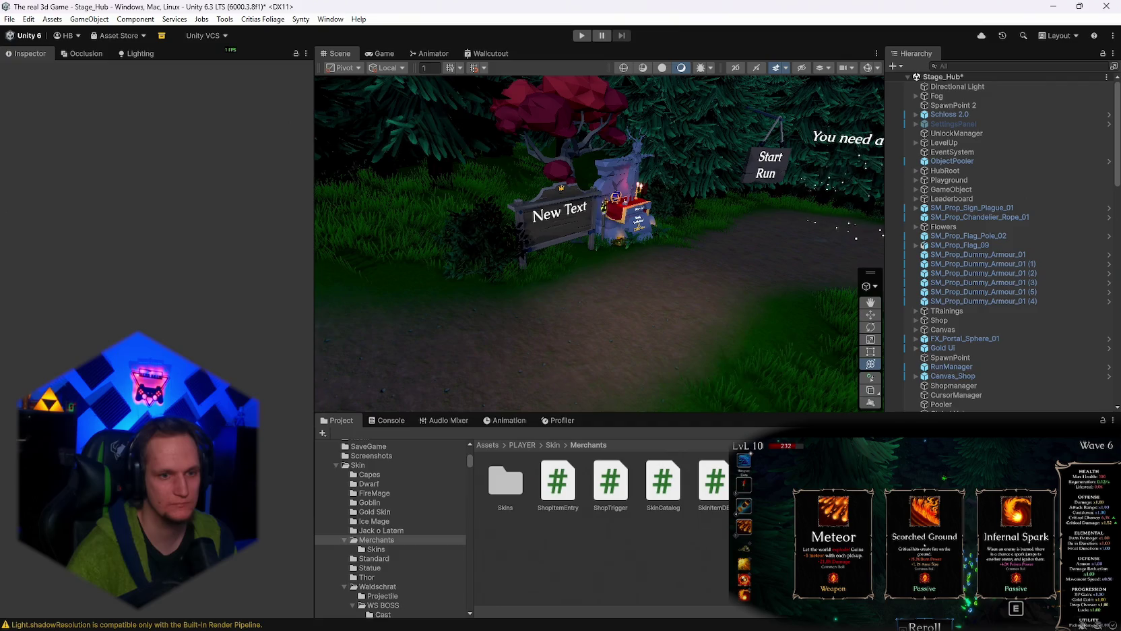
Inspect the Ice Wizard skin's frost-kill unlock settings in Skin > Ice Mage, then return to ShopItemEntry.cs.
left_click(378, 530)
left_click(375, 512)
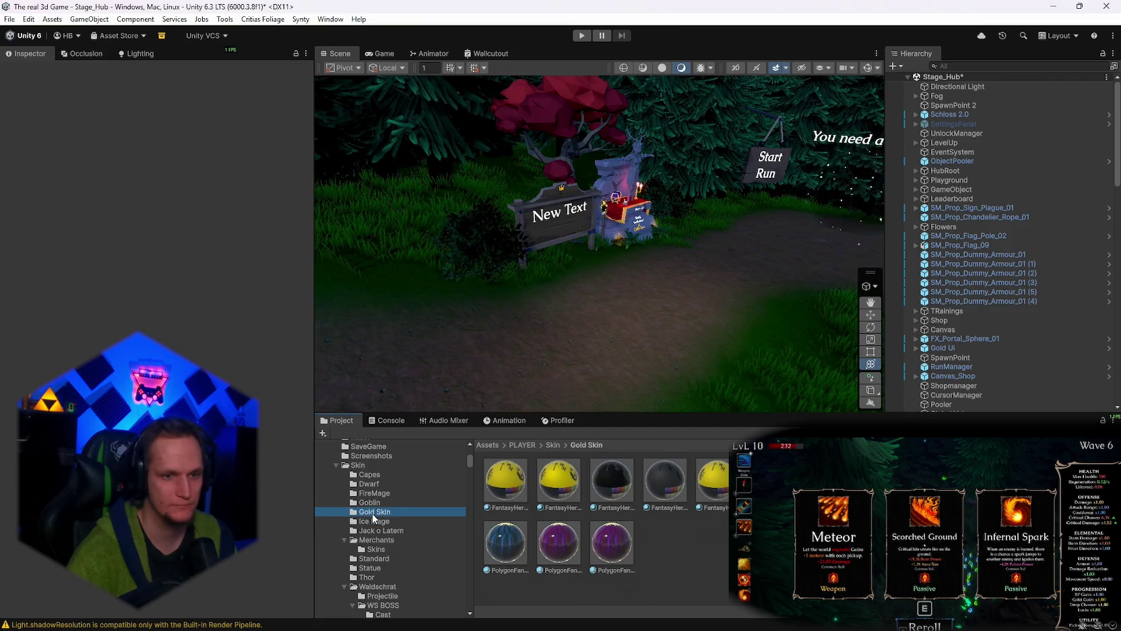
left_click(374, 521)
left_click(662, 492)
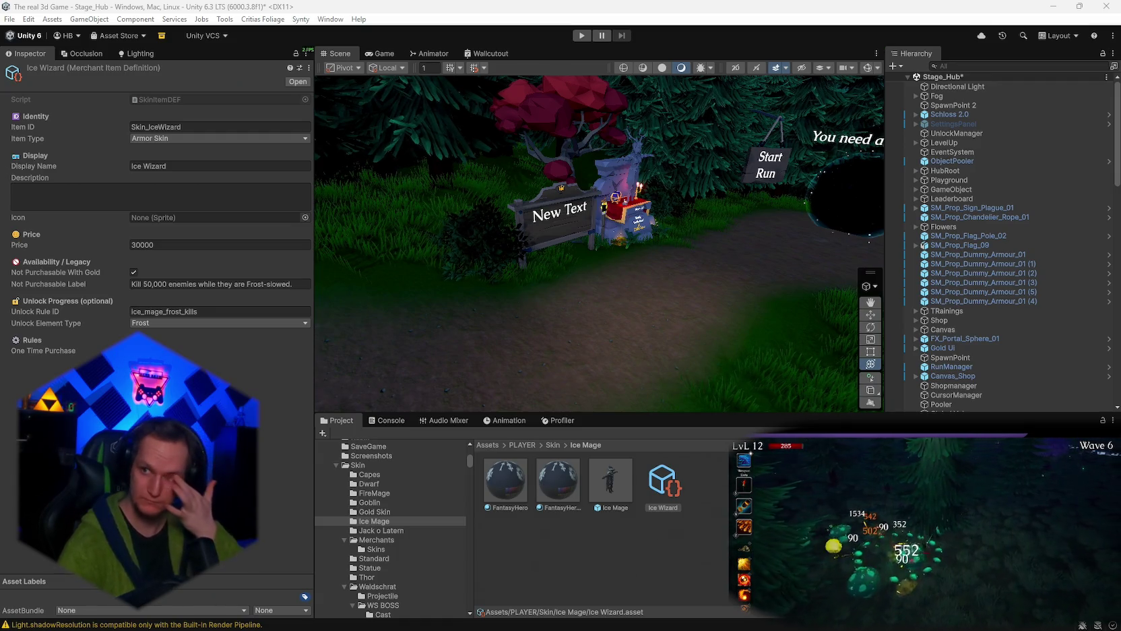
mouse_move(806, 622)
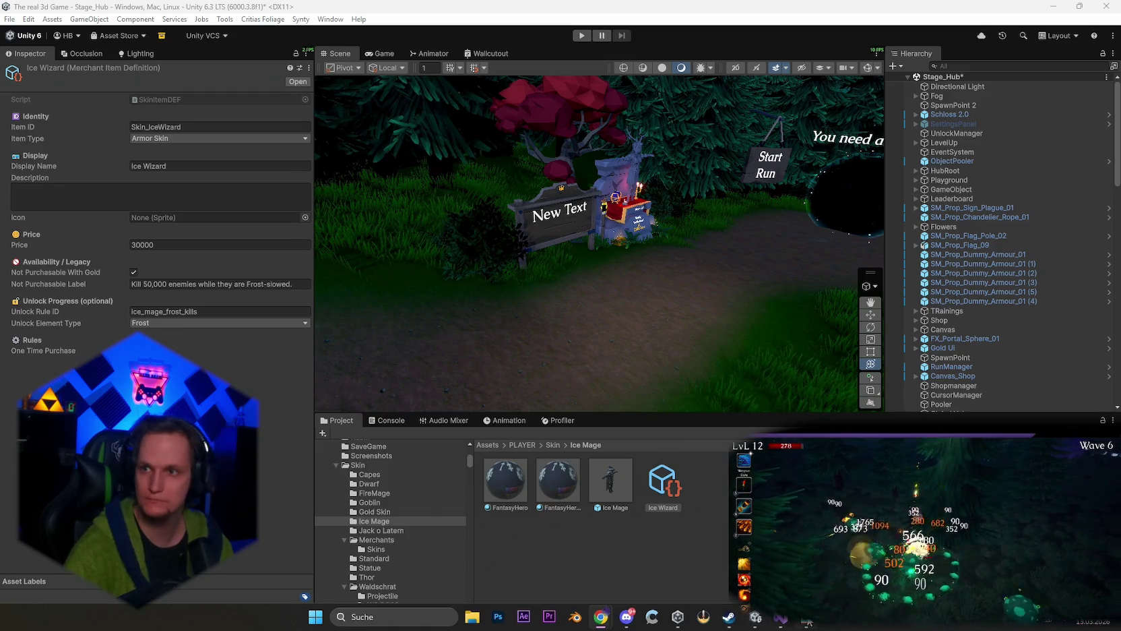
left_click(781, 617)
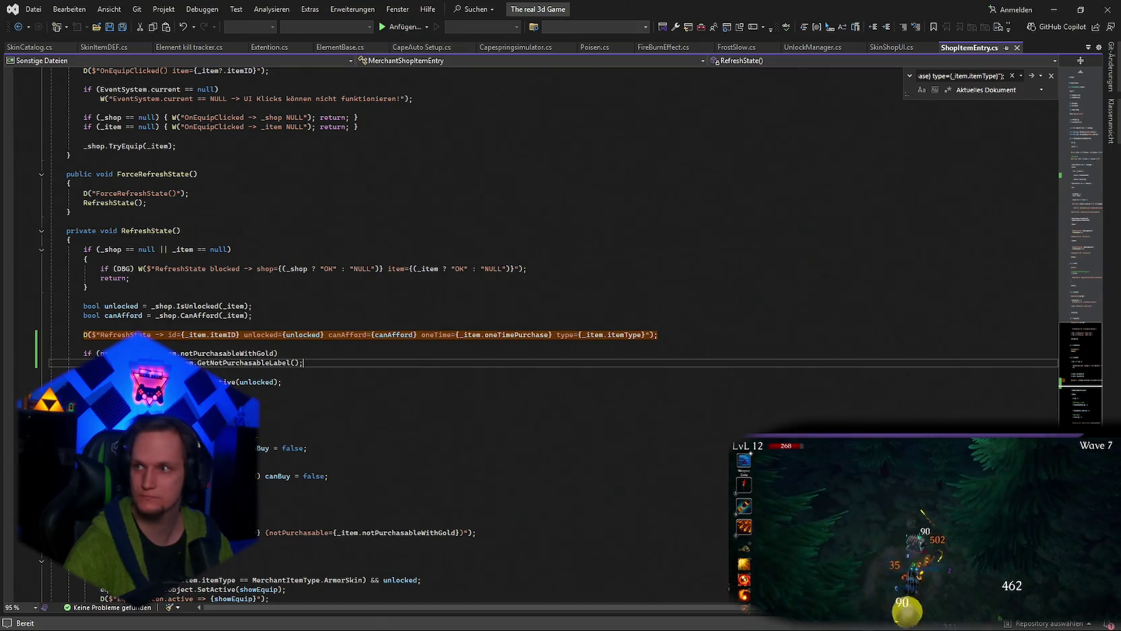
Open SkinItemDEF.cs from the Merchants Skins folder and find its clamped/required return line.
key("ctrl+v")
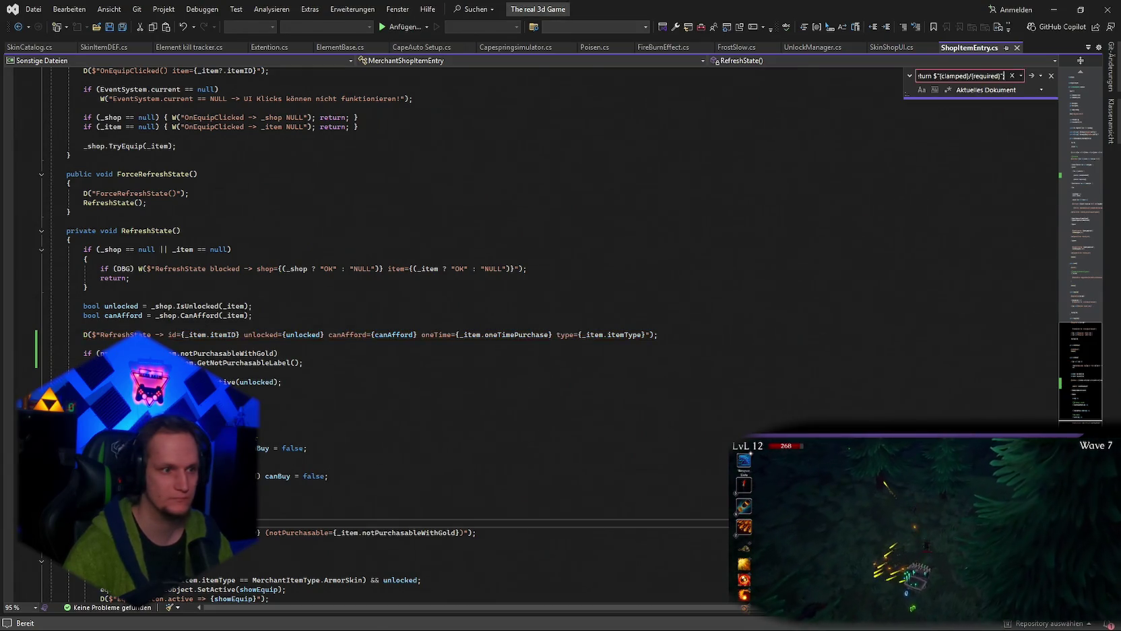
key("Escape")
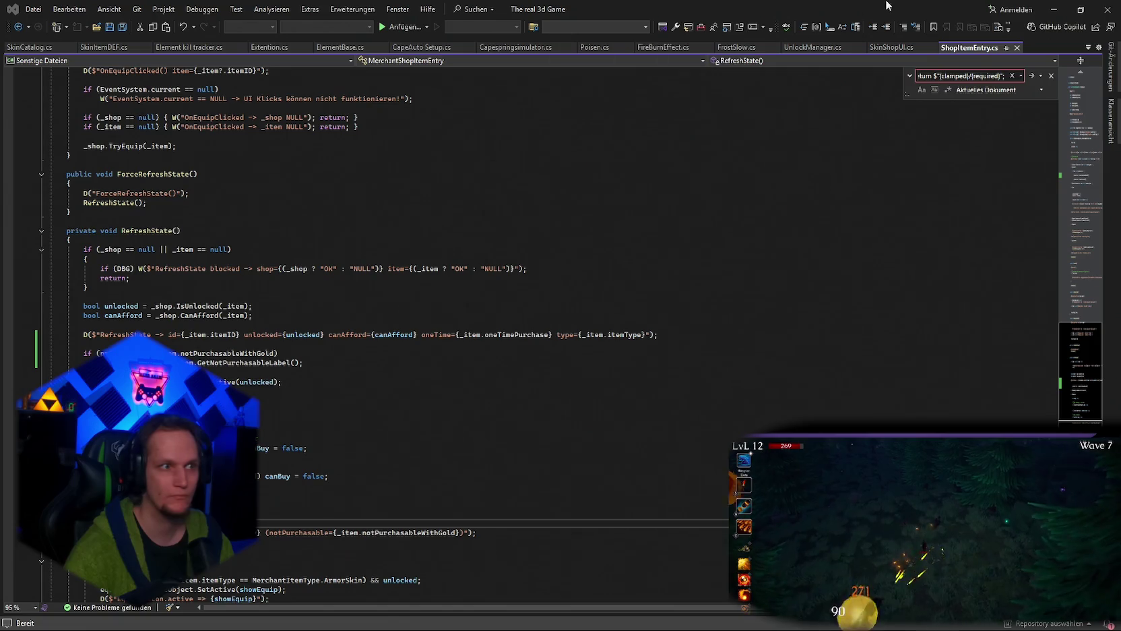
key("alt+Tab")
left_click(374, 550)
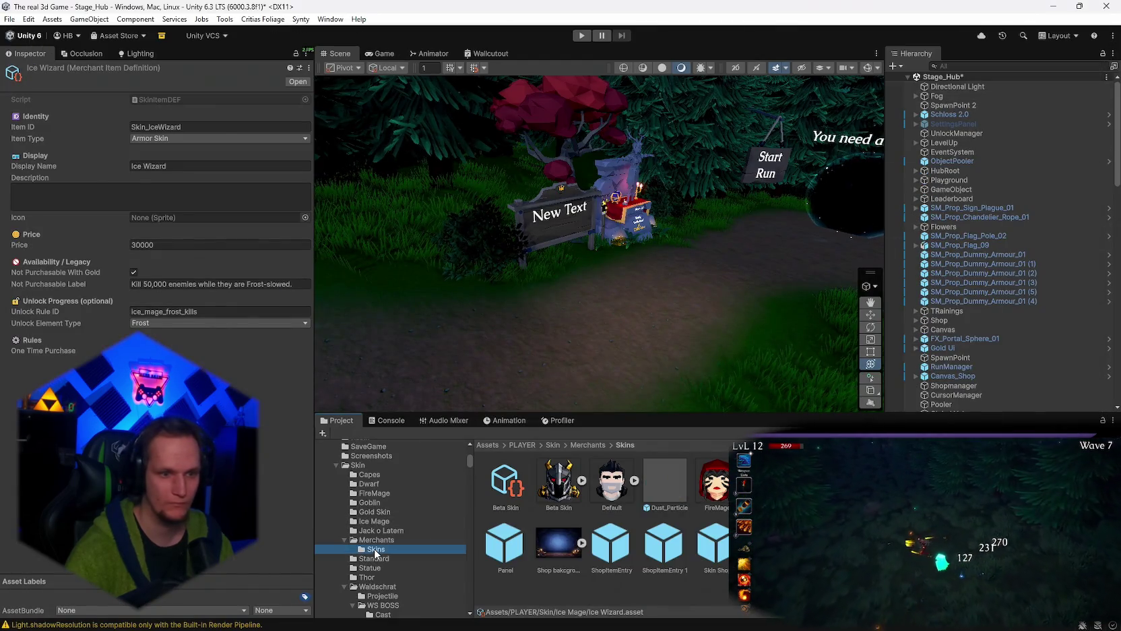
left_click(375, 539)
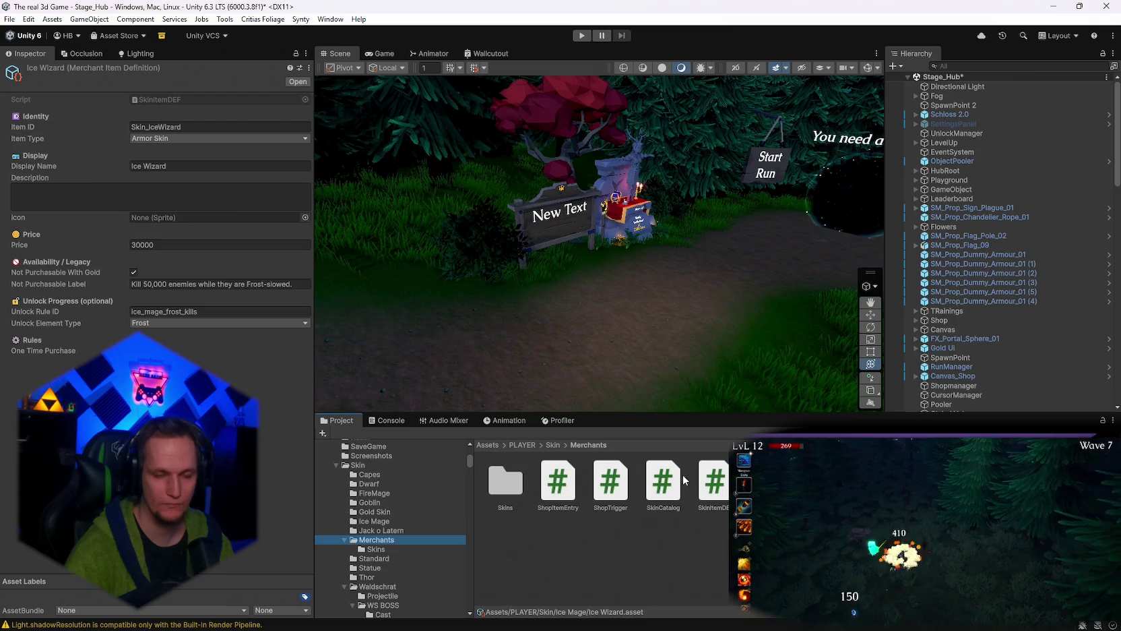
double_click(721, 479)
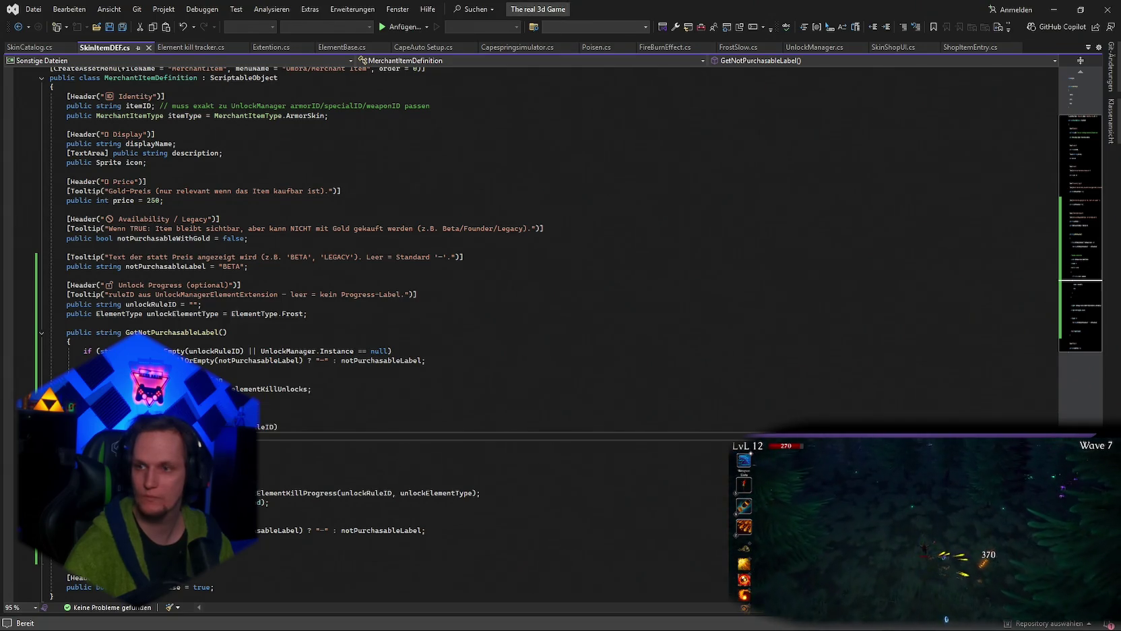
key("ctrl+f")
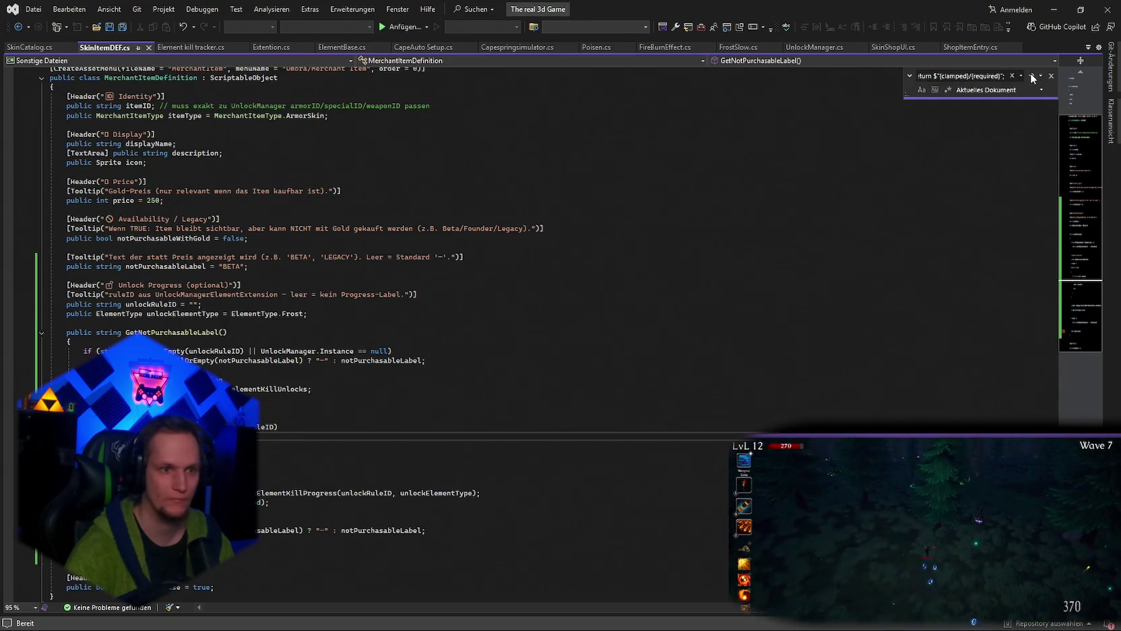
left_click(1032, 76)
Make GetNotPurchasableLabel prepend the not-purchasable label plus a newline, save, and let Unity recompile.
key("alt+Tab")
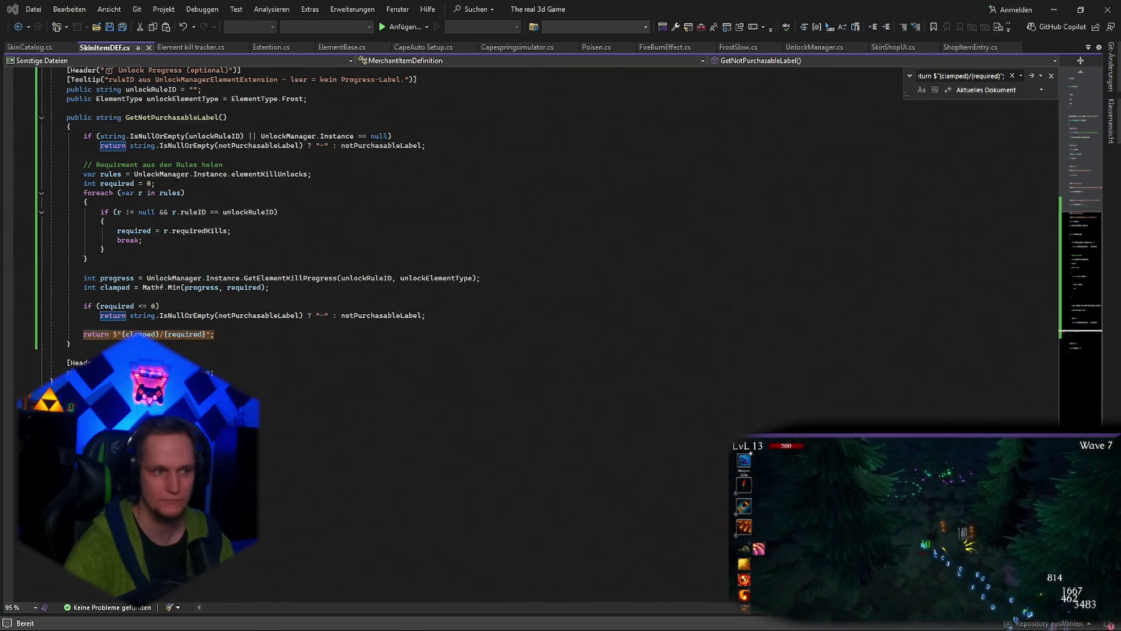
scroll(772, 334, "up", 2)
scroll(698, 366, "up", 5)
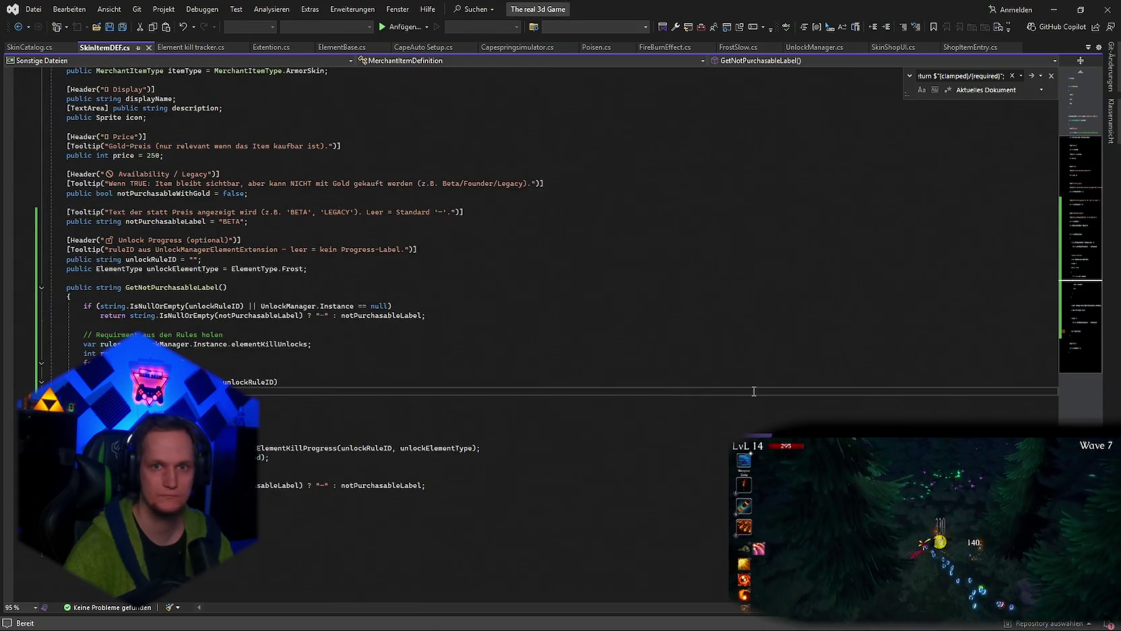
key("ctrl+a")
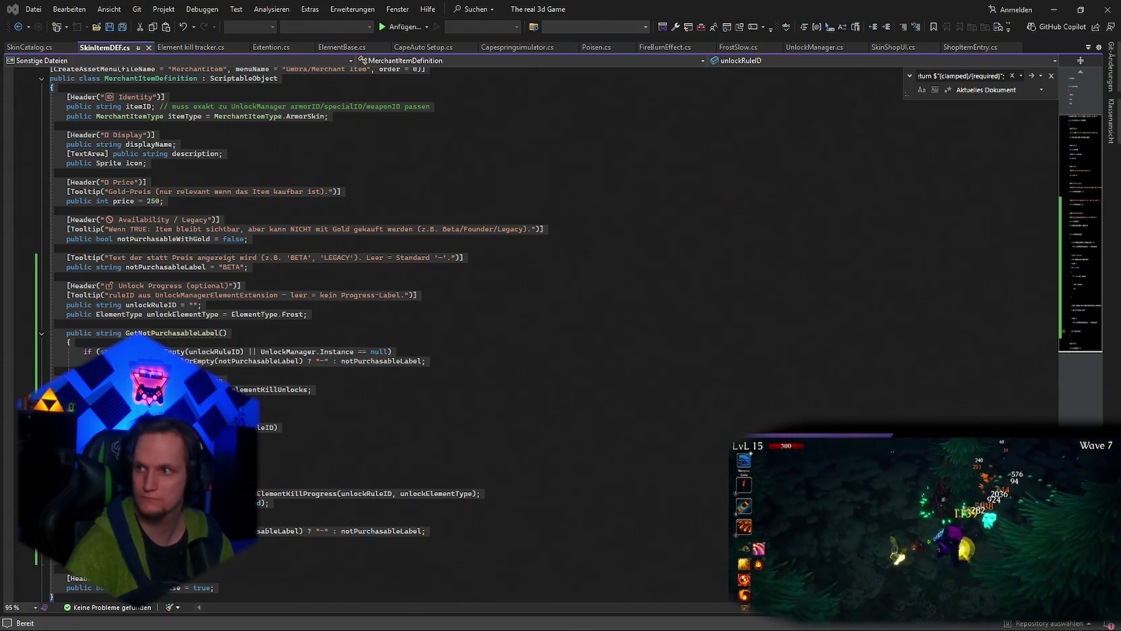
left_click(833, 411)
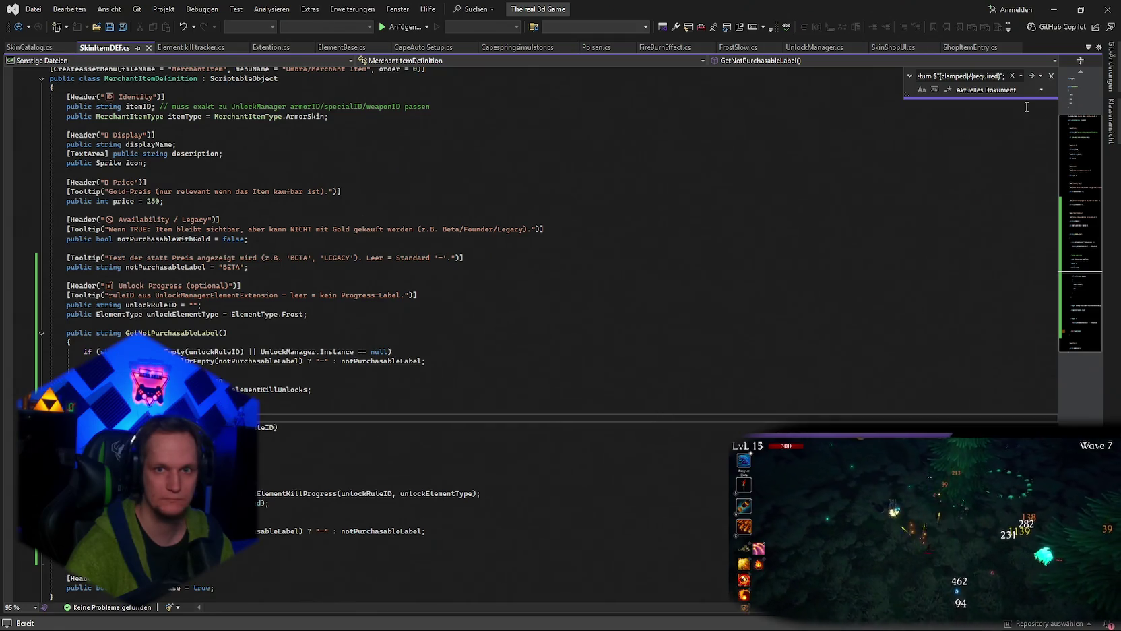
left_click(1033, 75)
key("alt+Tab")
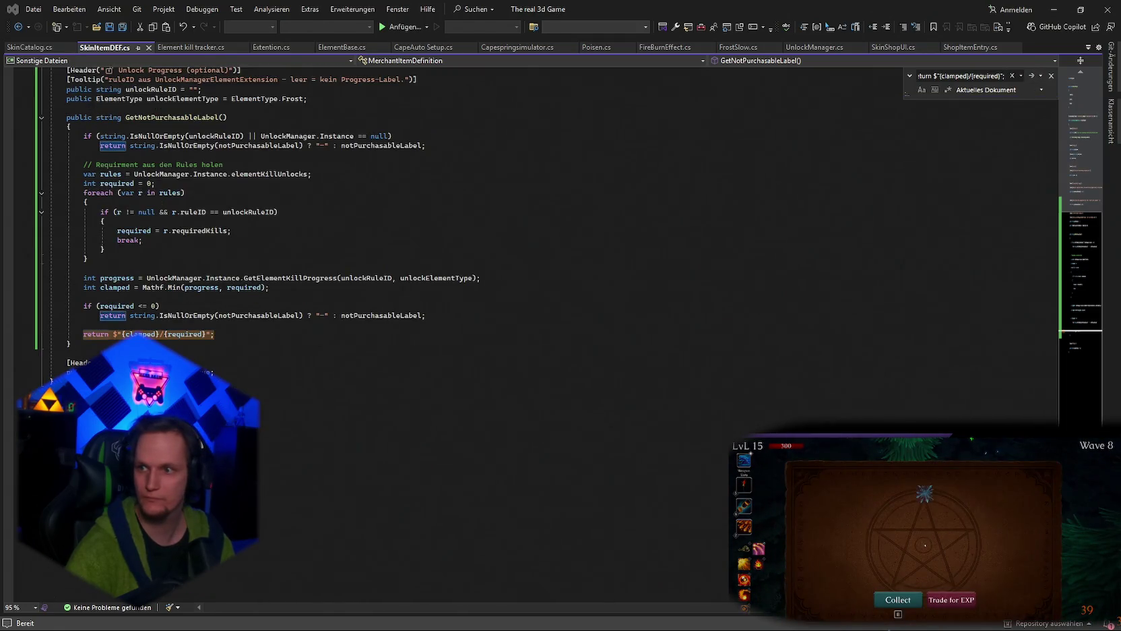
left_click(898, 599)
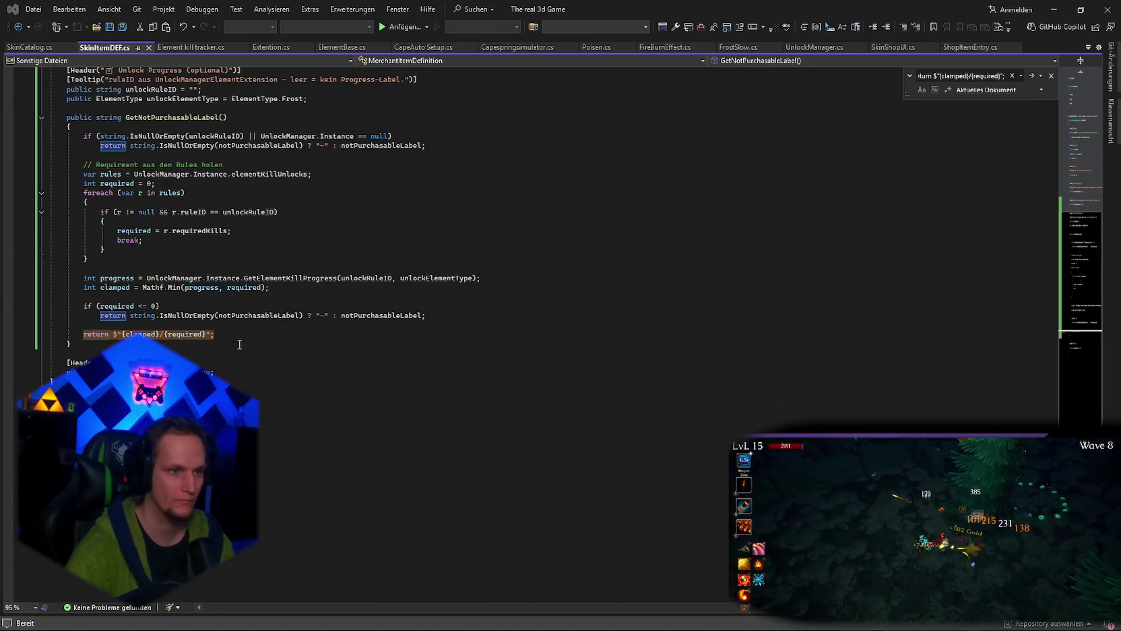
key("alt+Tab")
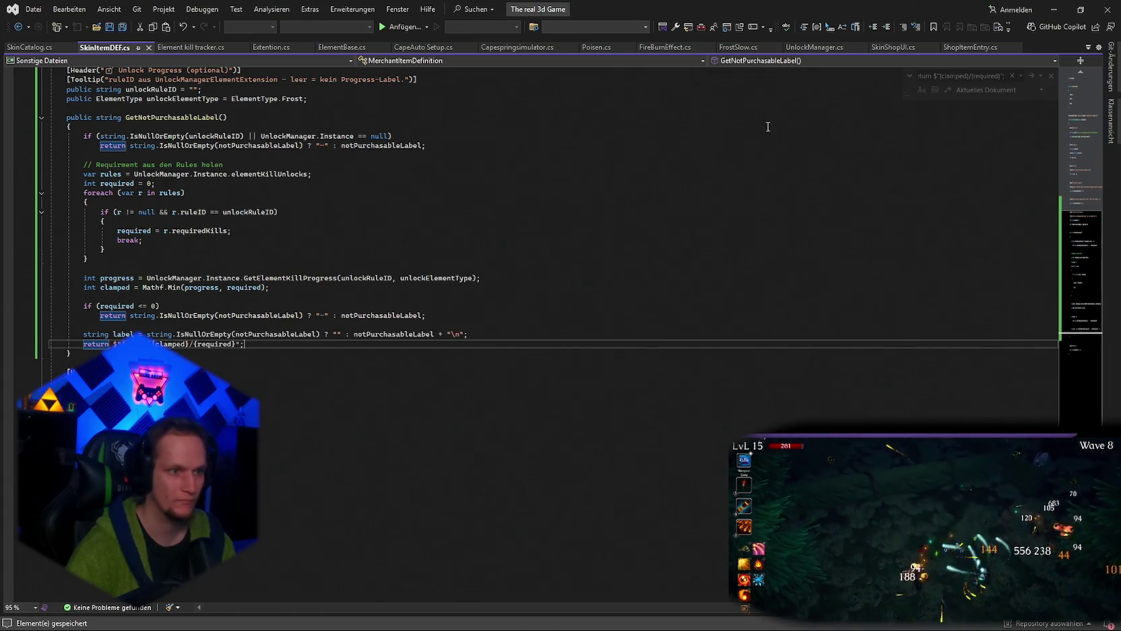
key("alt+Tab")
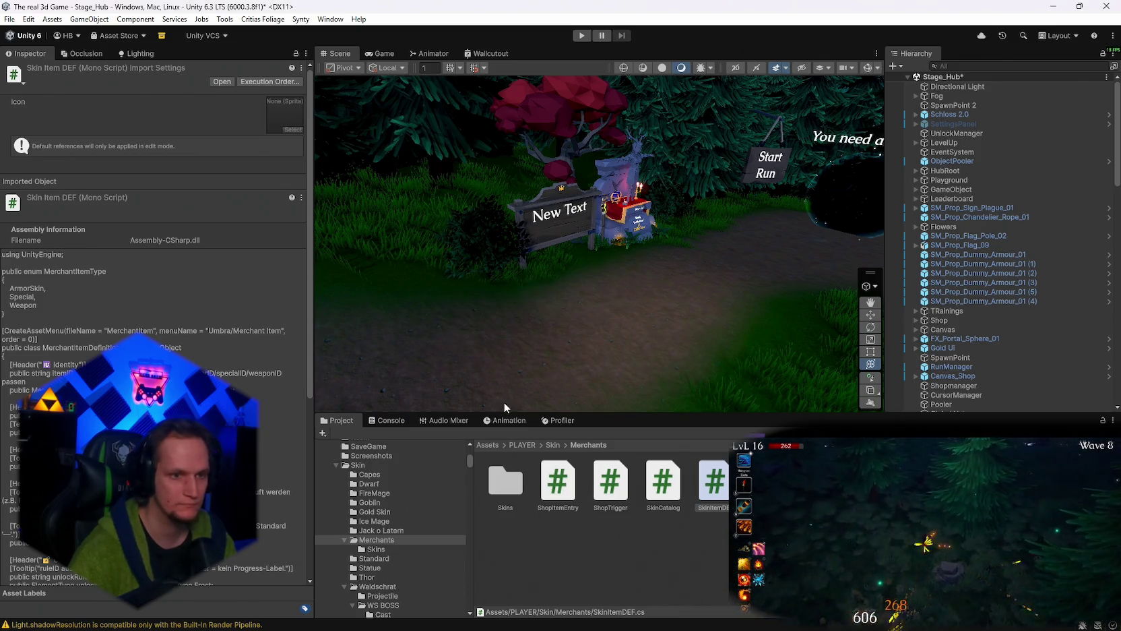
Check the Console for compile errors, then start the hub scene in play mode.
left_click(388, 420)
left_click(335, 420)
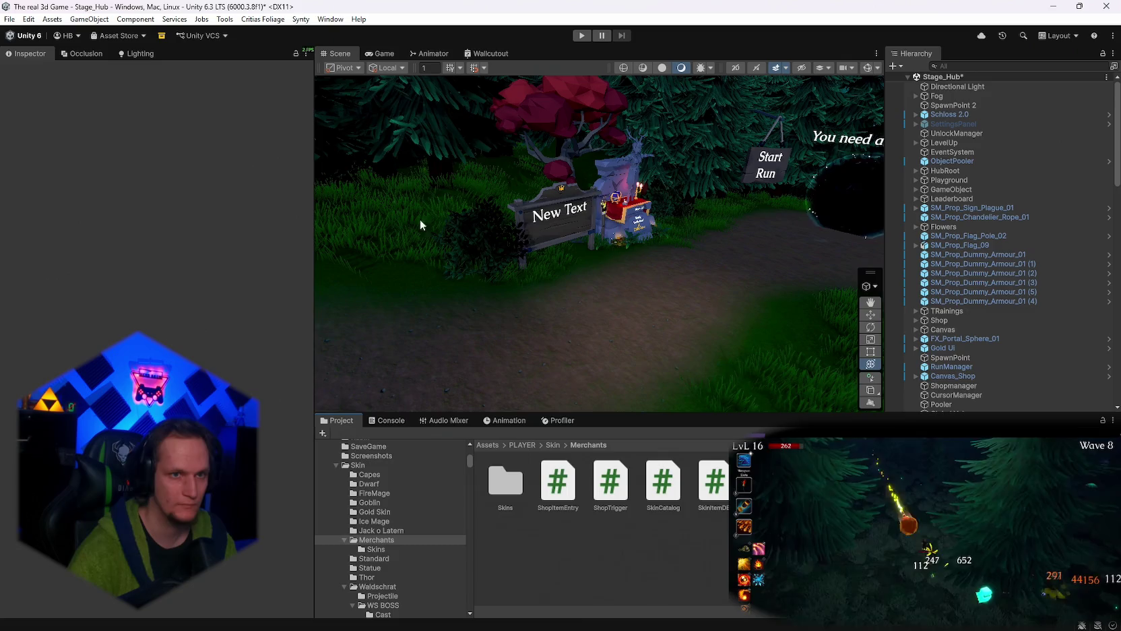
left_click(574, 38)
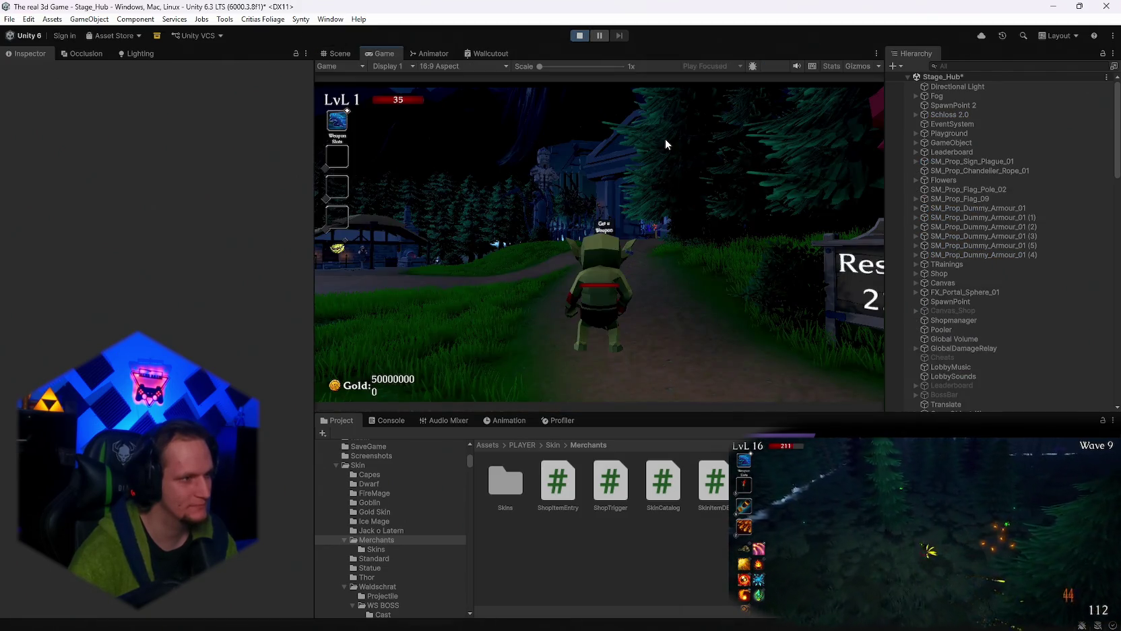
Walk the goblin to the merchant and open the Skin Shop.
key("w")
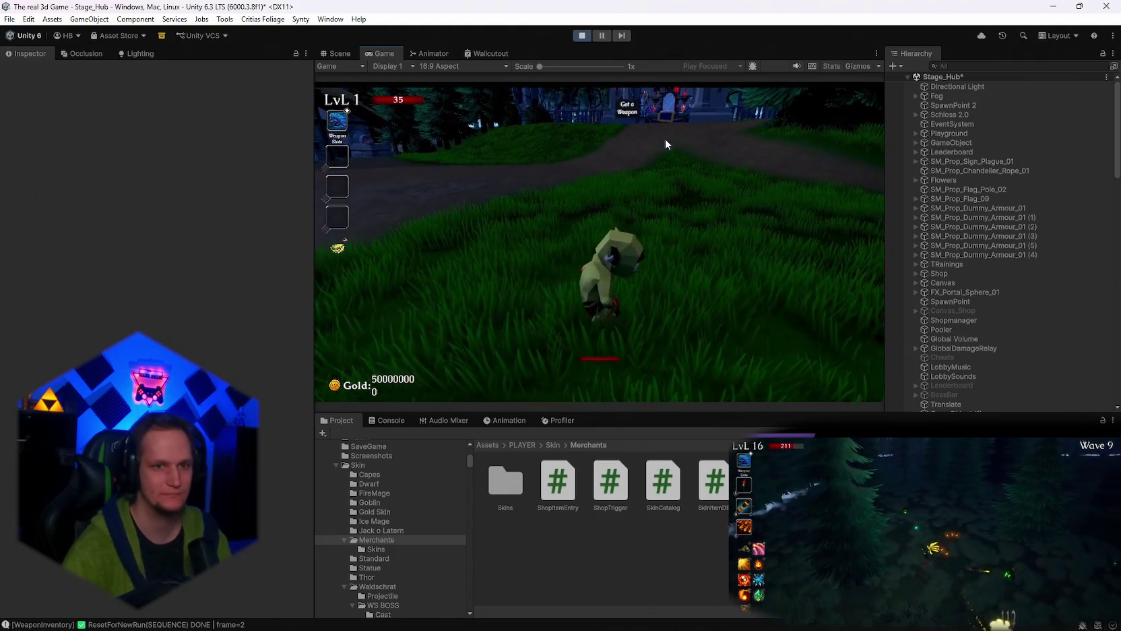
key("w")
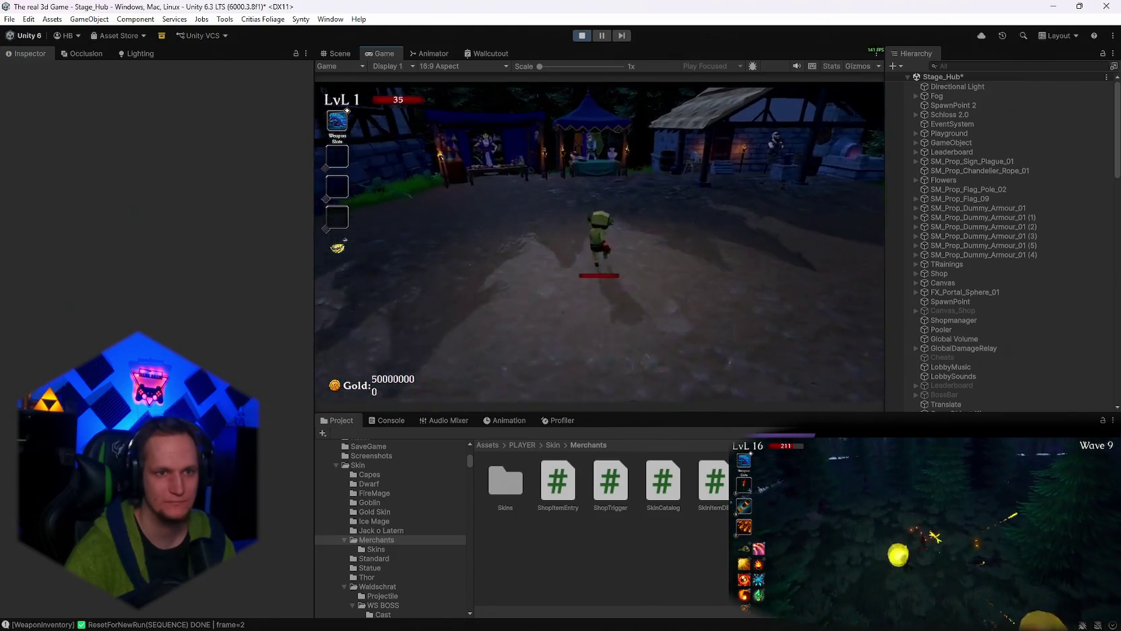
key("w")
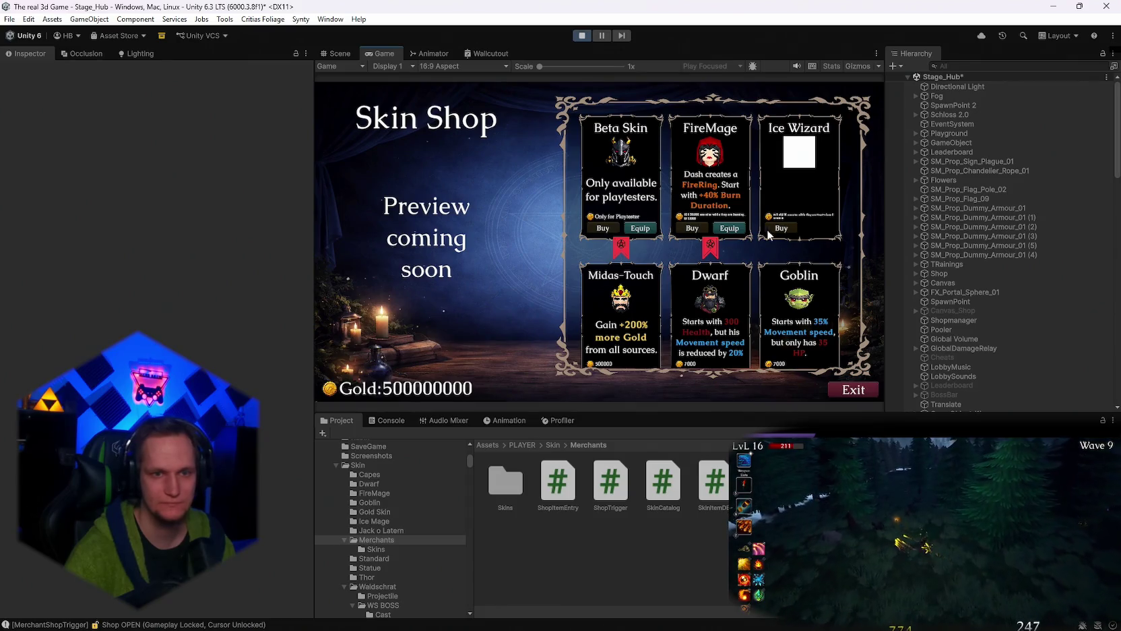
Maximize the Game view to read the FireMage and Ice Wizard cards' 0/50000 kill progress, then close the shop.
double_click(382, 53)
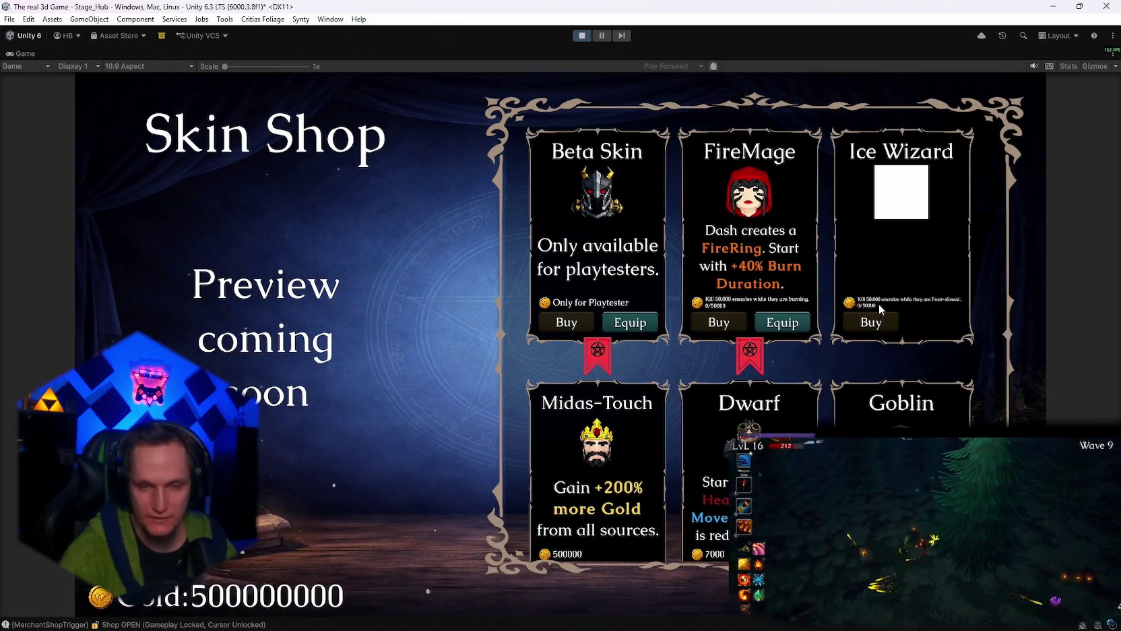
double_click(24, 53)
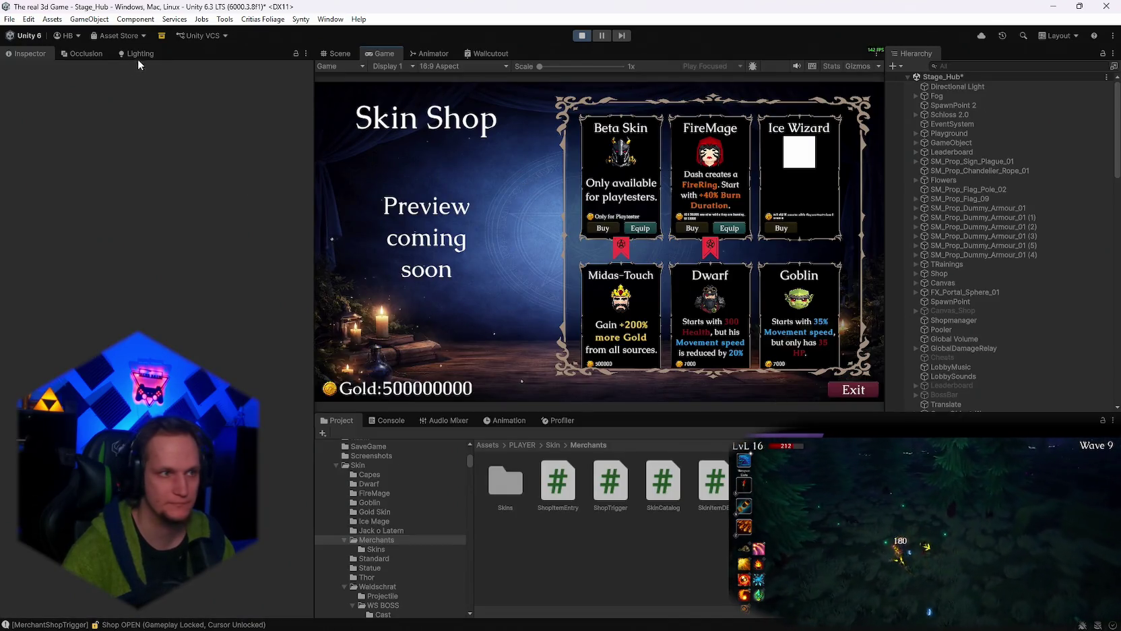
double_click(387, 52)
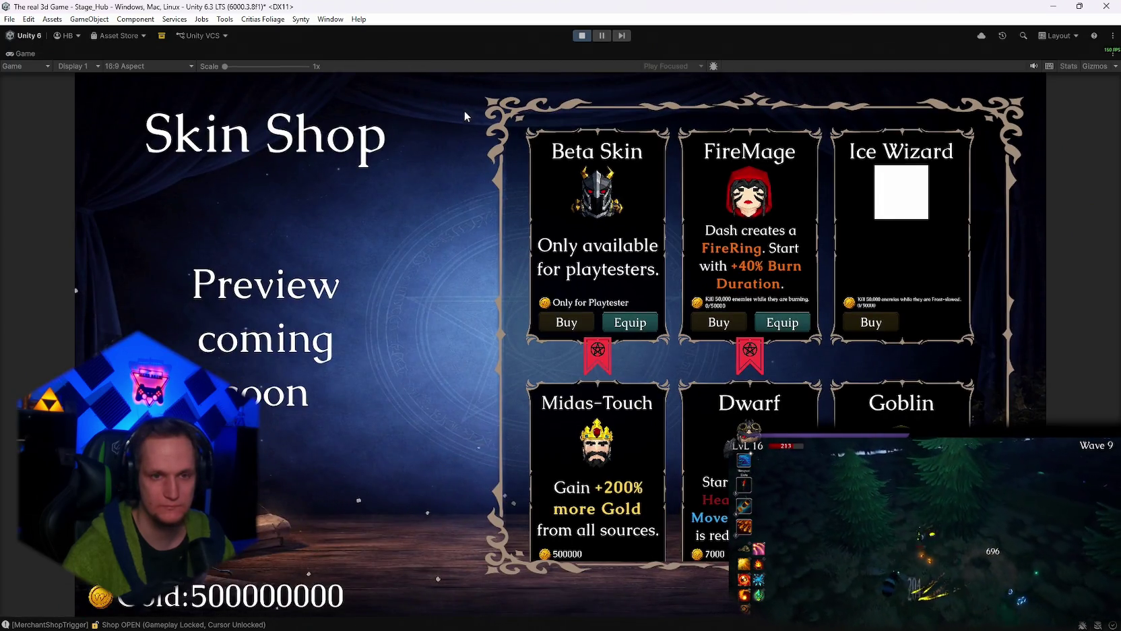
double_click(24, 54)
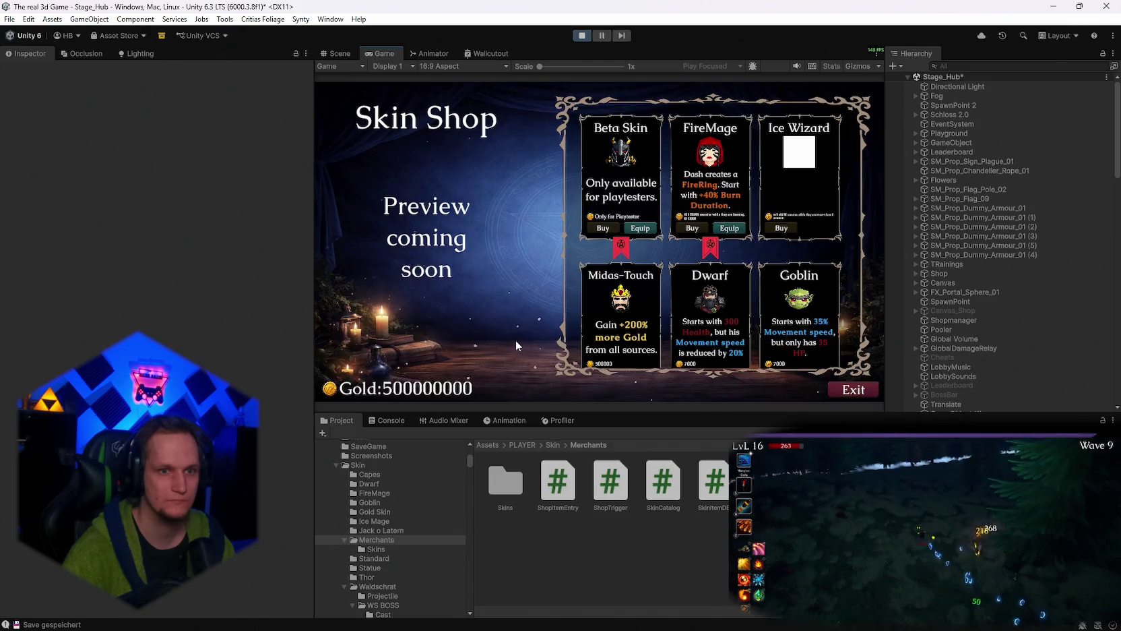
key("Escape")
Walk away from the merchant and view the Ice Wand entry in the weapon book.
key("s")
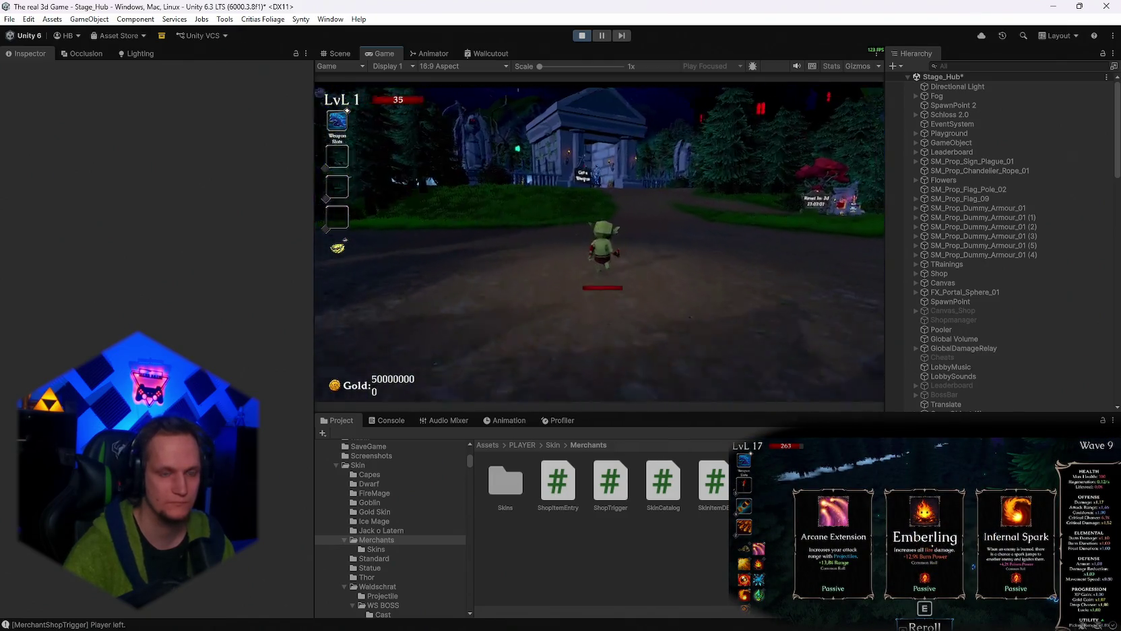
key("w")
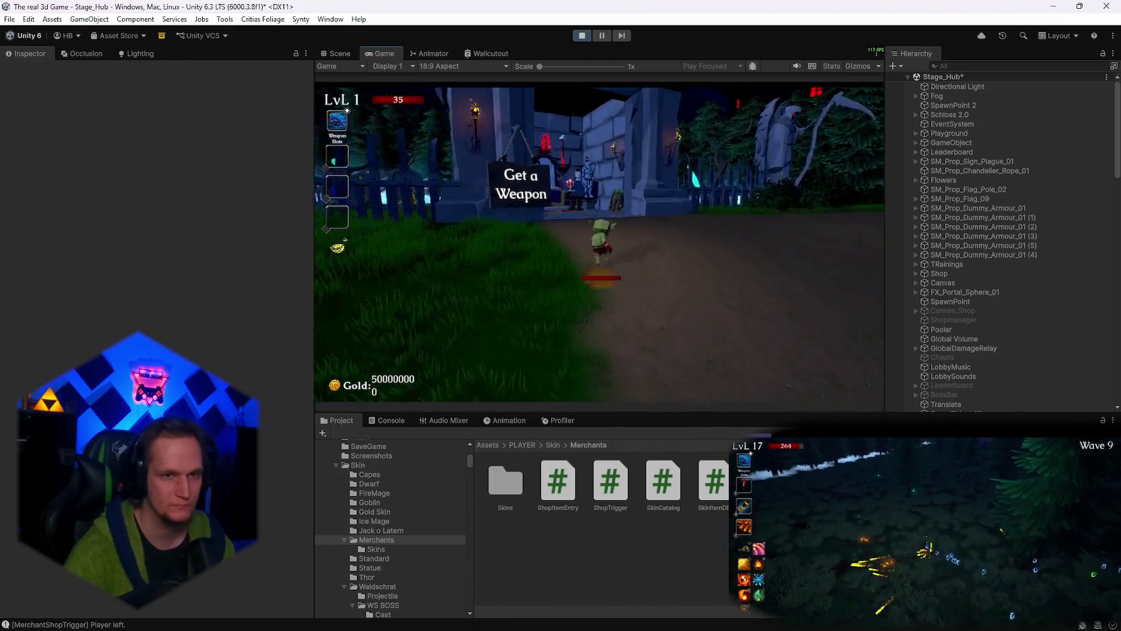
scroll(490, 222, "down", 2)
left_click(524, 270)
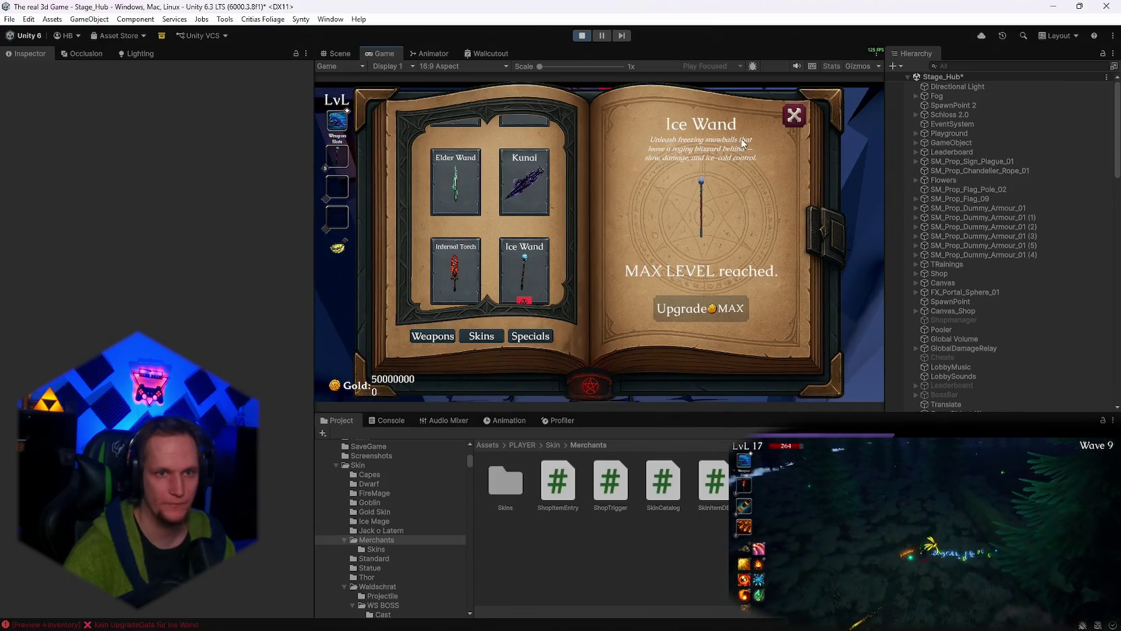
key("Escape")
Start the forest run at the Start Run sign, skipping the cutscene into maximized gameplay.
key("s")
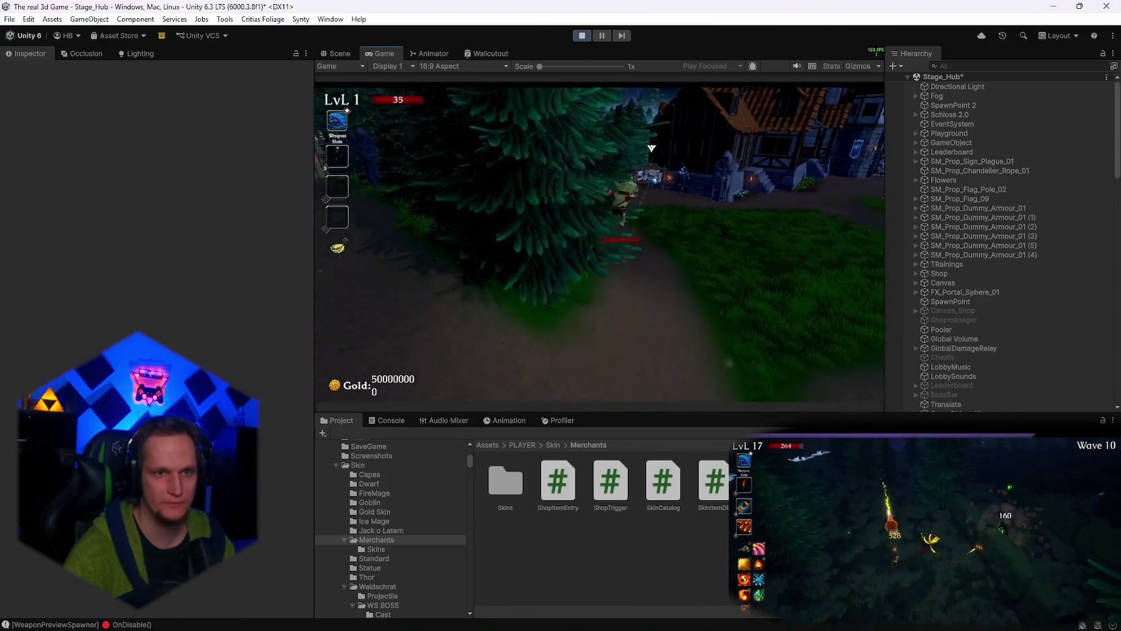
key("w")
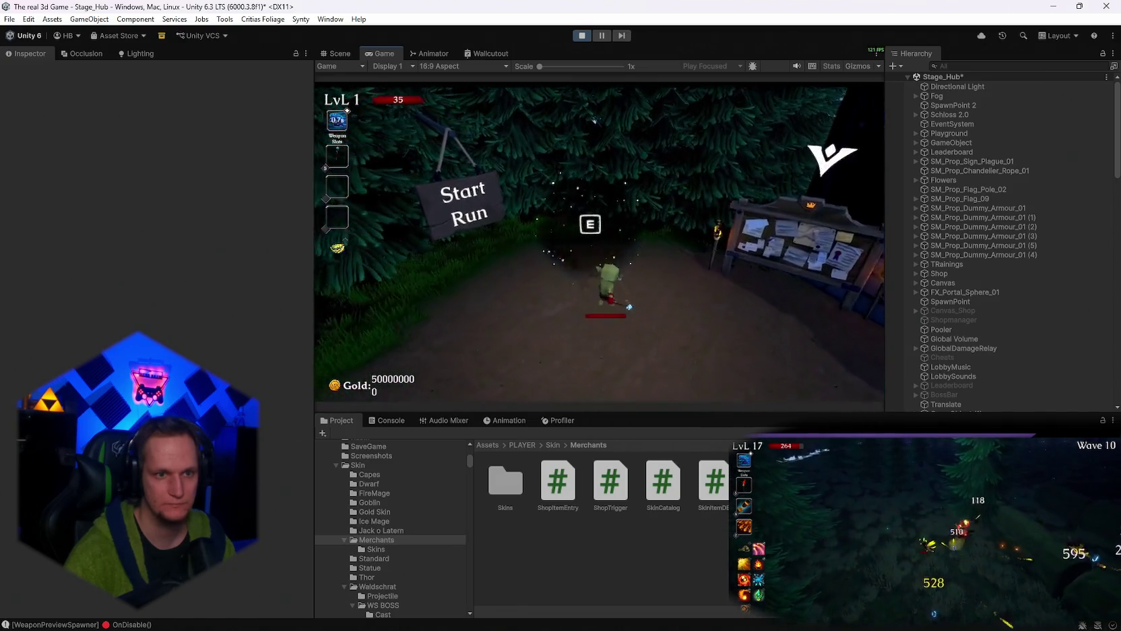
key("e")
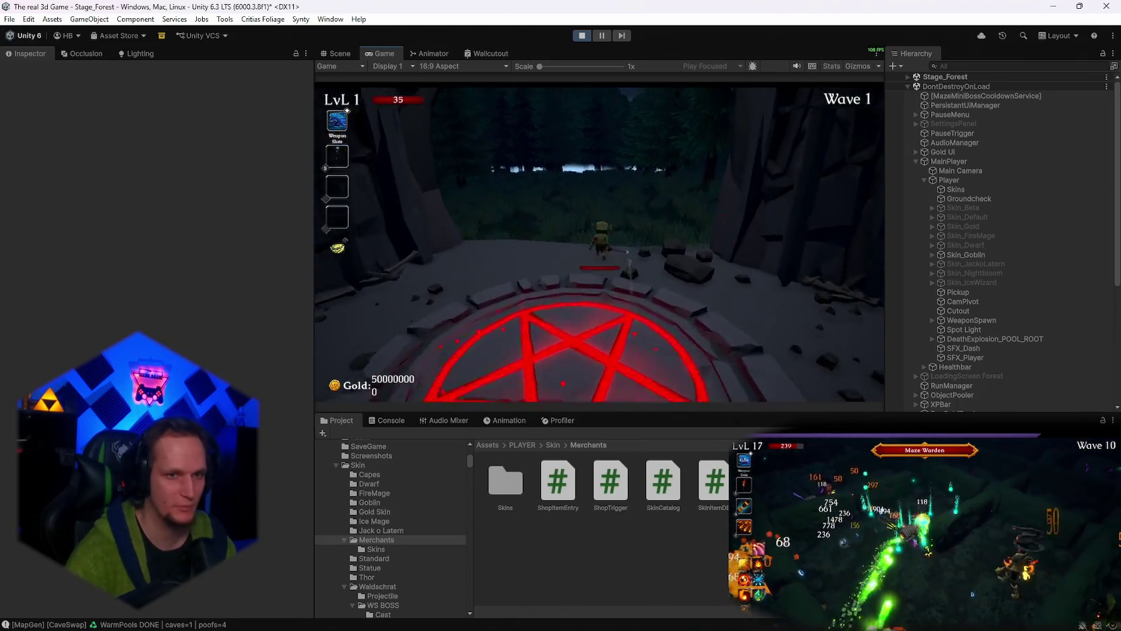
key("Escape")
double_click(378, 54)
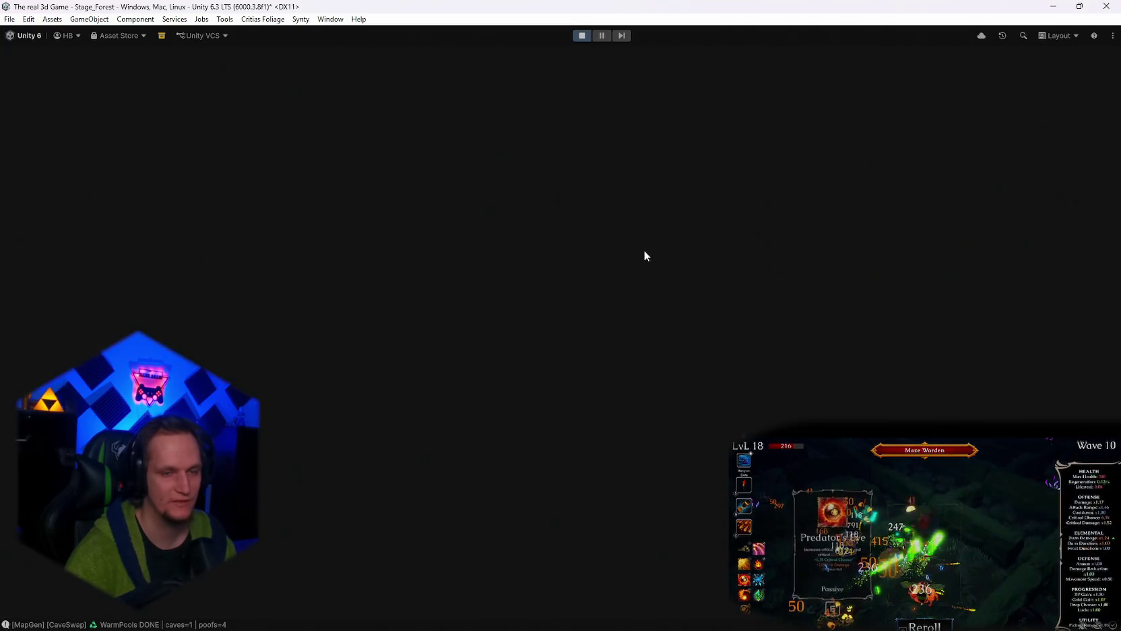
left_click(578, 308)
Play through waves 1–2 in the forest, choosing level-up card rewards.
key("w")
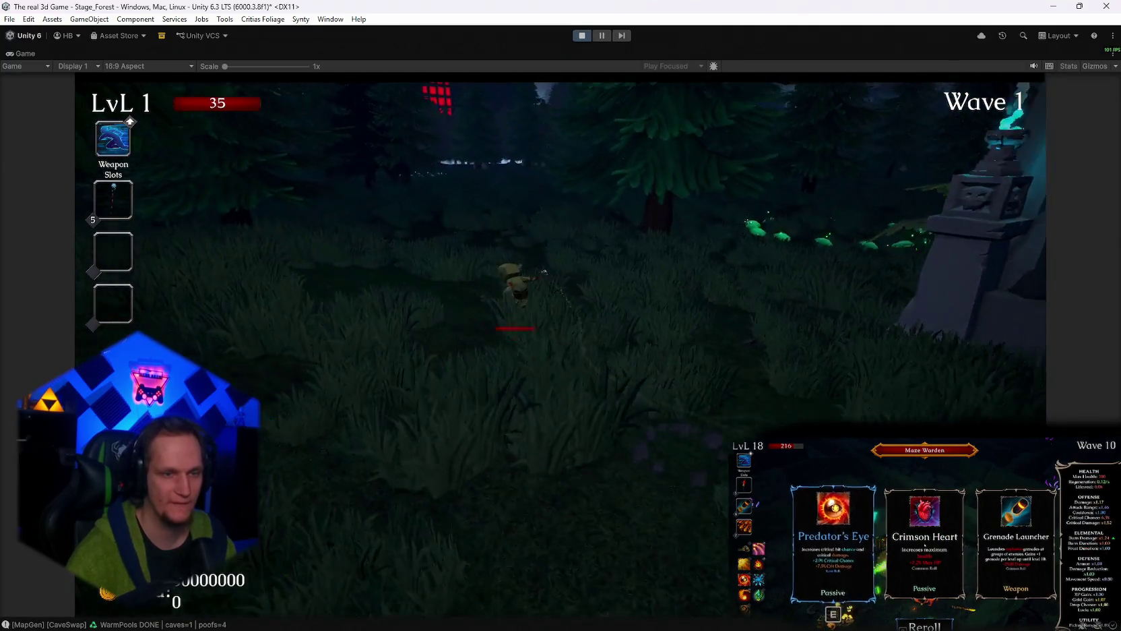
key("w")
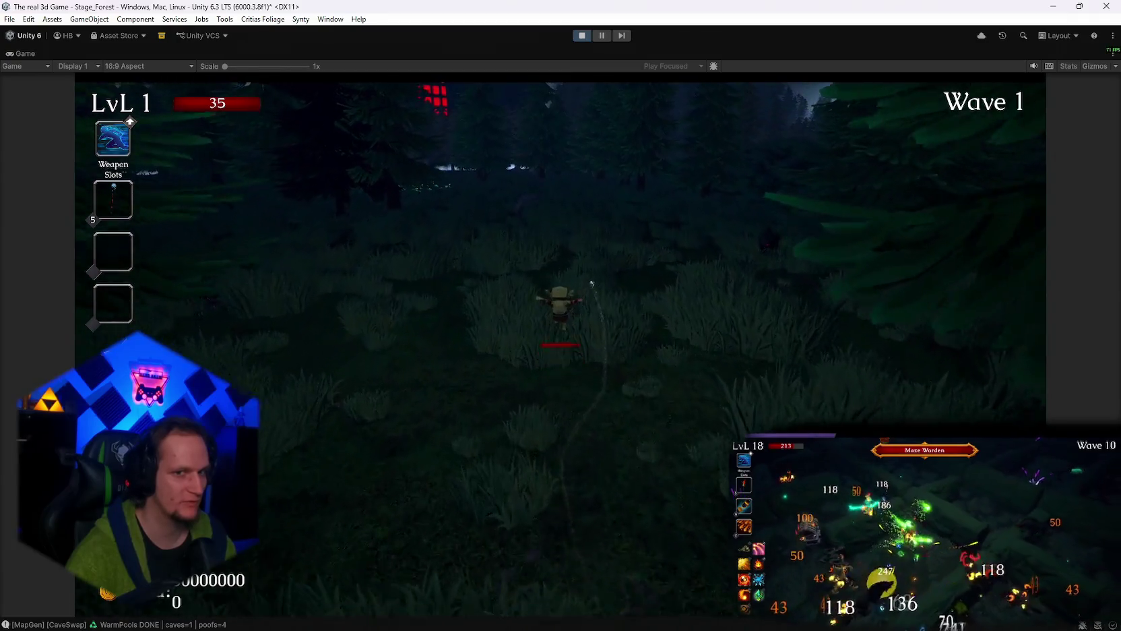
key("w")
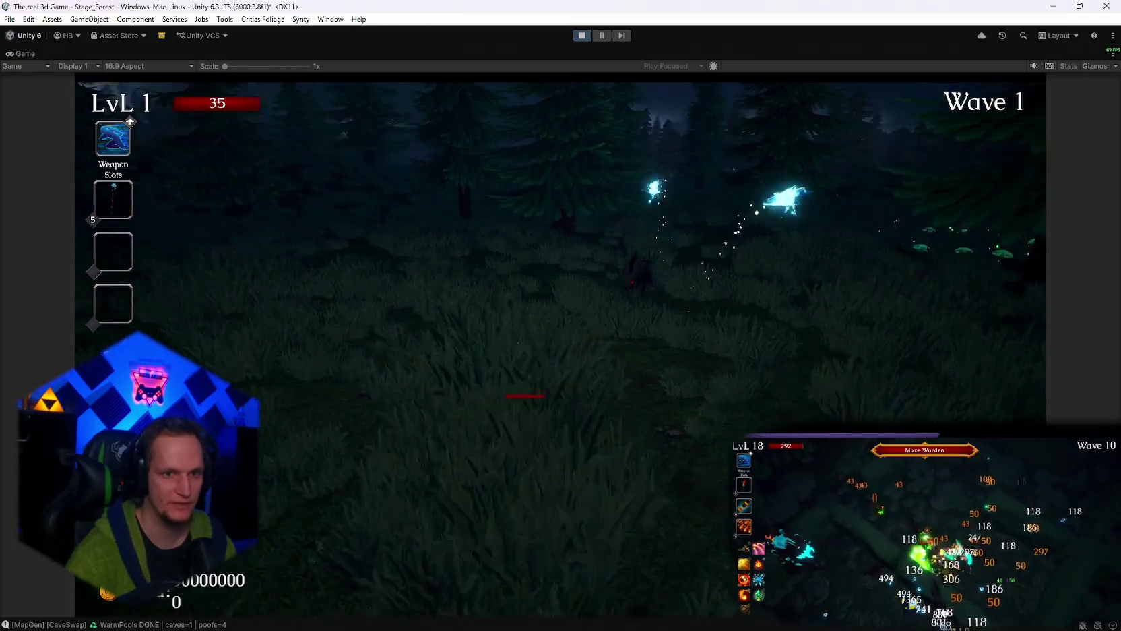
key("w")
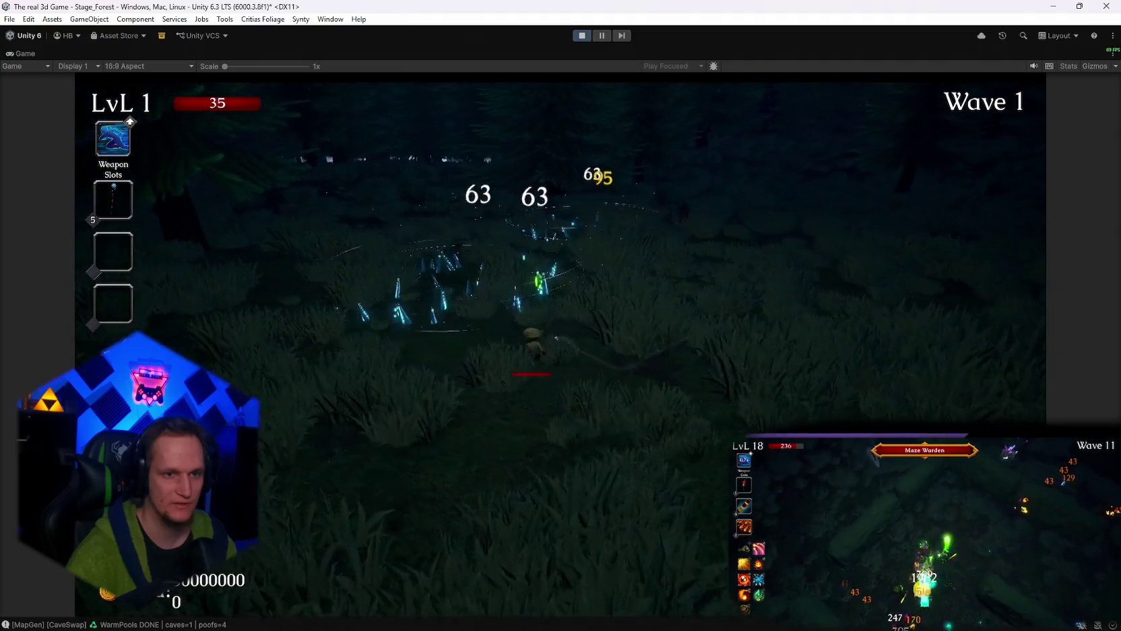
key("w")
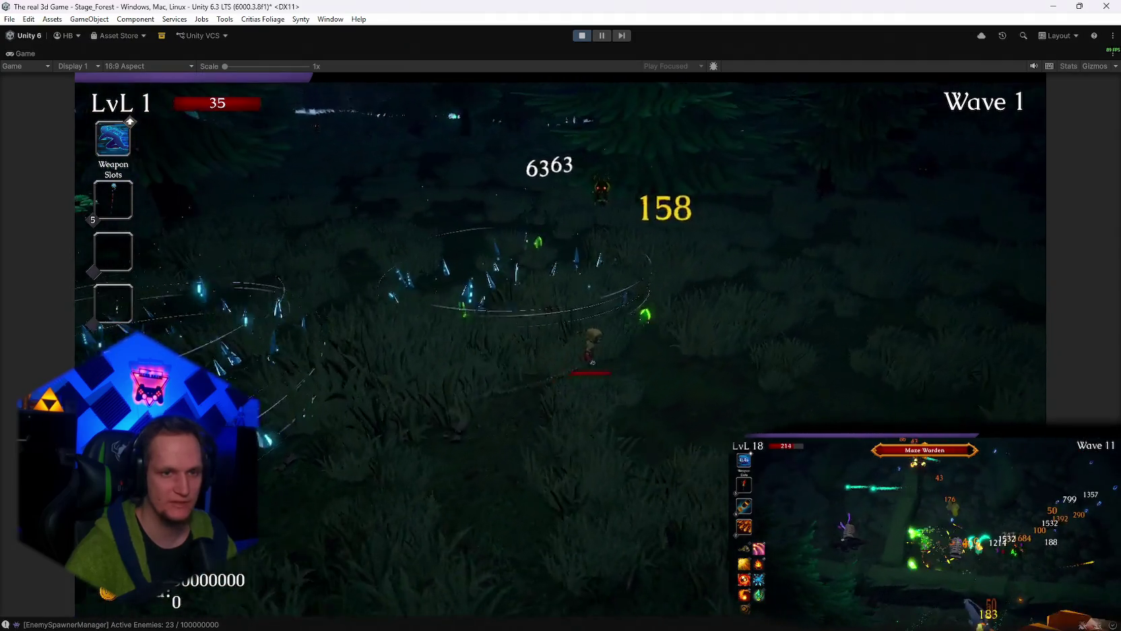
key("w")
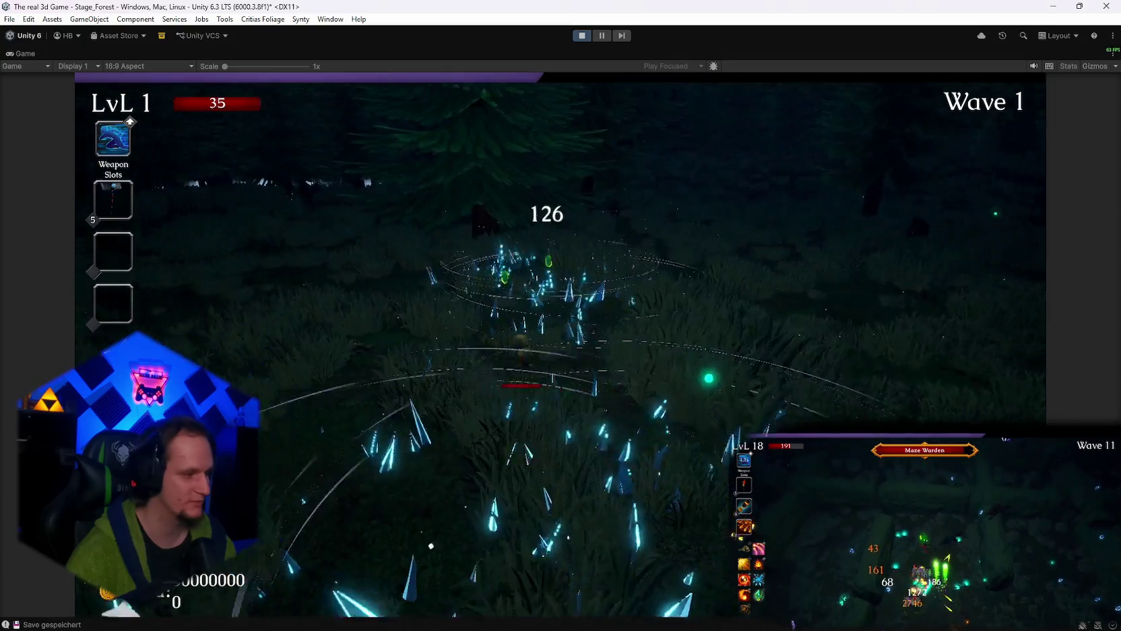
key("d")
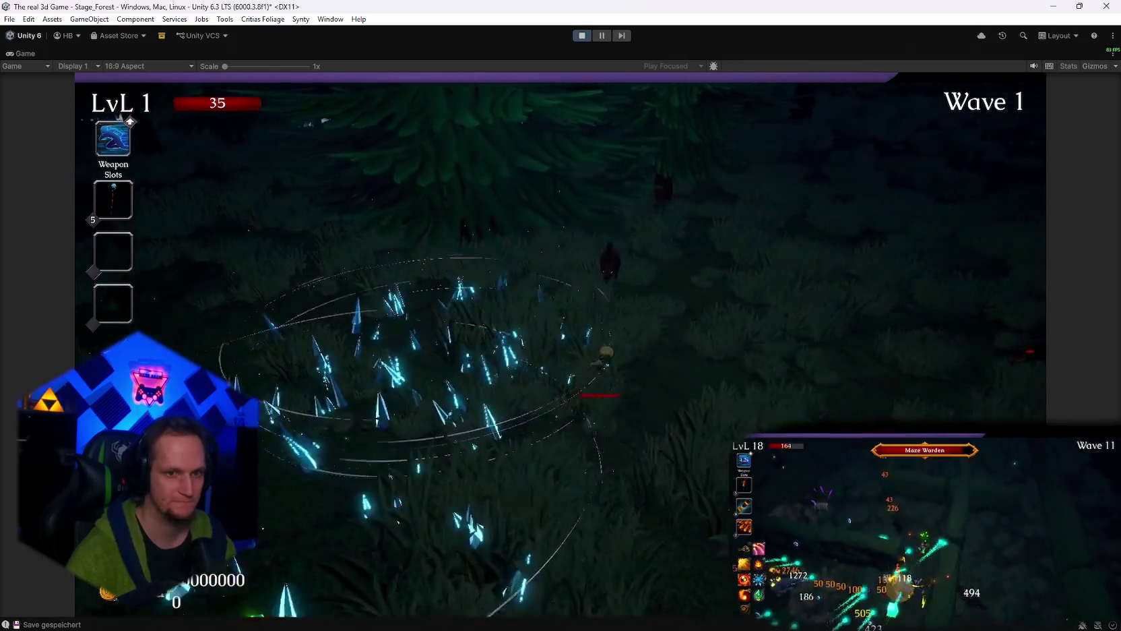
key("d")
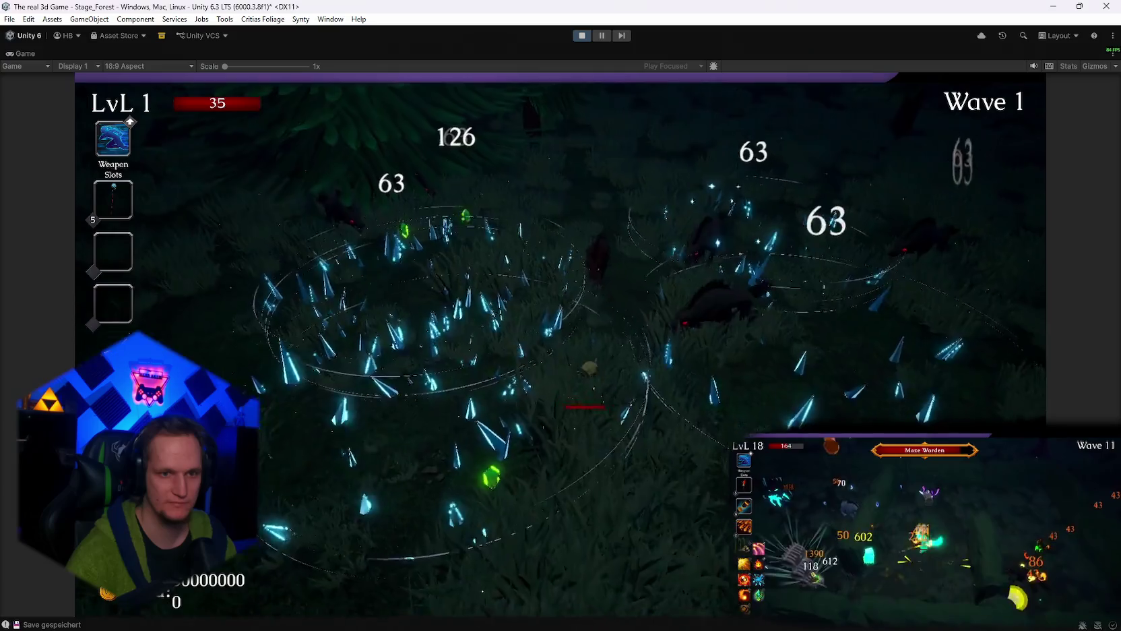
left_click(639, 379)
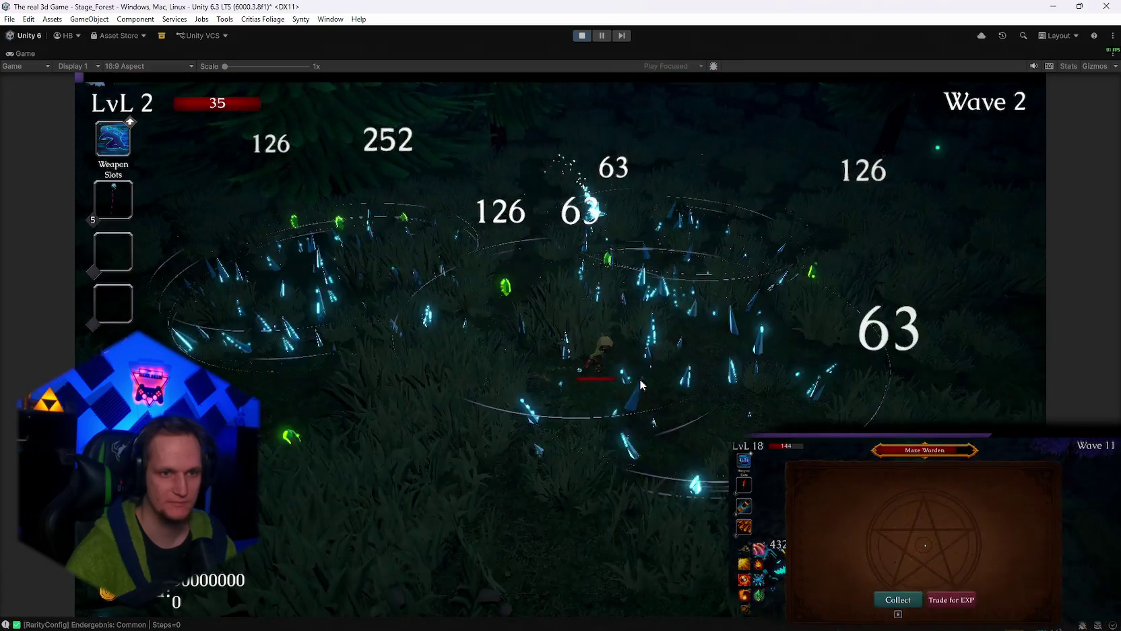
key("d")
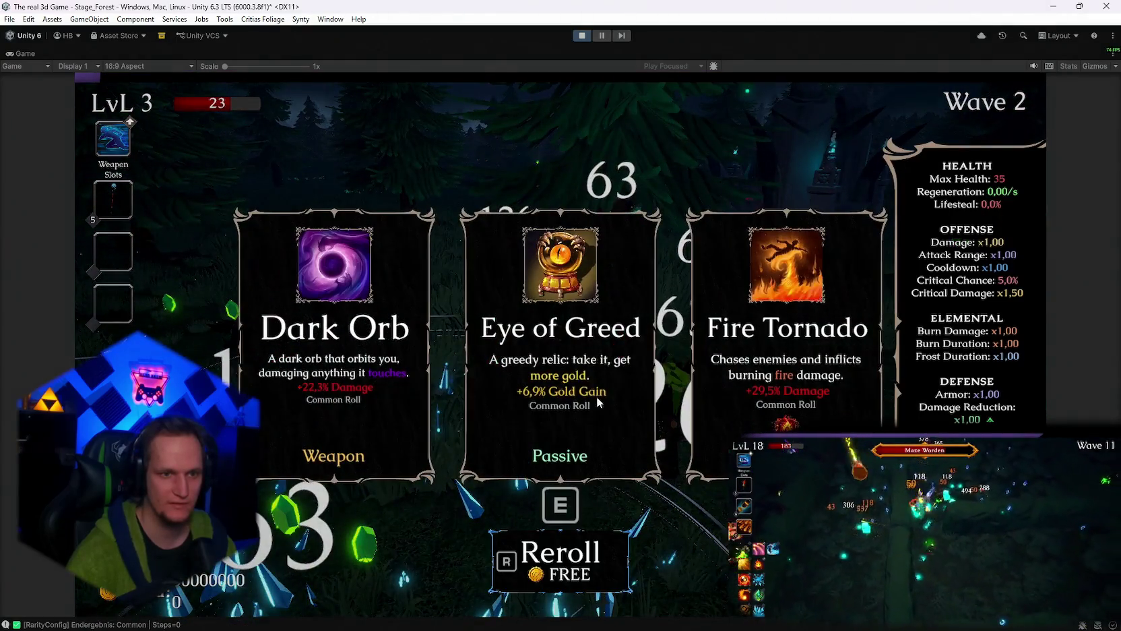
key("e")
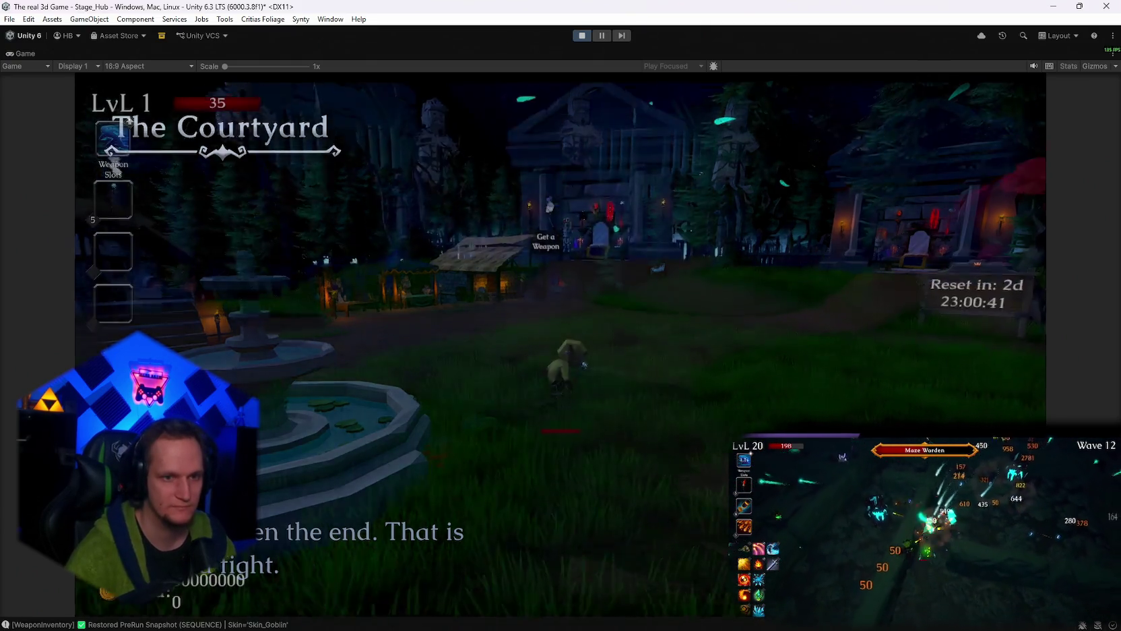
Walk the goblin to the shop tent, view the Ice Wizard card in the Skin Shop, then stop play mode.
key("w")
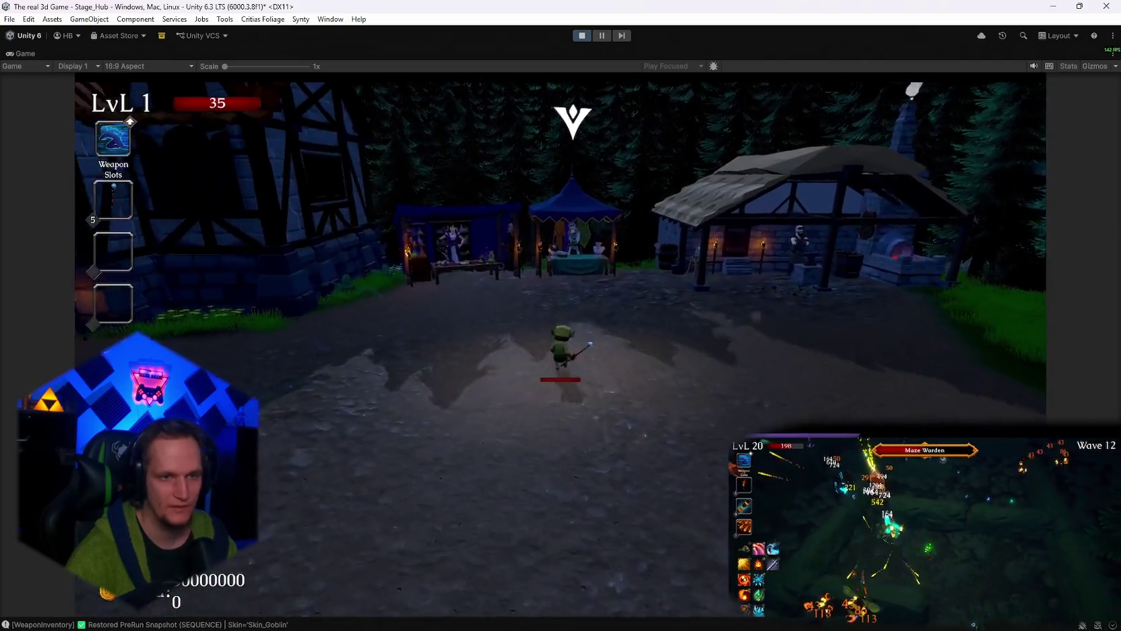
key("w")
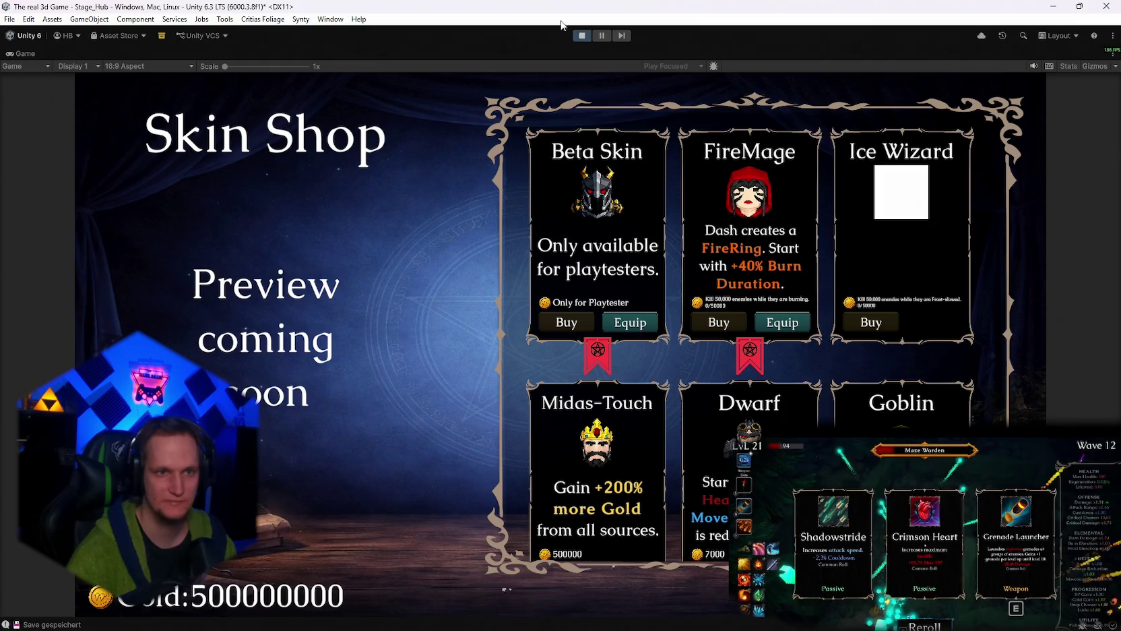
left_click(581, 35)
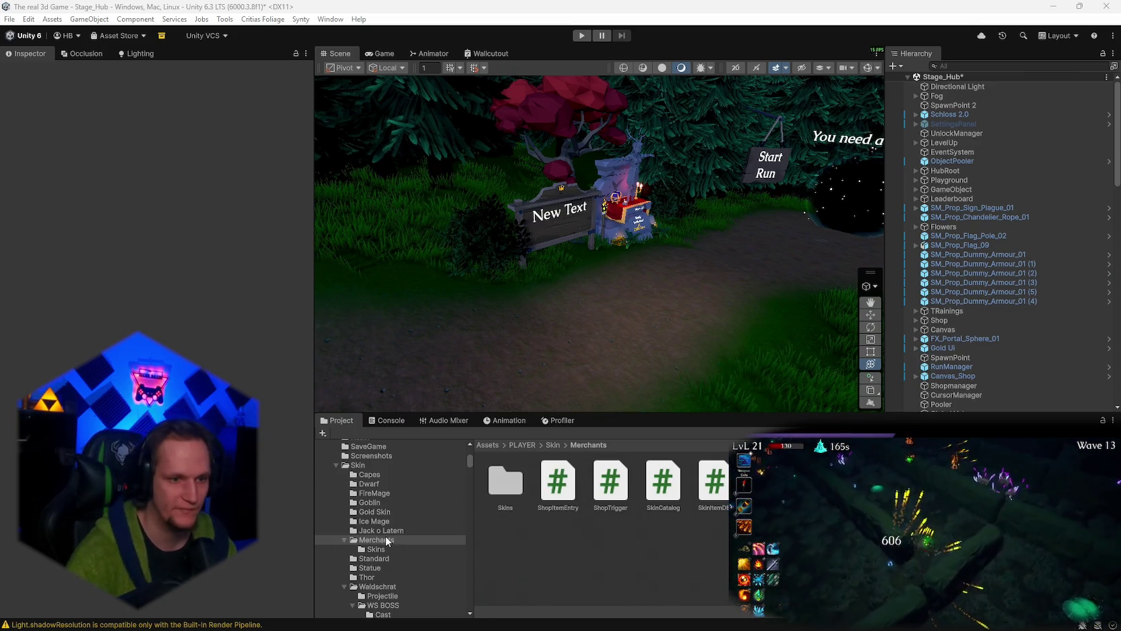
Browse the Gold Skin and Ice Mage folders and search the Project for 'Ice Mage'.
left_click(378, 512)
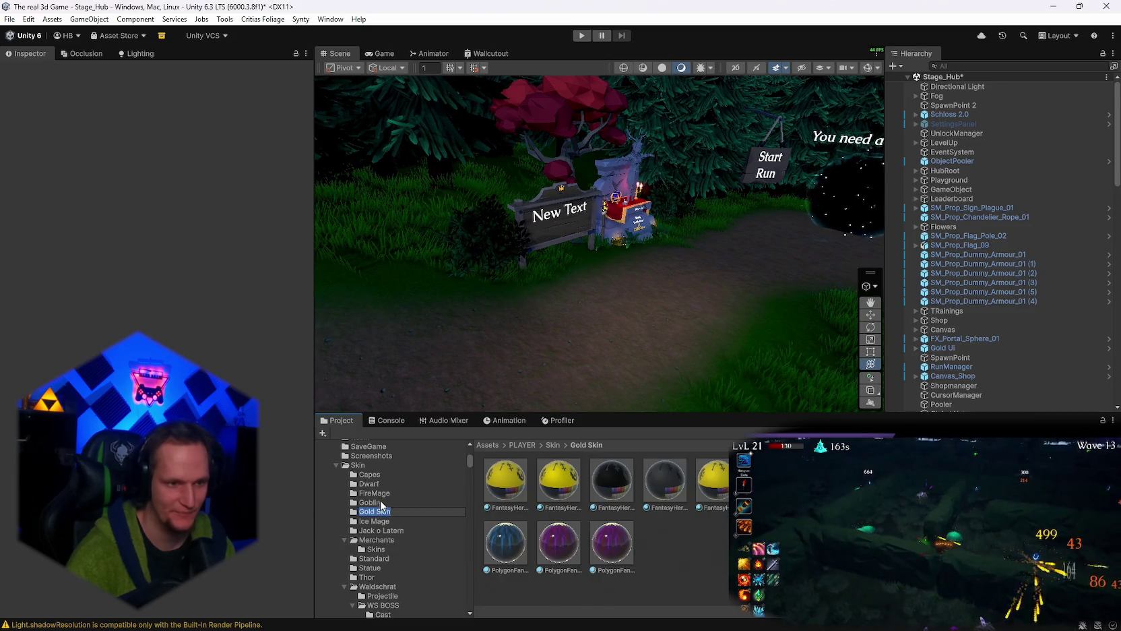
left_click(375, 521)
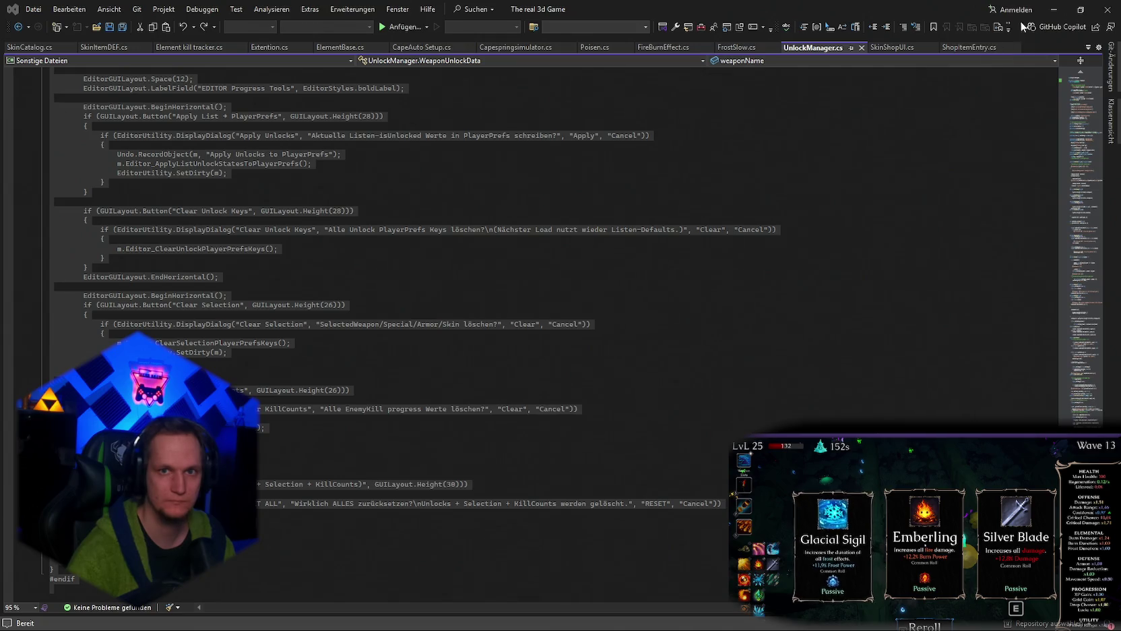
key("alt+Tab")
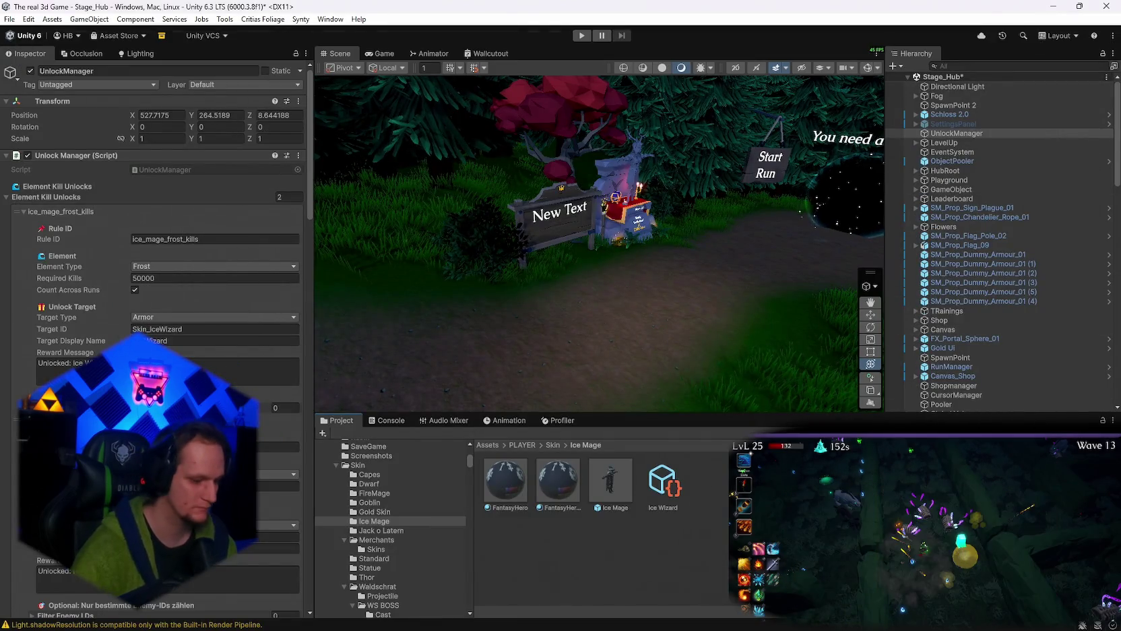
type("Ice Mage")
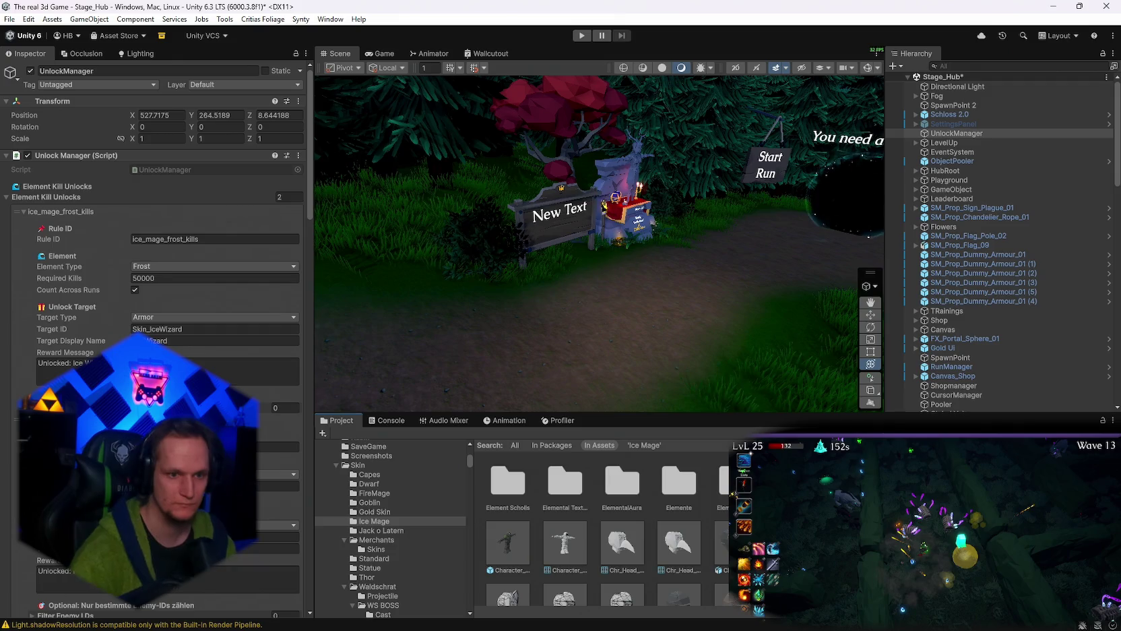
Open ElementBase from the Elemente weapon-upgrade folder, then bring up FrostSlow.cs in Visual Studio.
double_click(679, 481)
left_click(674, 501)
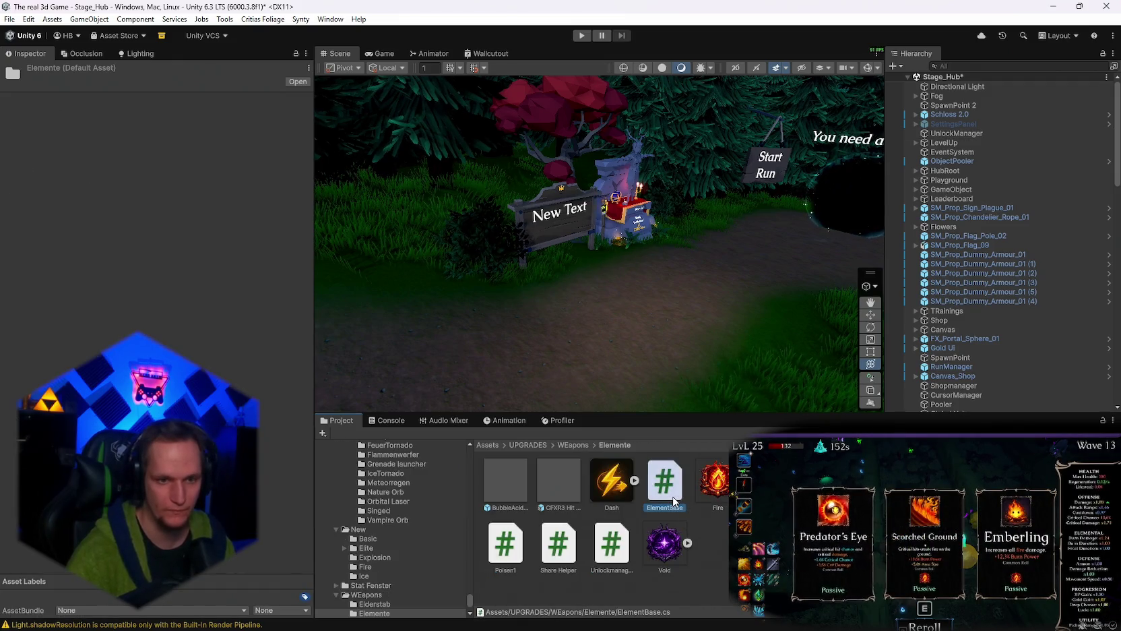
double_click(674, 501)
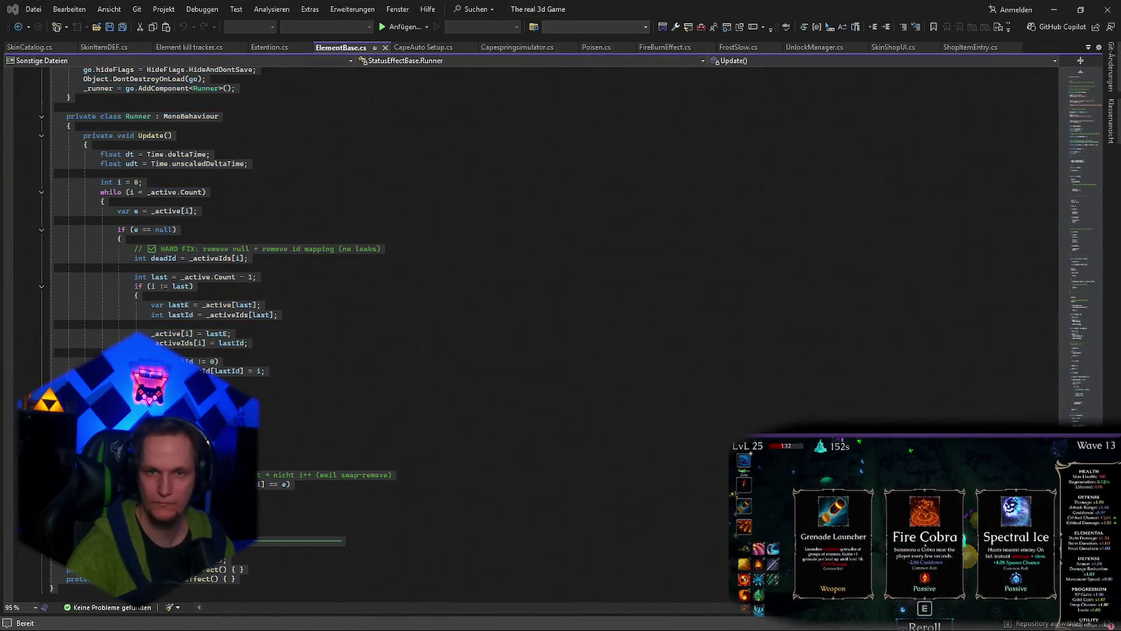
key("alt+Tab")
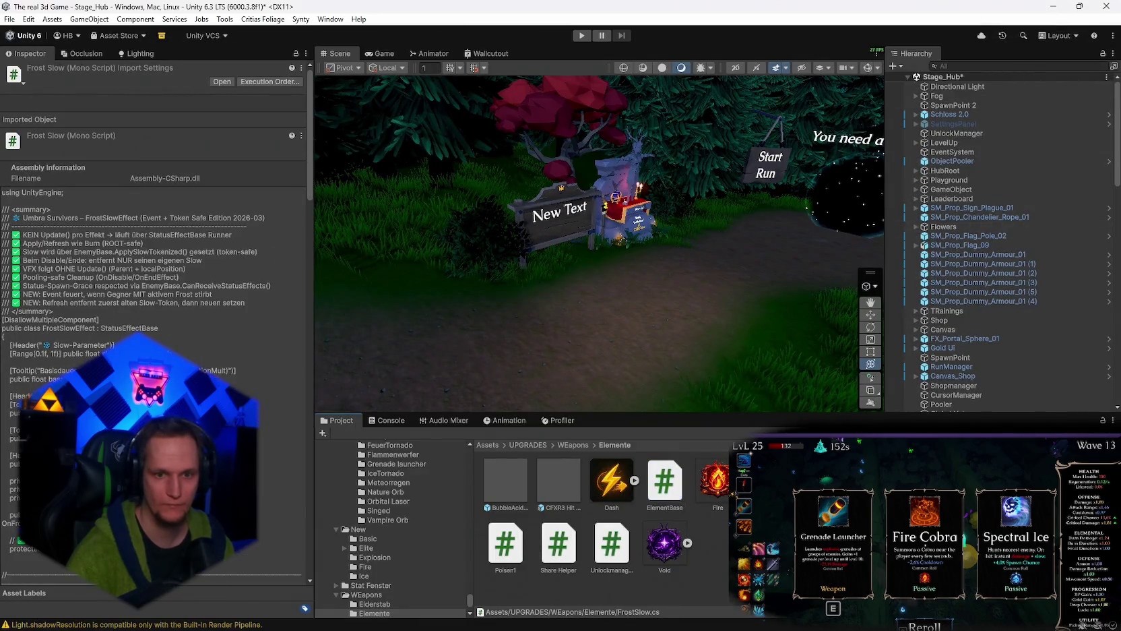
key("alt+Tab")
left_click(959, 187)
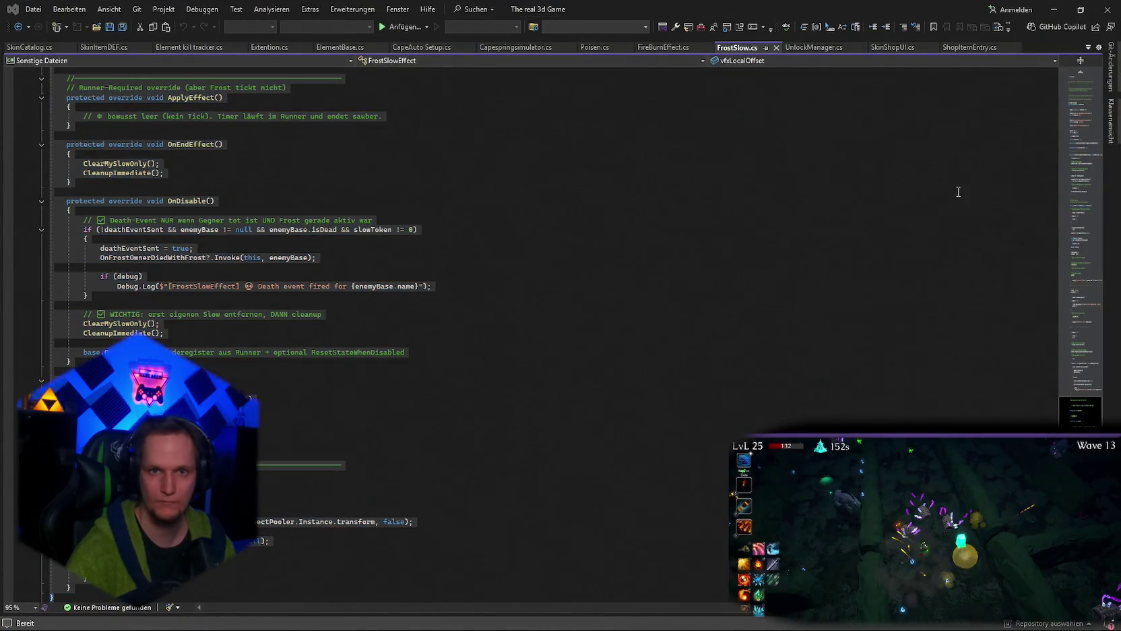
Select all the GlobalElemnt code and look it over alongside the Unity editor.
key("alt+Tab")
key("alt+Tab")
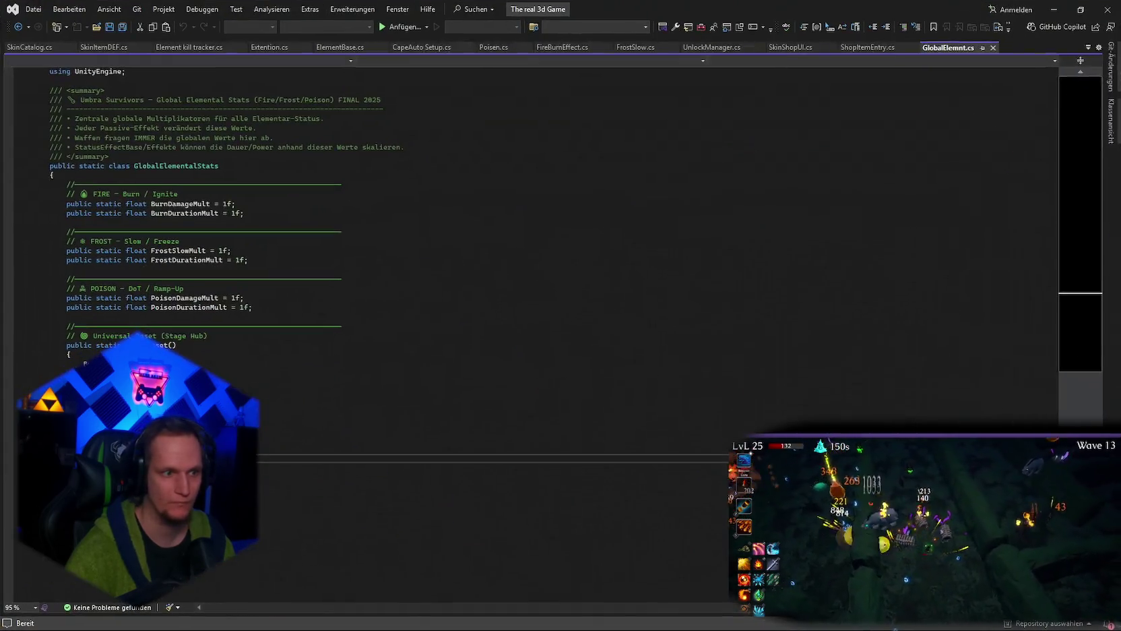
key("ctrl+a")
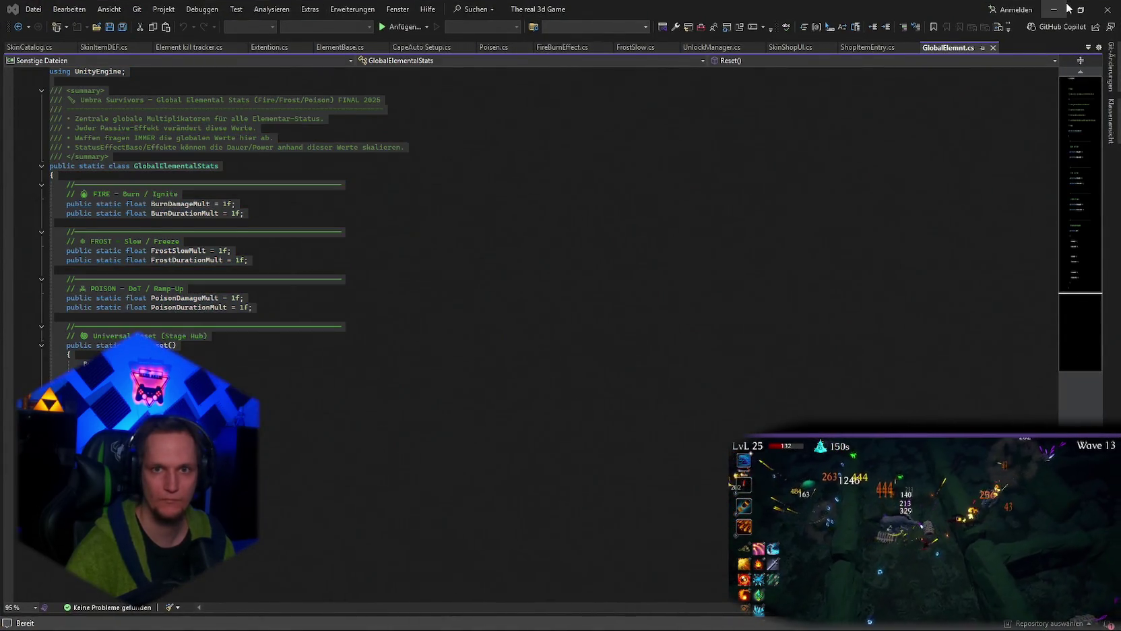
key("alt+Tab")
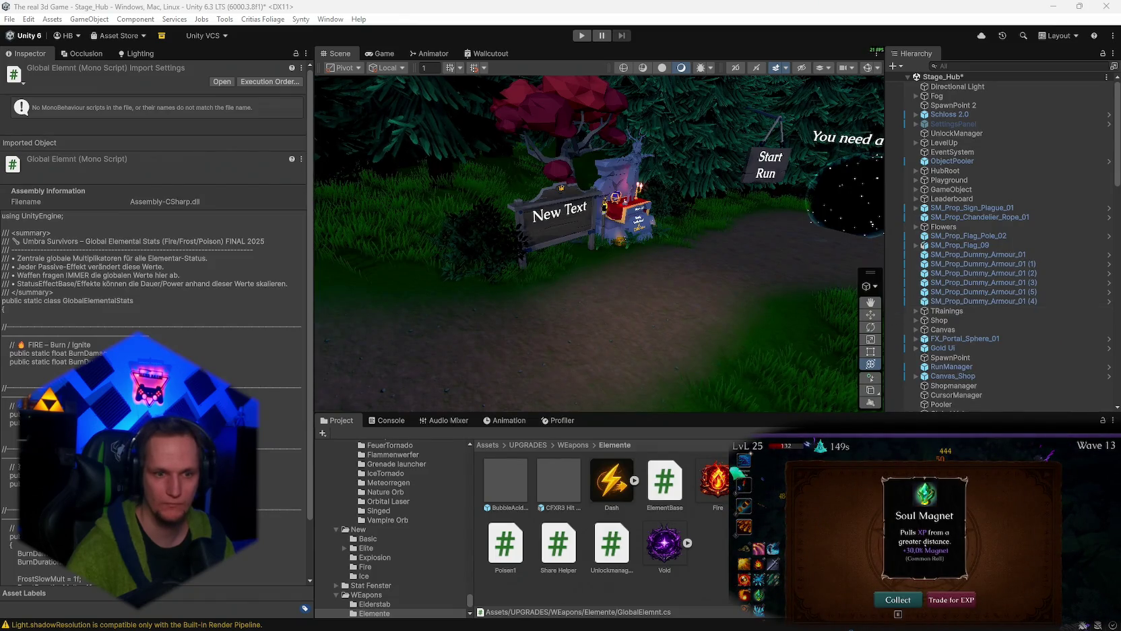
key("alt+Tab")
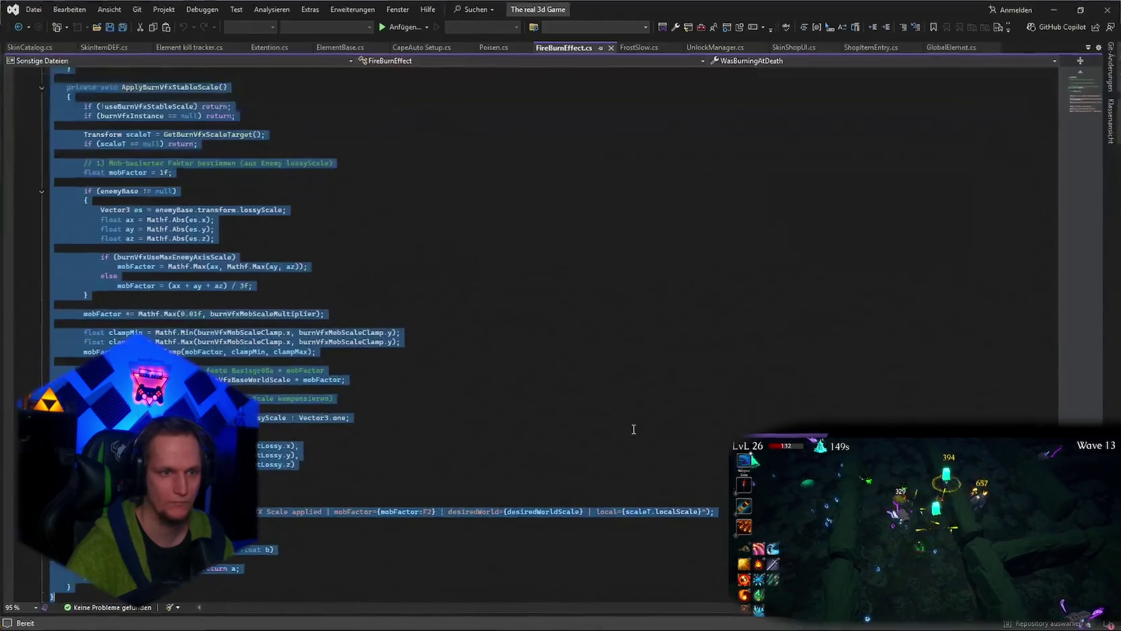
key("alt+Tab")
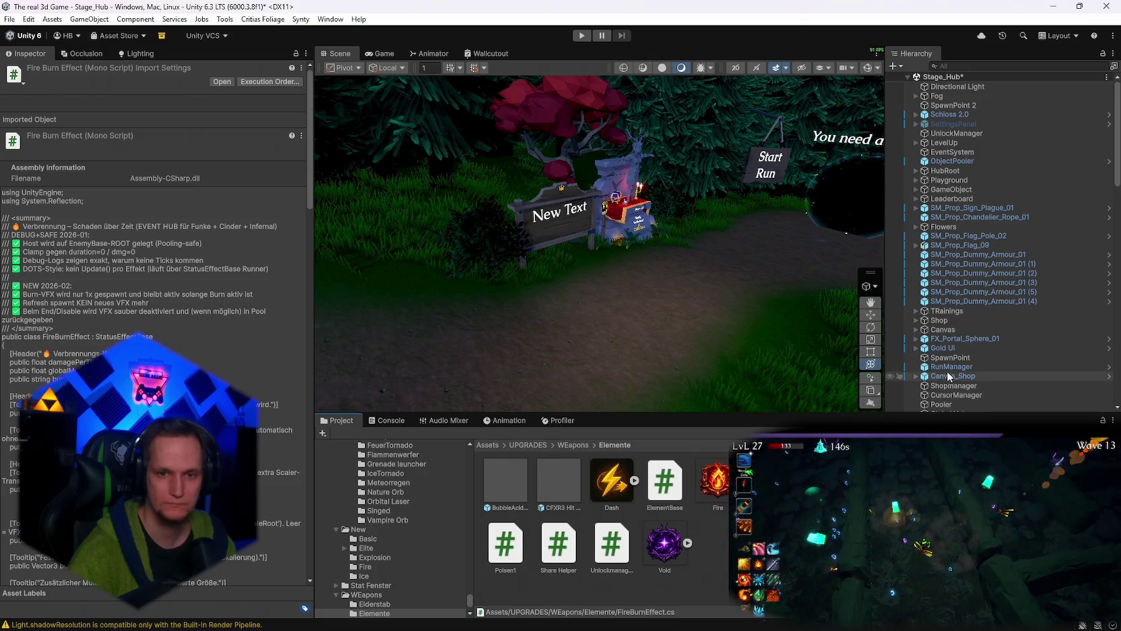
scroll(950, 333, "down", 5)
scroll(949, 335, "up", 5)
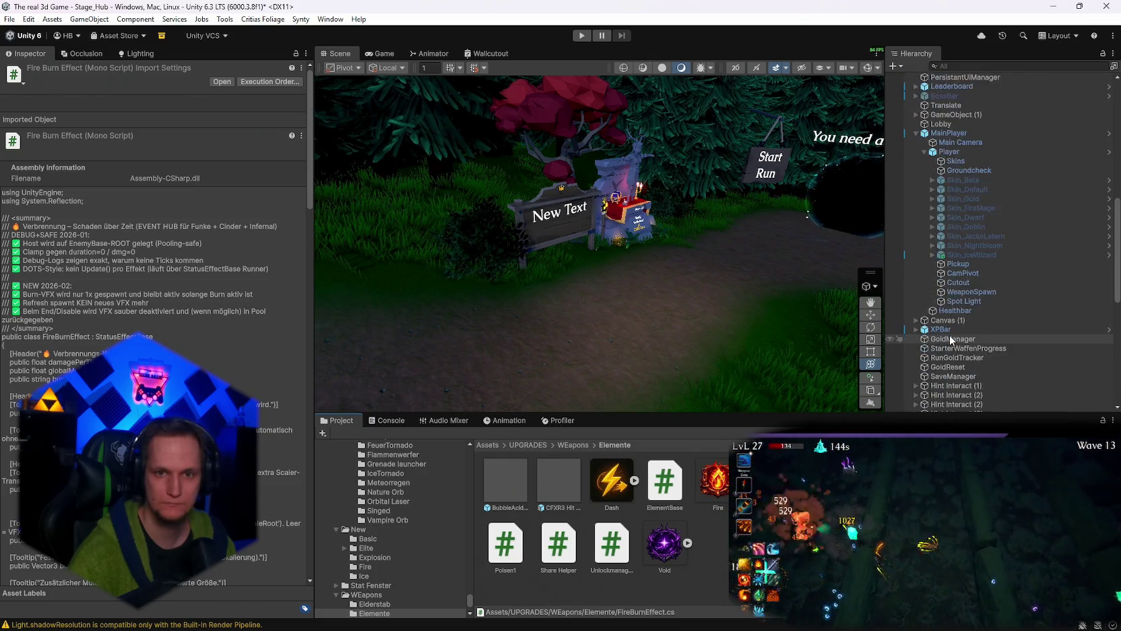
scroll(950, 335, "down", 10)
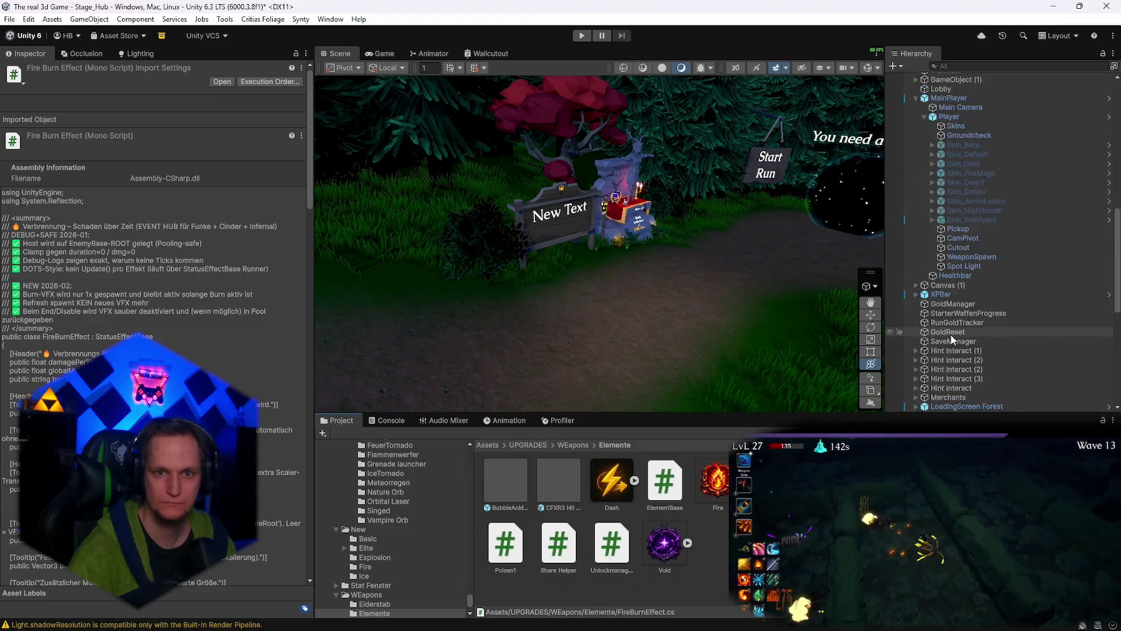
key("alt+Tab")
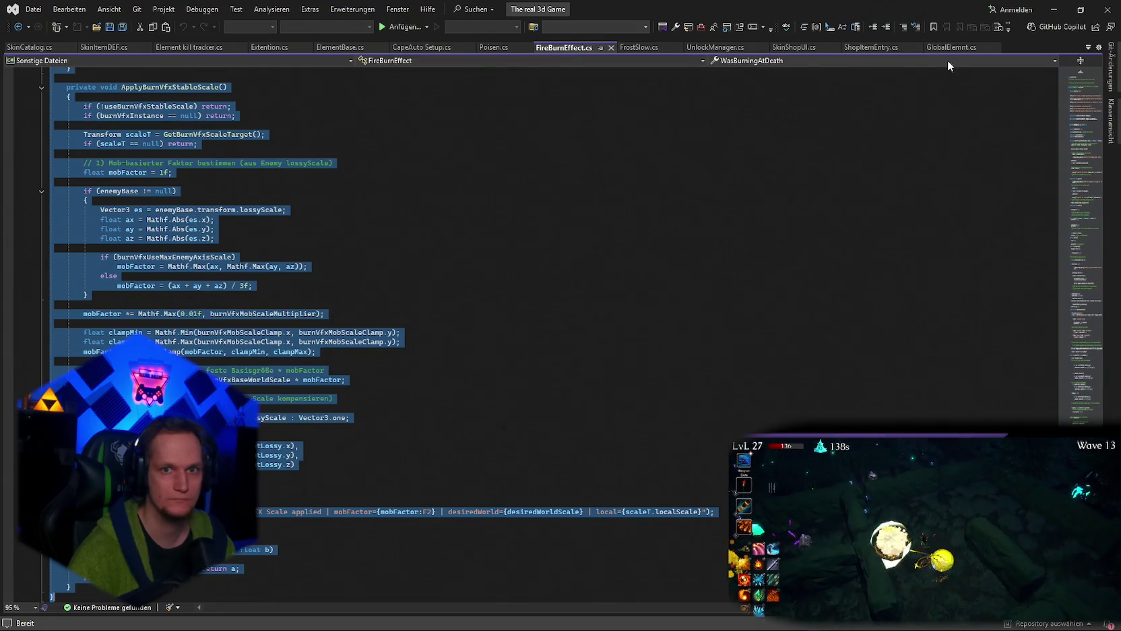
Review ShopItemEntry.cs and SkinShopUI.cs, then select all of Element kill tracker.cs.
left_click(872, 48)
scroll(925, 191, "down", 5)
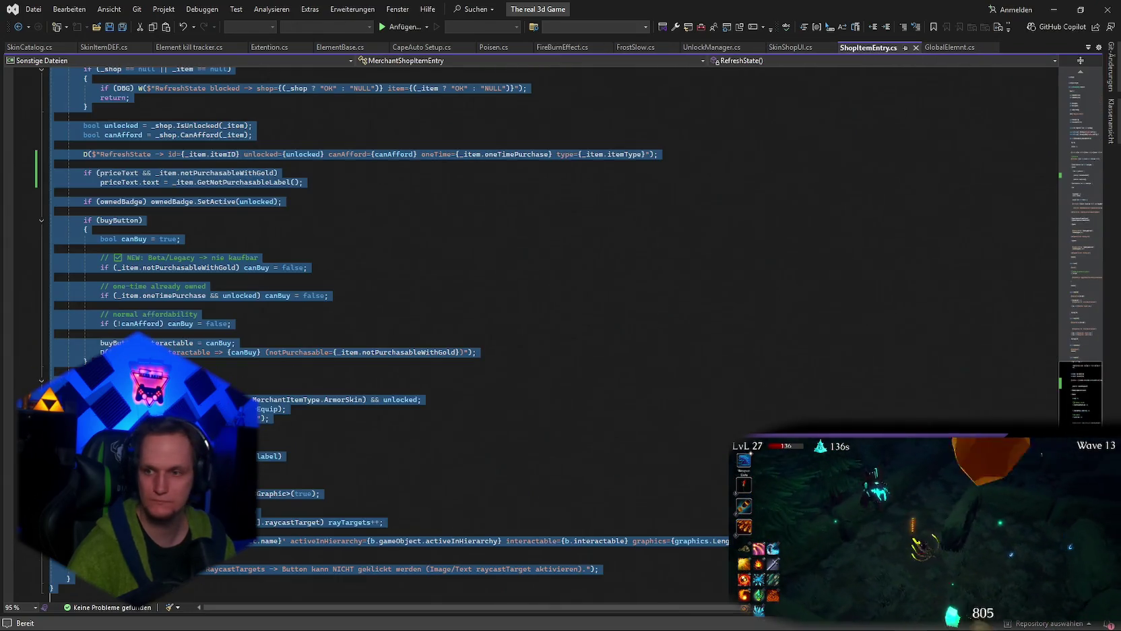
left_click(785, 48)
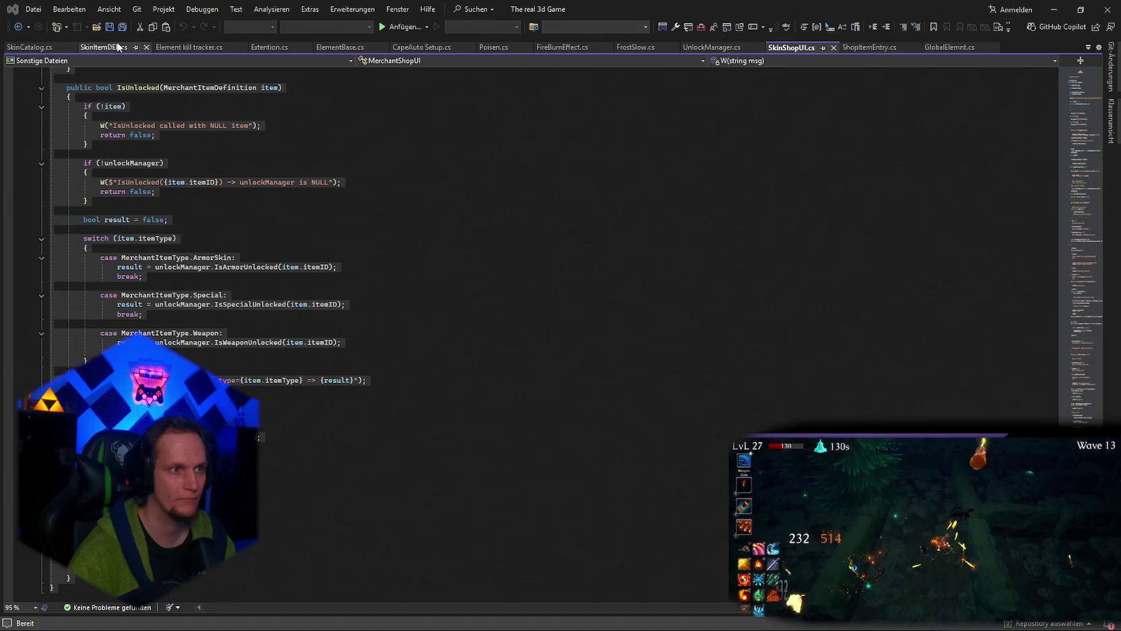
left_click(207, 47)
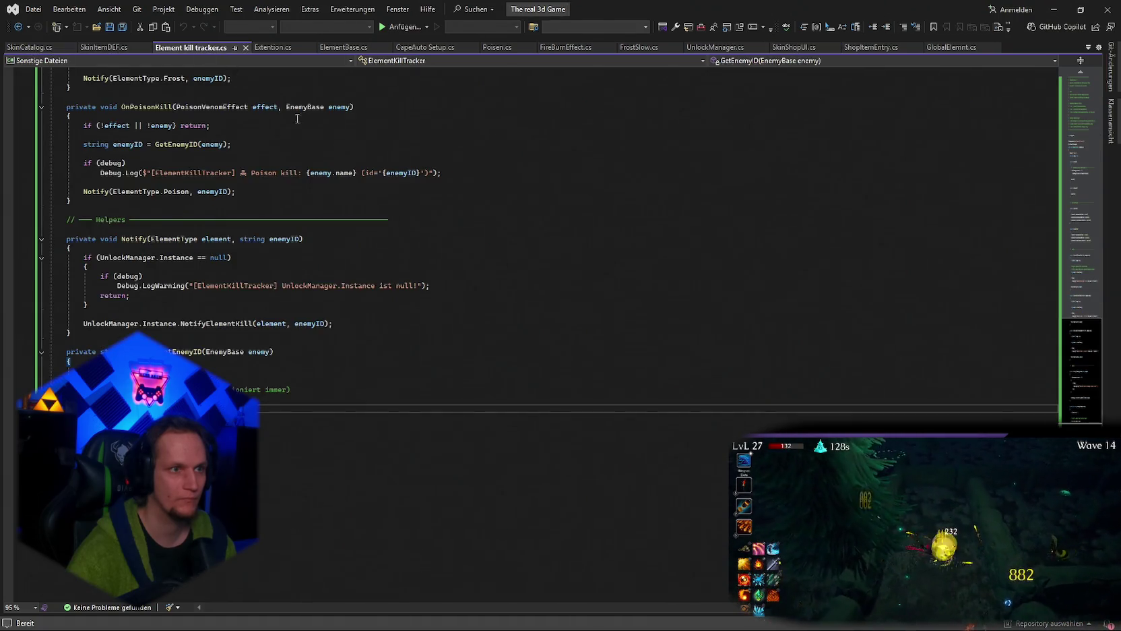
scroll(413, 252, "up", 15)
scroll(413, 252, "up", 6)
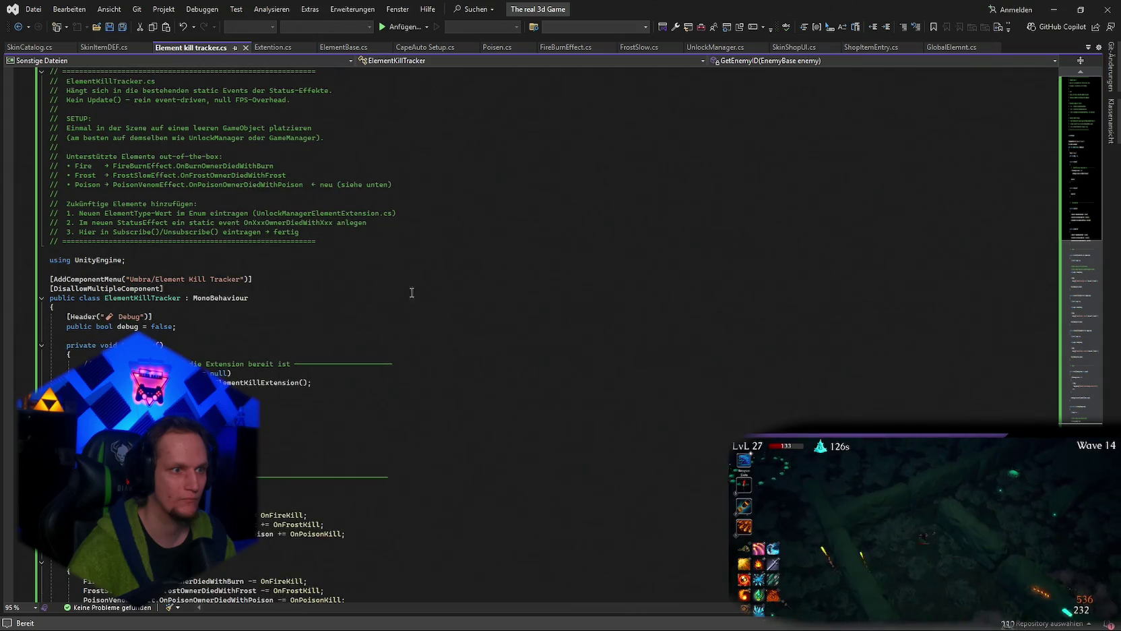
scroll(438, 312, "down", 2)
left_click(509, 459)
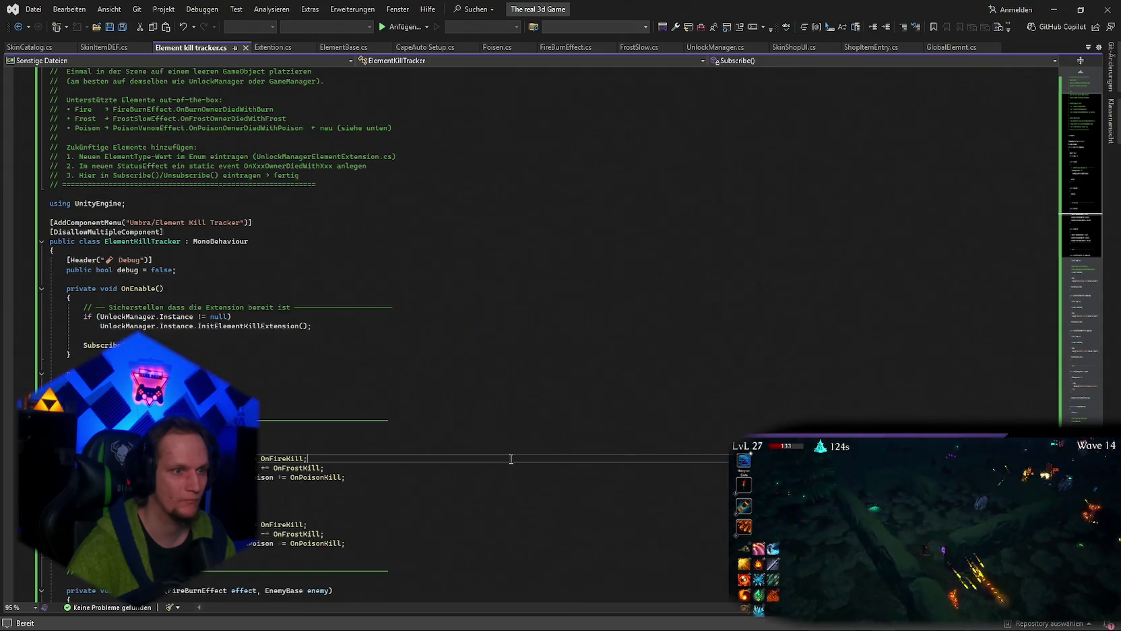
key("ctrl+a")
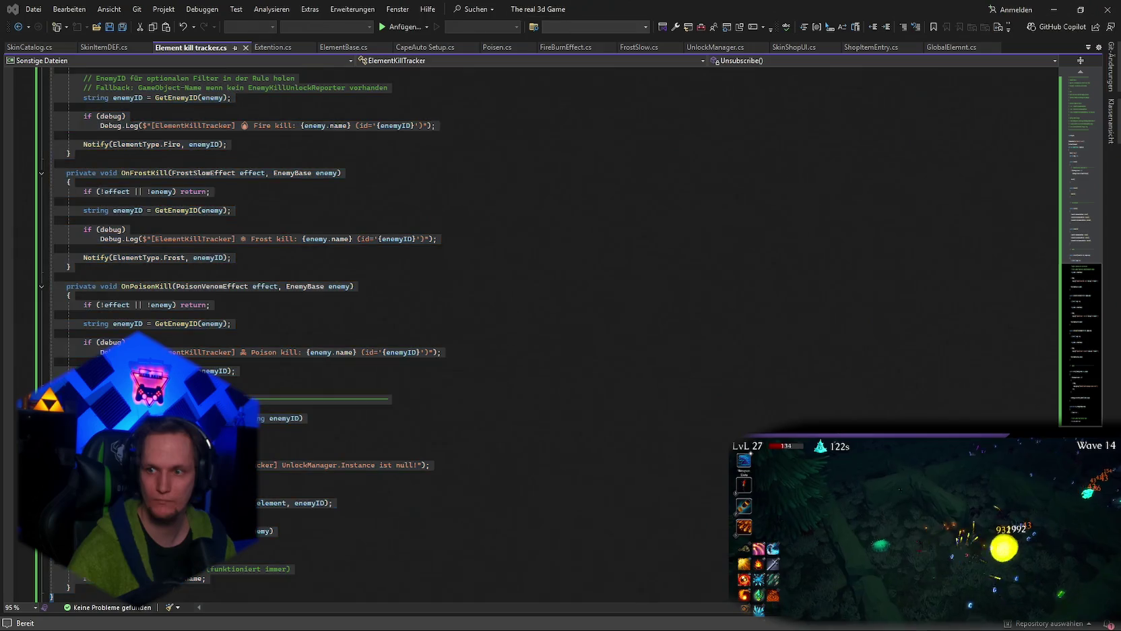
key("alt+Tab")
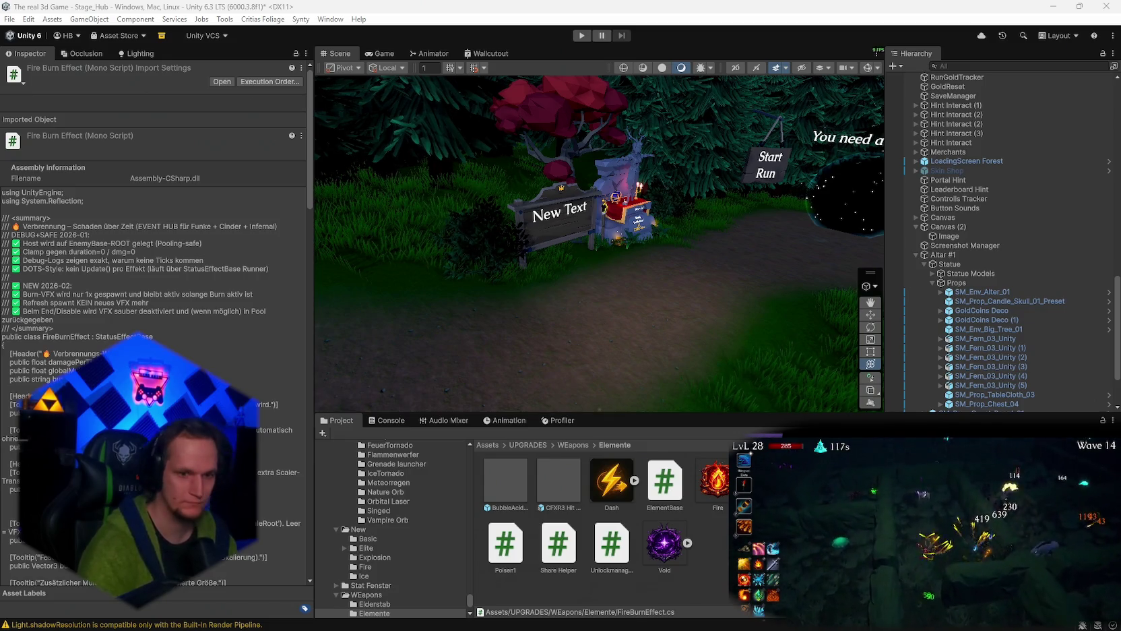
Search the Project for '27_unlock', inspect the Unlock Manager script, then clear the search.
scroll(390, 561, "down", 5)
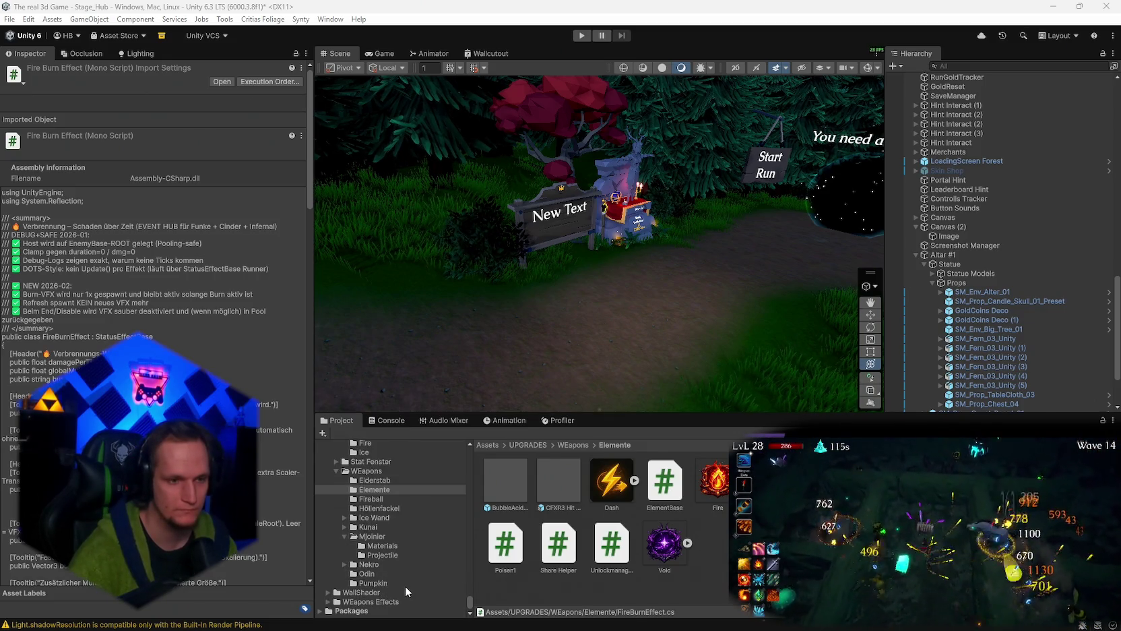
scroll(406, 585, "up", 4)
scroll(405, 585, "down", 4)
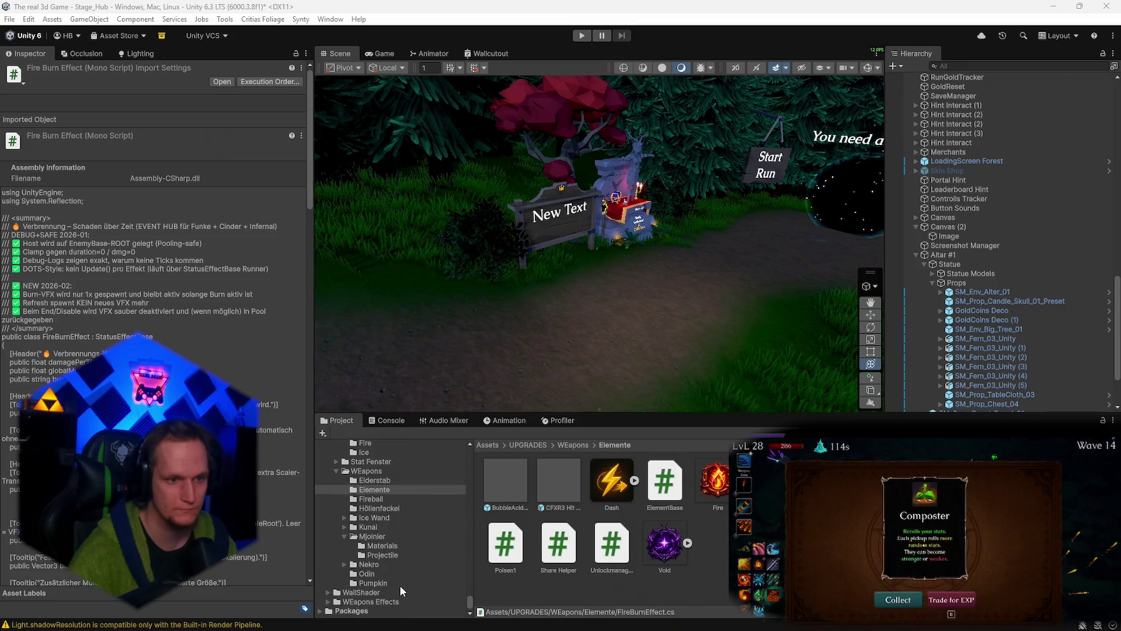
scroll(399, 585, "up", 2)
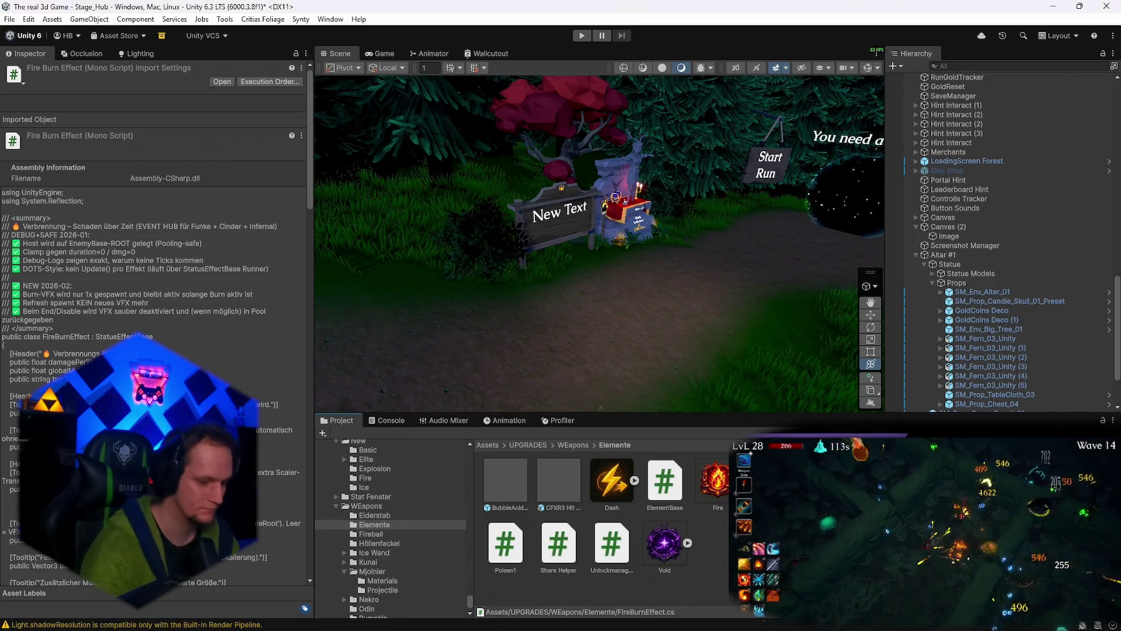
type("27_unlock")
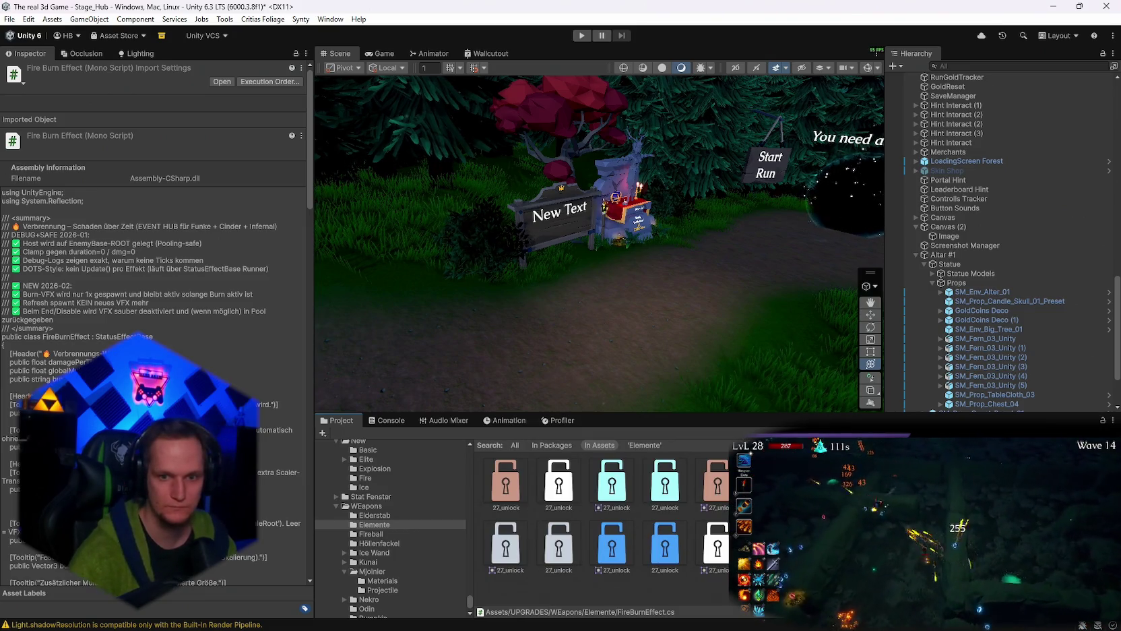
left_click(768, 482)
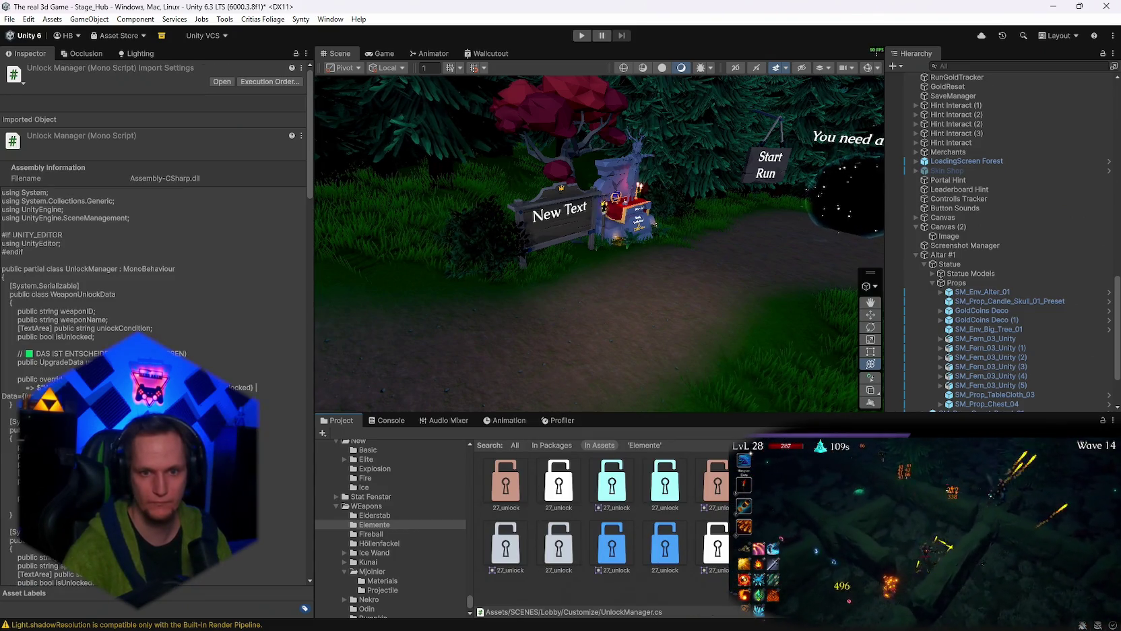
key("Escape")
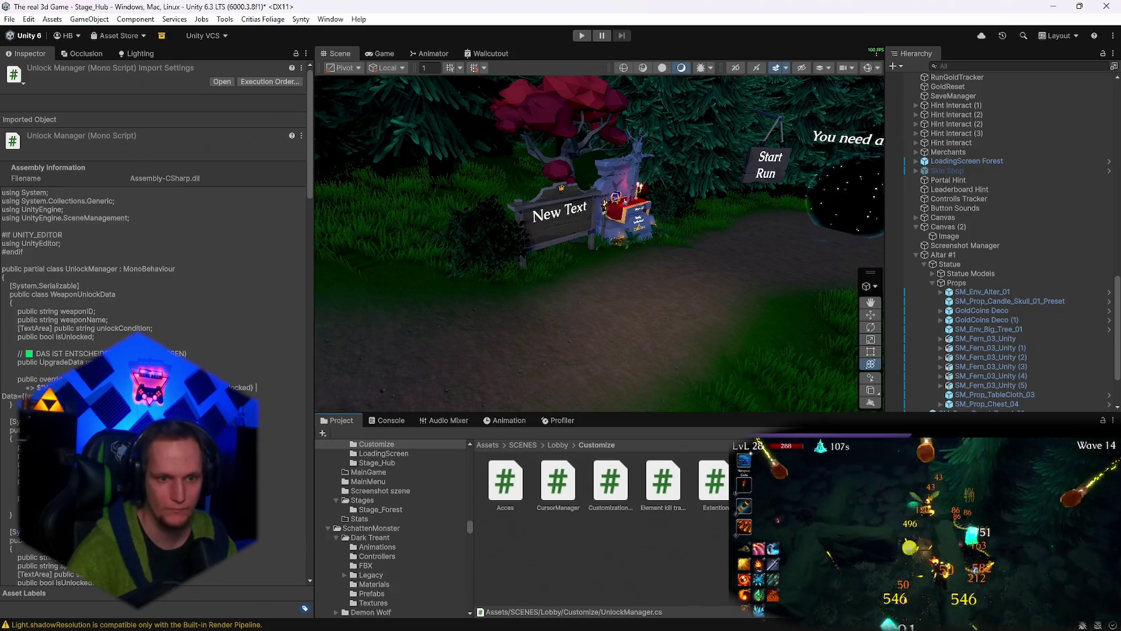
Select the Element kill tracker script in Lobby/Customize, open it, and select all its code.
left_click(664, 488)
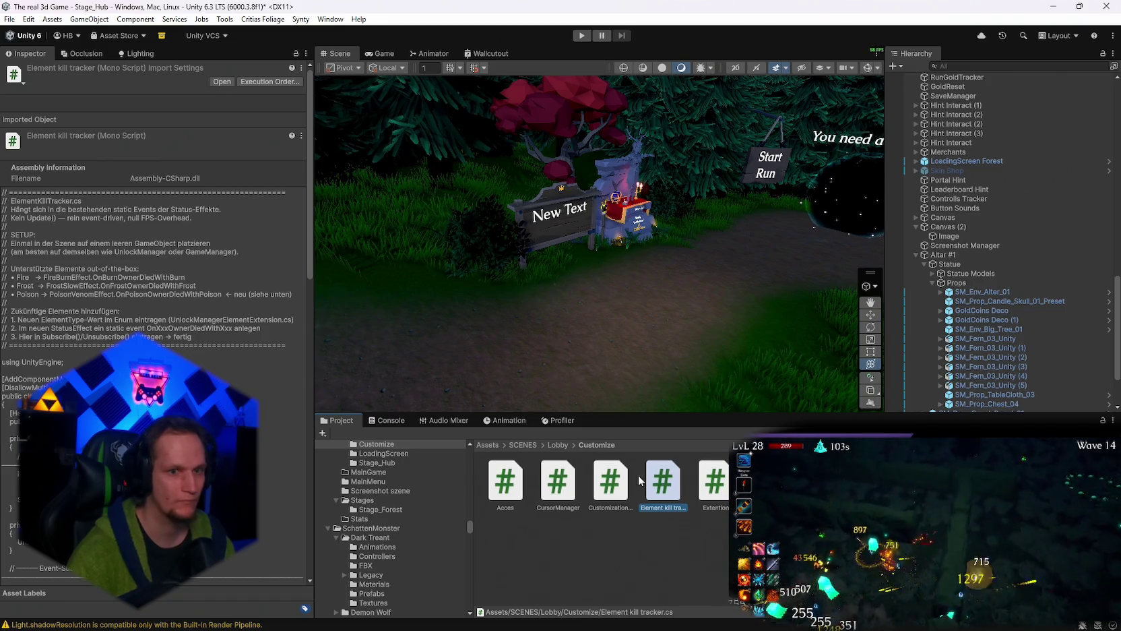
double_click(639, 481)
key("ctrl+a")
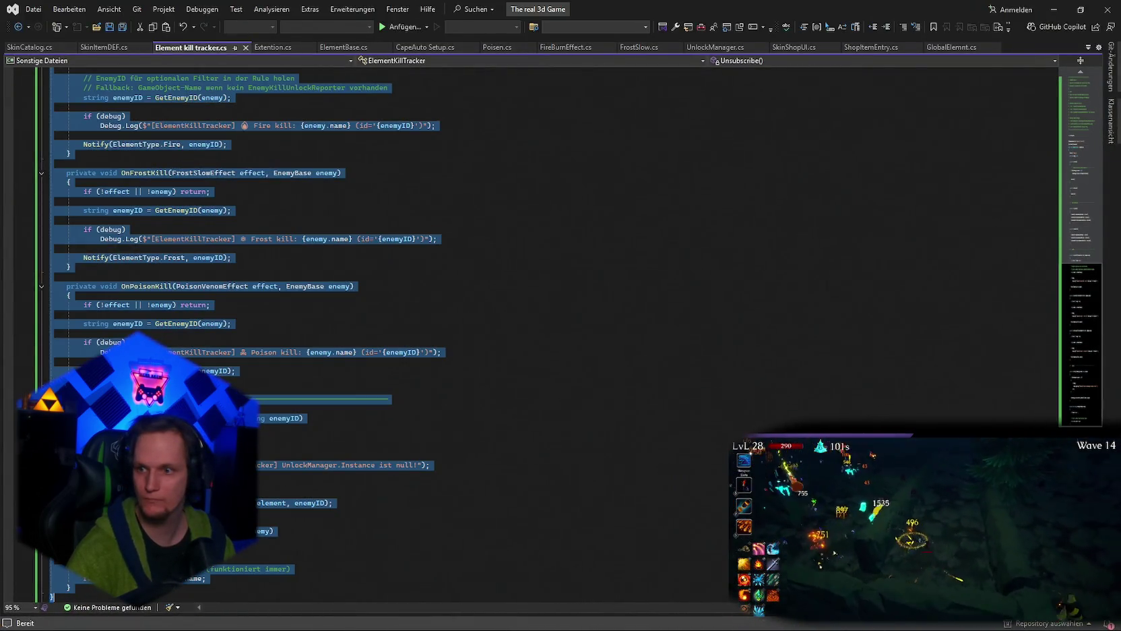
key("alt+Tab")
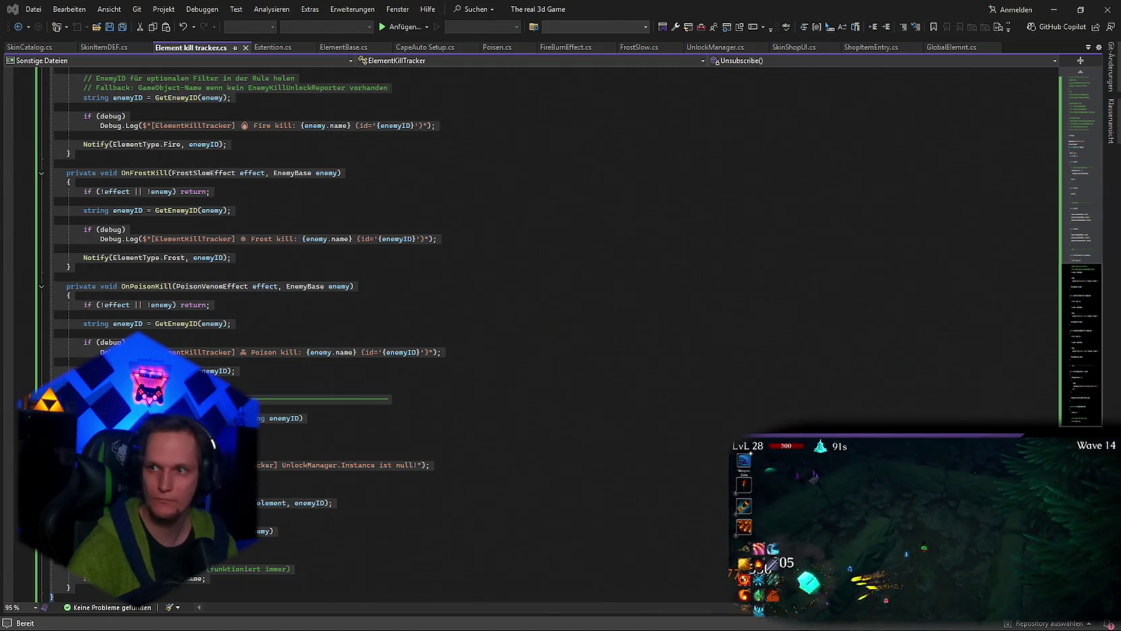
key("alt+Tab")
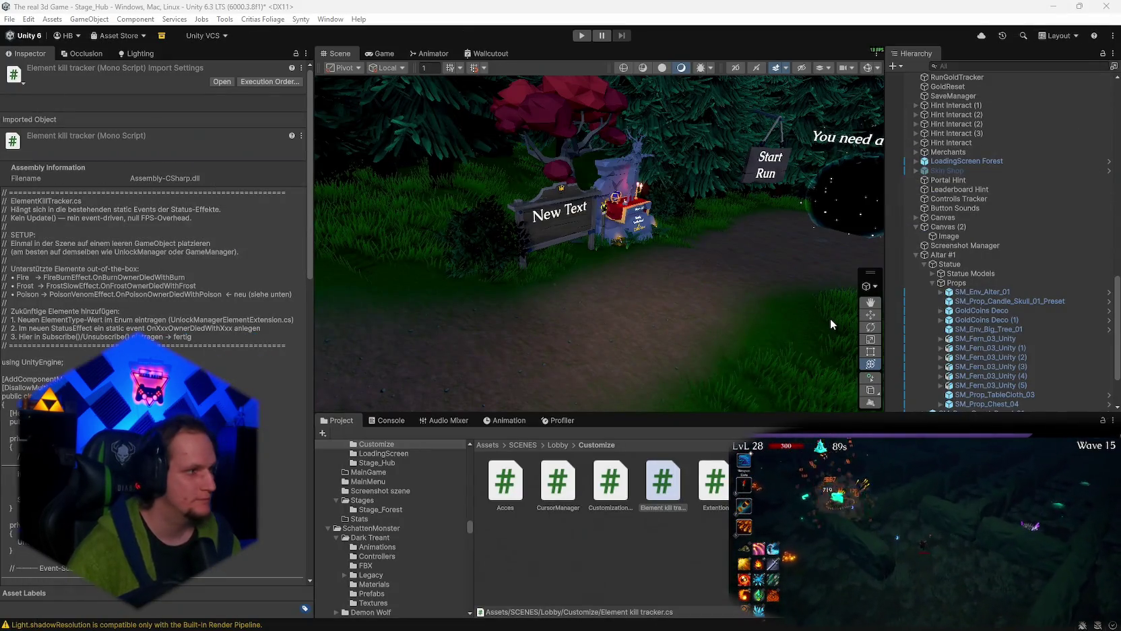
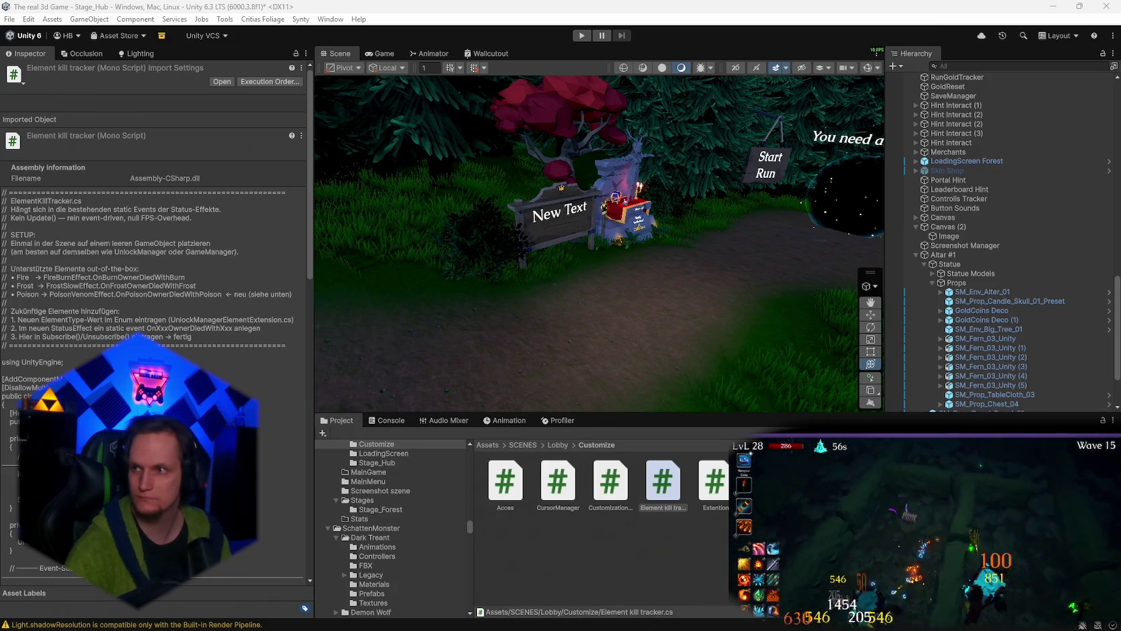
In Visual Studio, open UnlockManager.cs and search for the Awake log line.
key("alt+Tab")
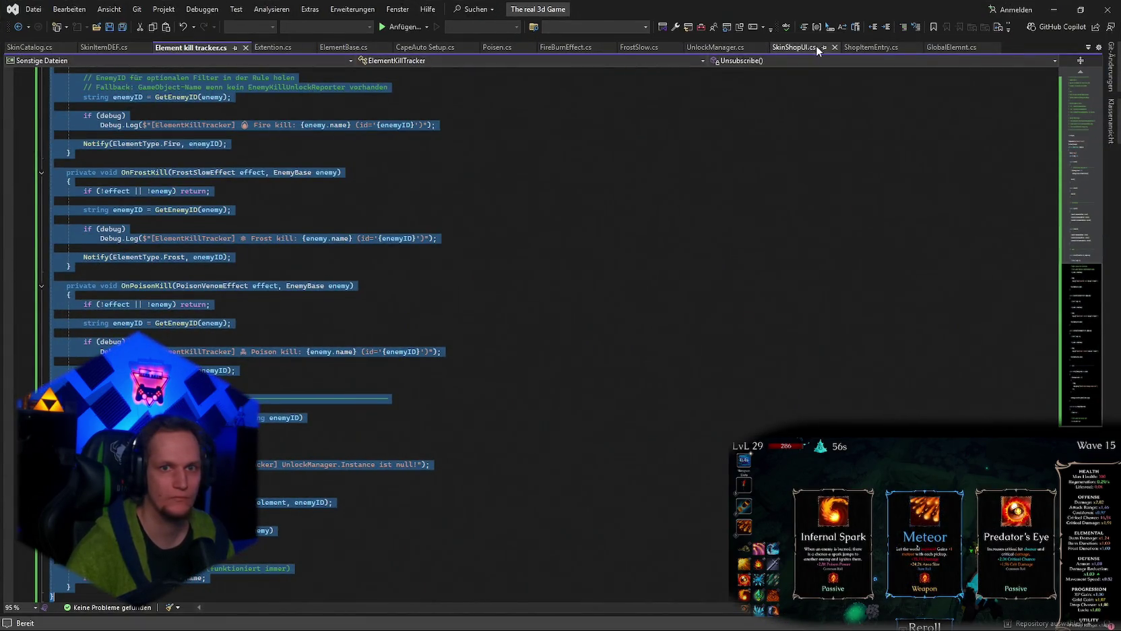
left_click(714, 47)
left_click(680, 313)
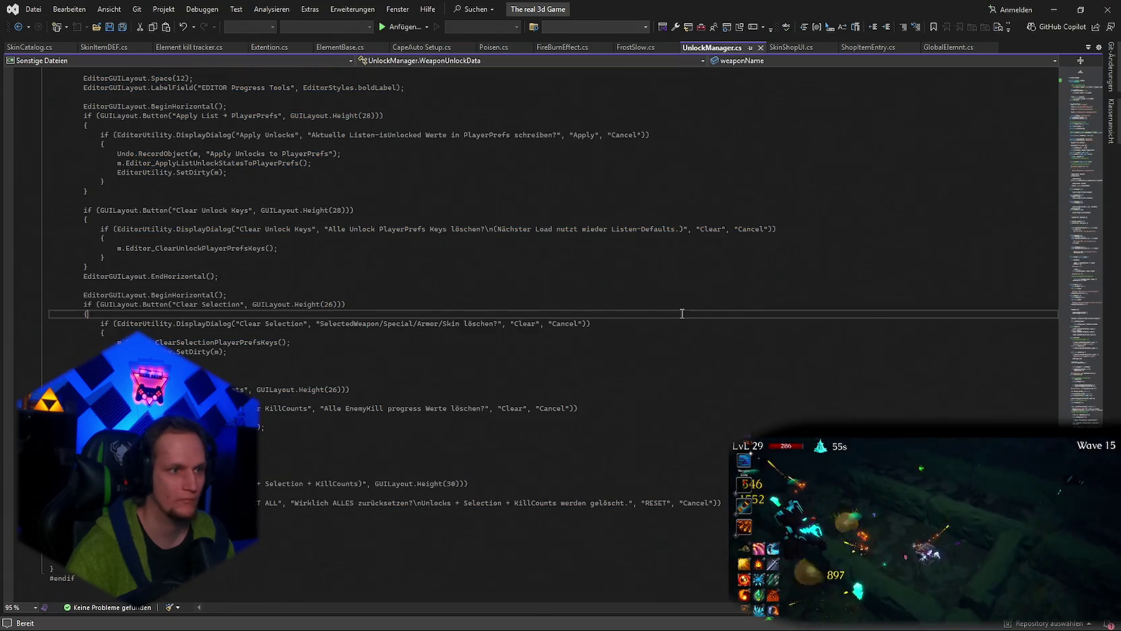
key("ctrl+f")
key("ctrl+v")
key("alt+Tab")
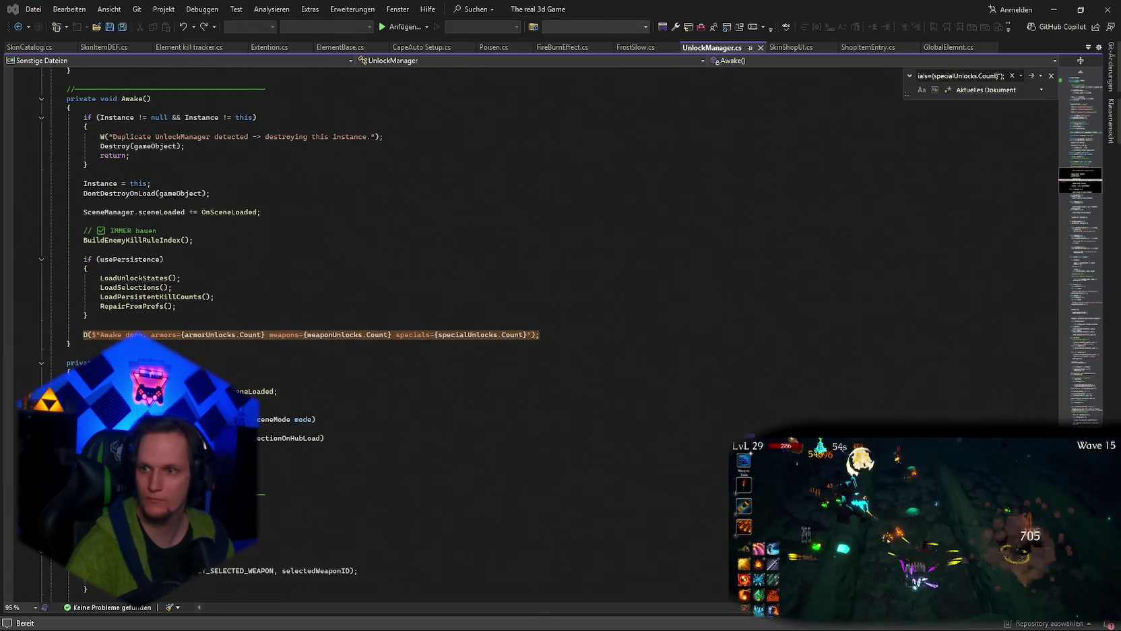
Paste the commented tracker initialization lines below the Awake log line, save, and return to Unity.
left_click(549, 336)
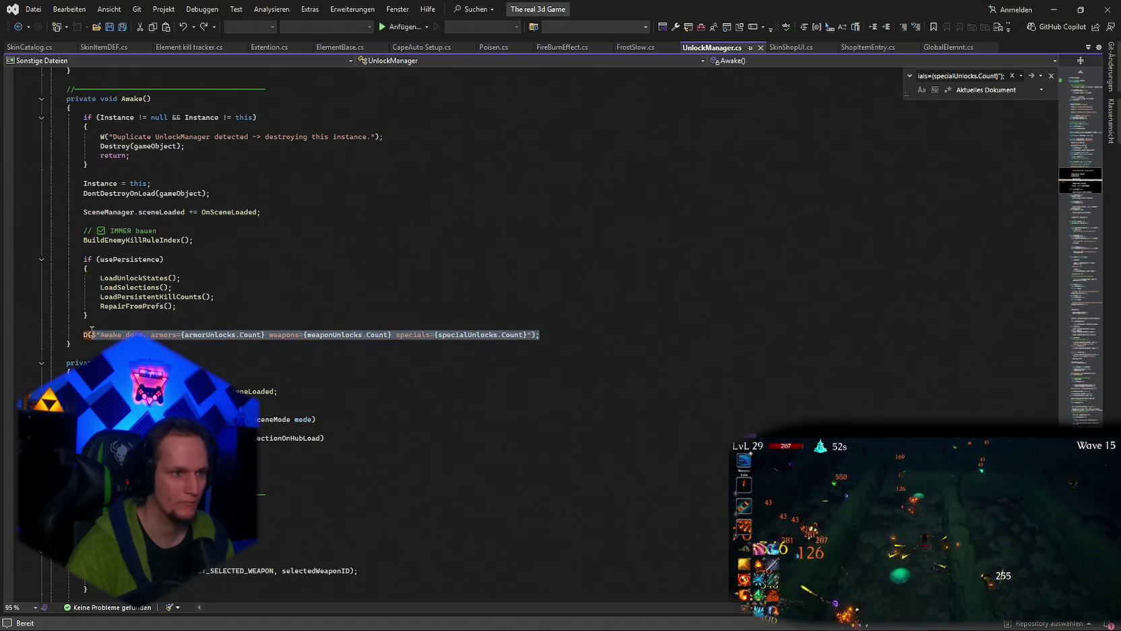
key("ctrl+v")
key("ctrl+s")
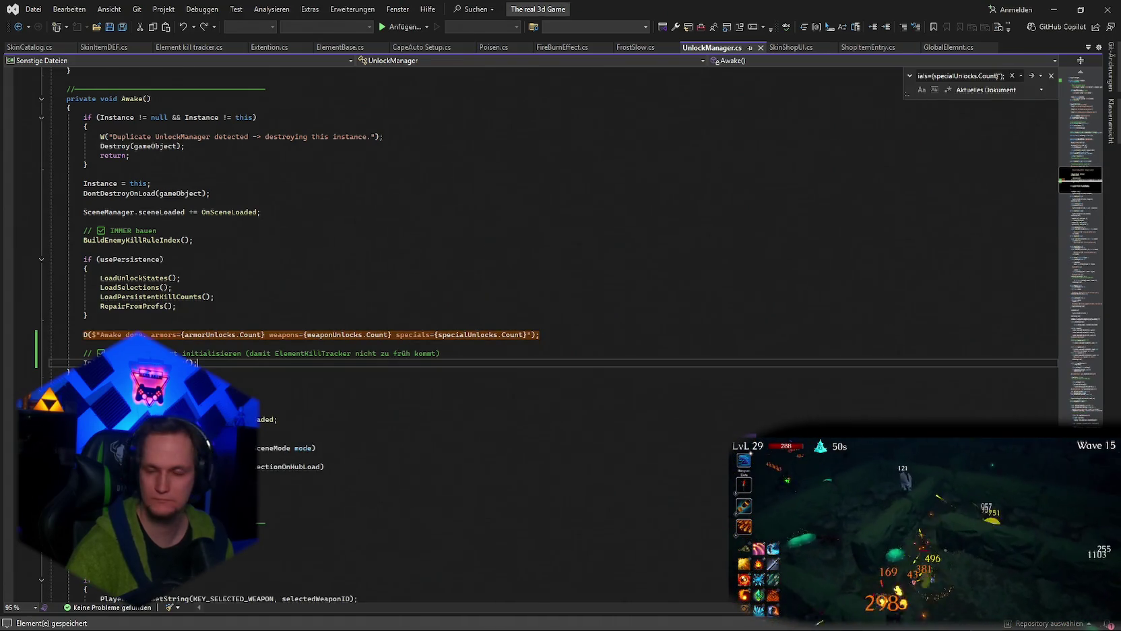
left_click(1055, 9)
scroll(1004, 250, "up", 10)
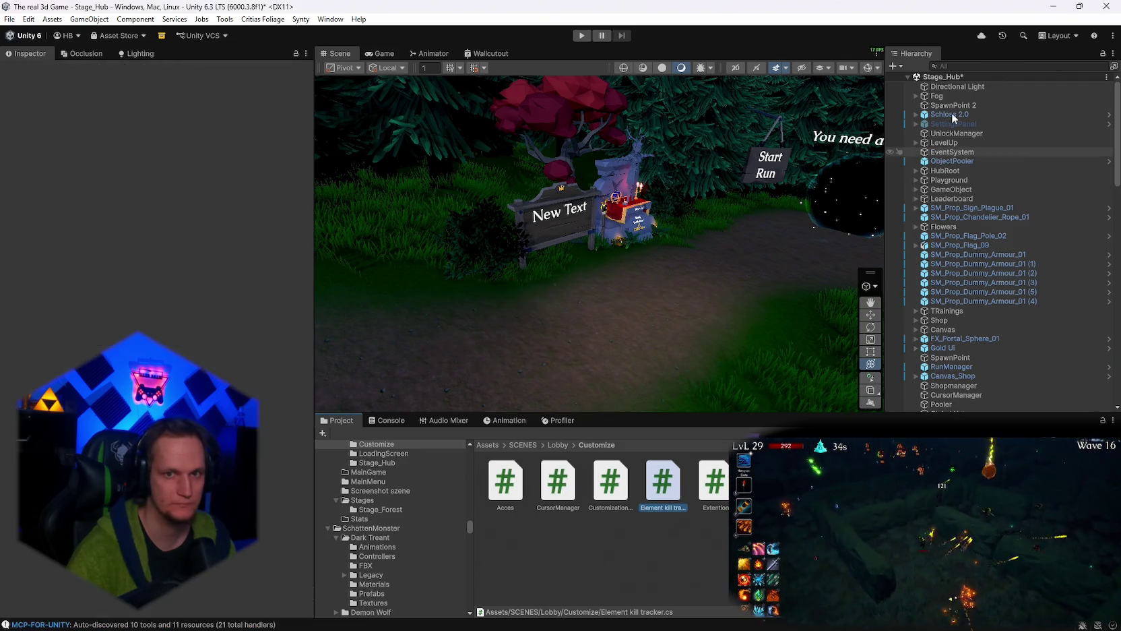
Add an Element Kill Tracker component to the UnlockManager object.
left_click(955, 134)
scroll(155, 270, "down", 5)
scroll(11, 130, "up", 5)
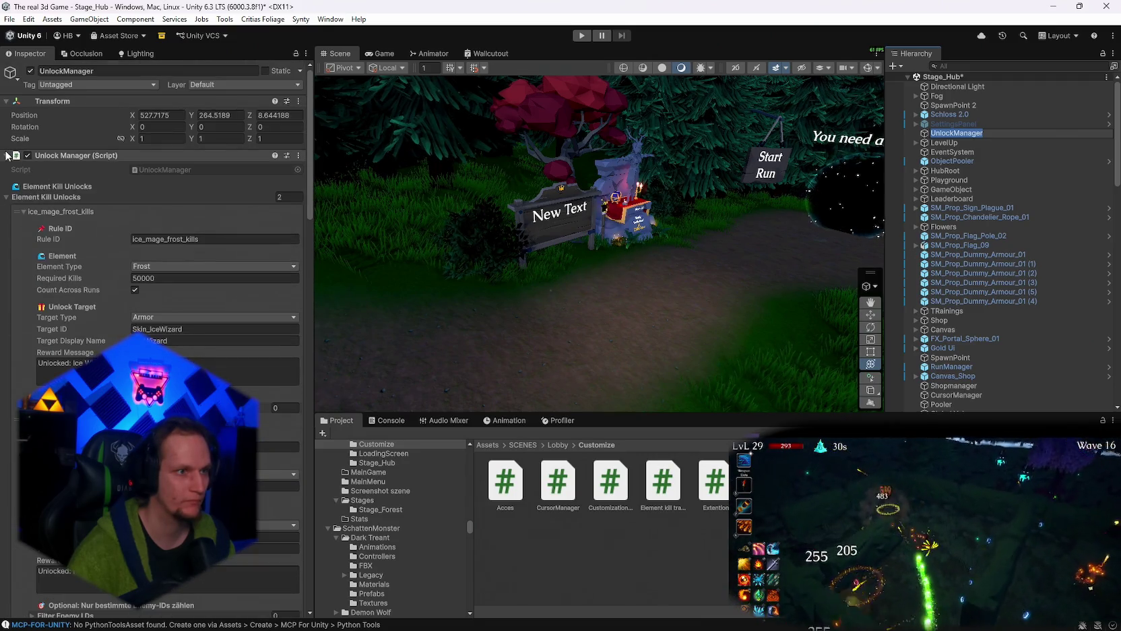
left_click(6, 156)
left_click(136, 175)
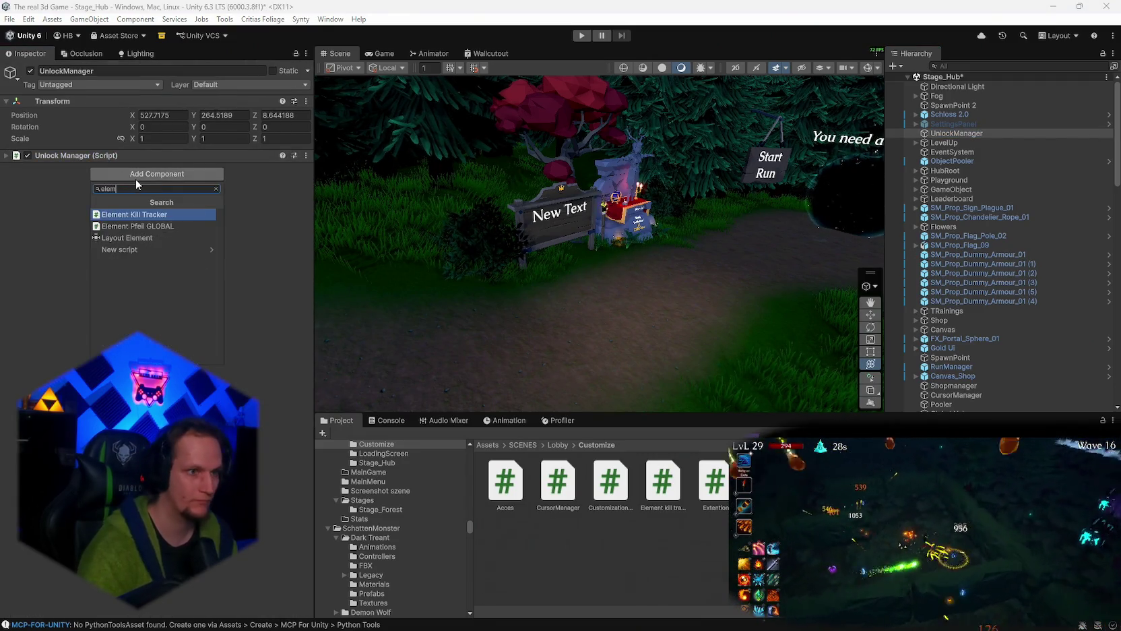
type("element")
left_click(142, 212)
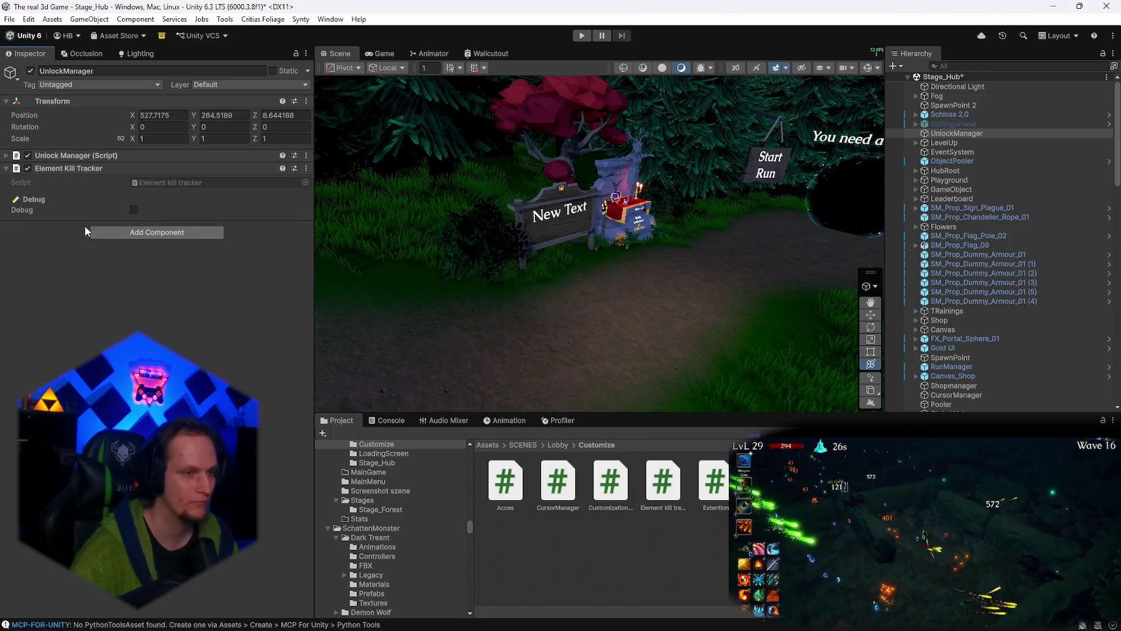
Review the Unlock Manager component's rules, then enter Play mode.
left_click(7, 156)
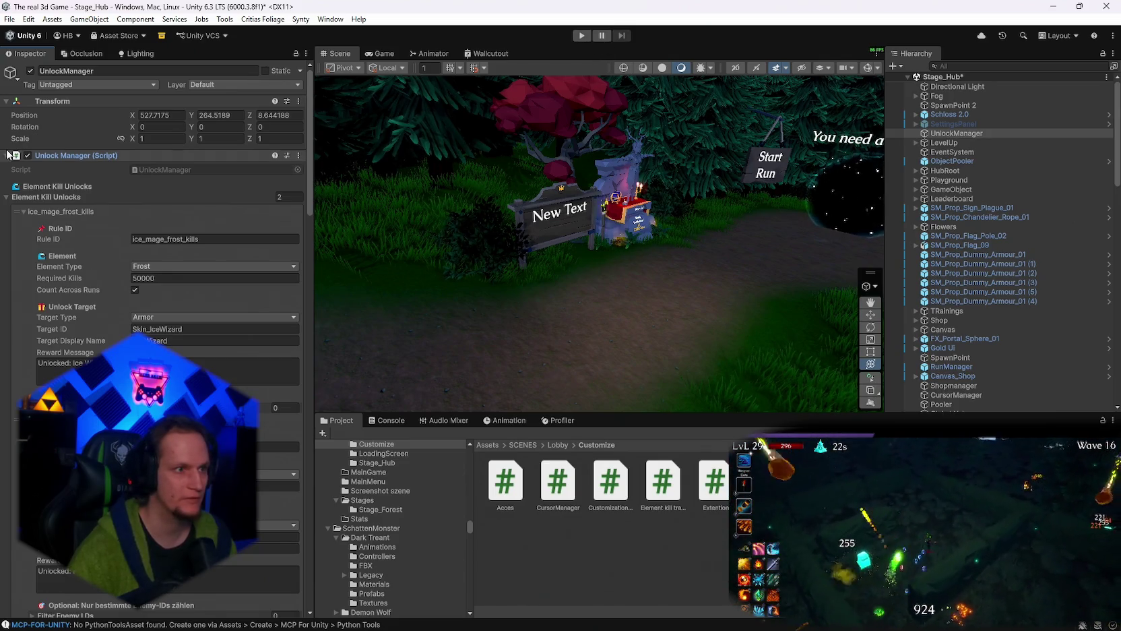
left_click(7, 156)
left_click(585, 36)
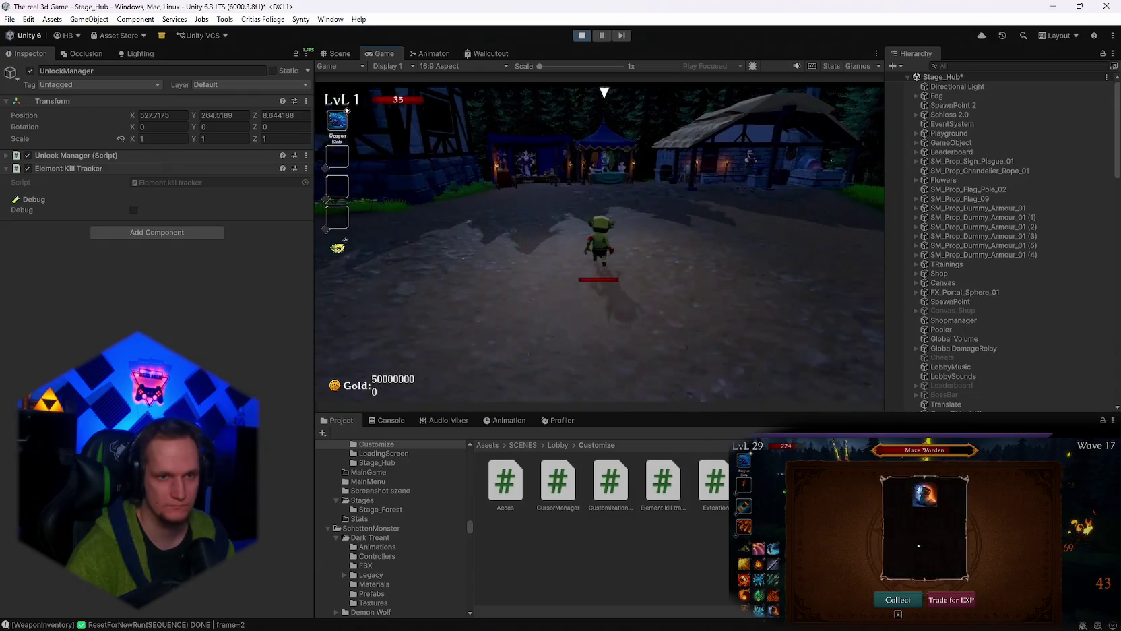
Walk to the merchant and inspect the Skin Shop in a maximised Game view, then exit it.
key("w")
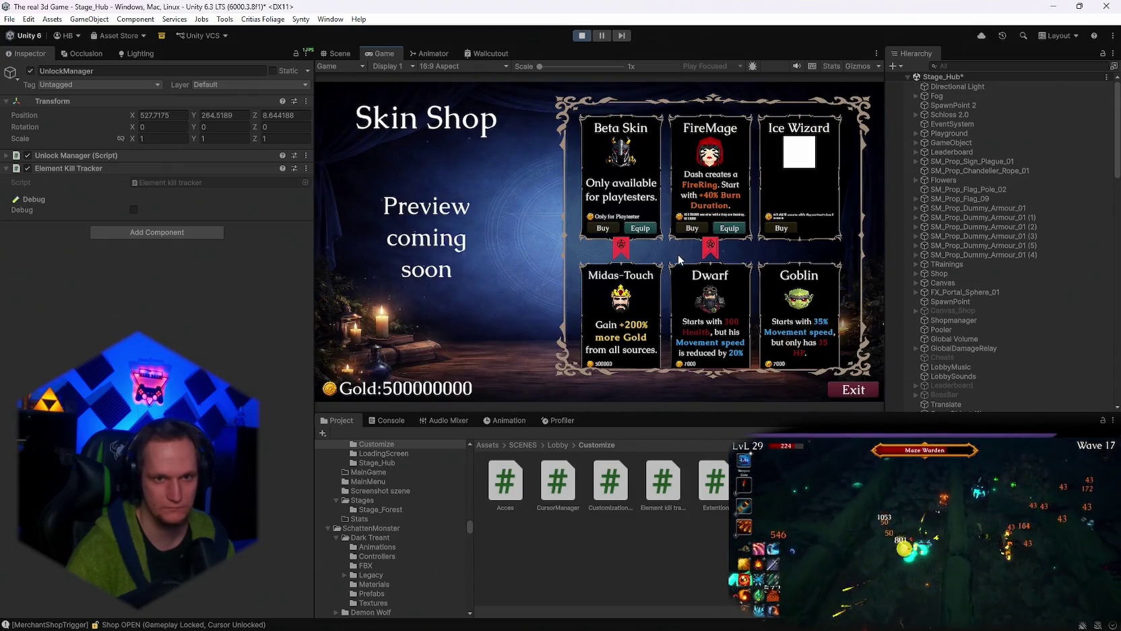
double_click(379, 52)
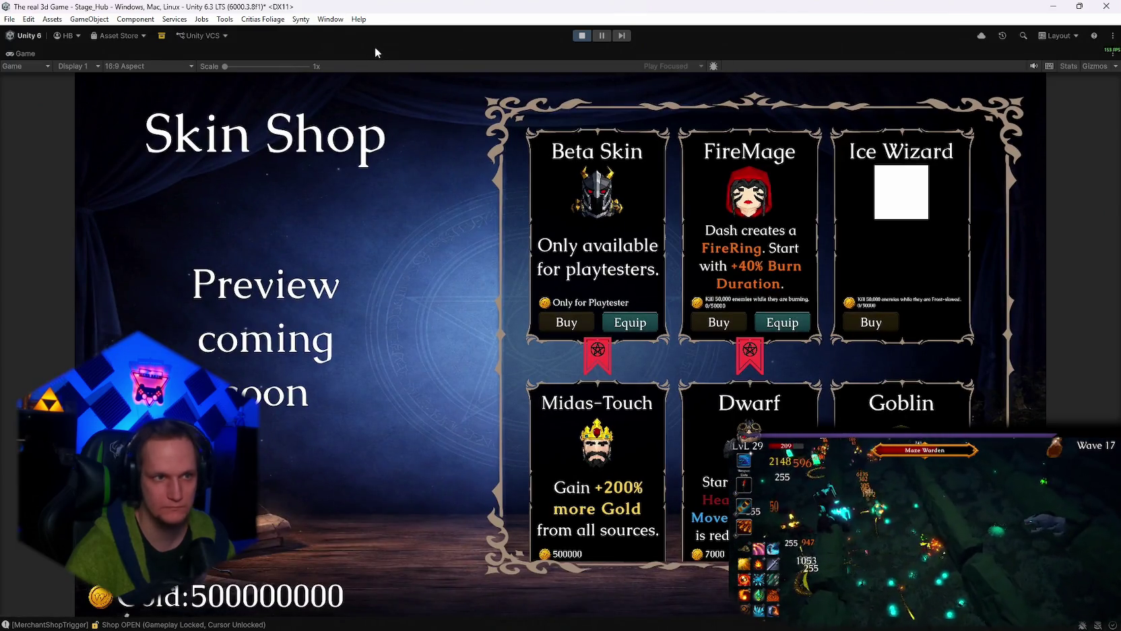
double_click(25, 54)
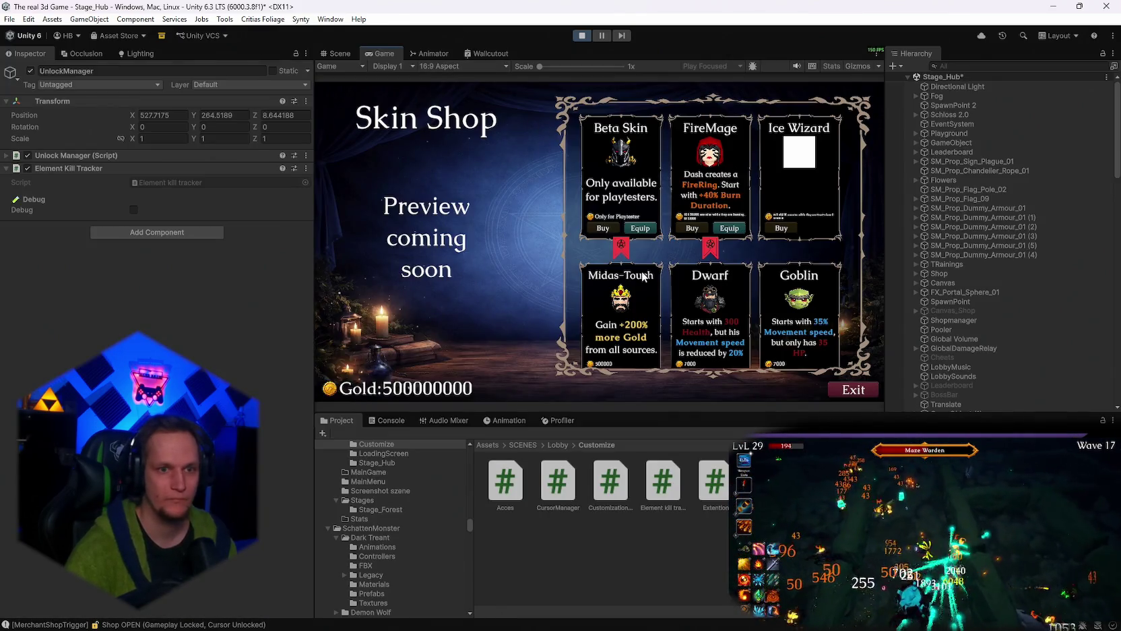
left_click(844, 391)
Walk into the throne room and briefly open the weapon upgrade book.
key("s")
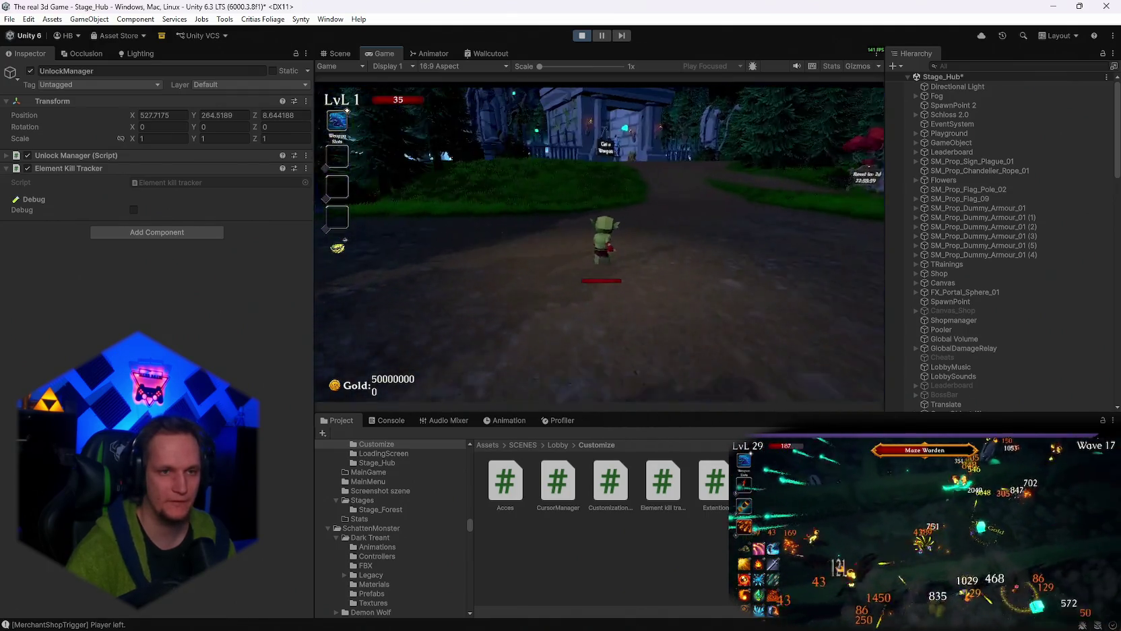
key("w")
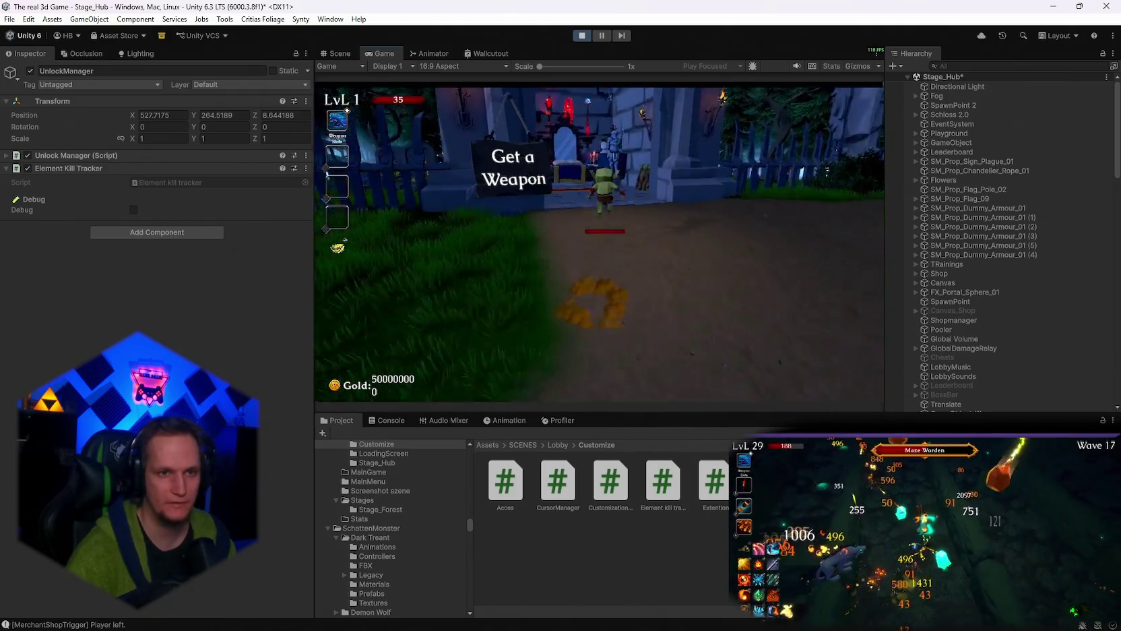
key("e")
left_click(794, 113)
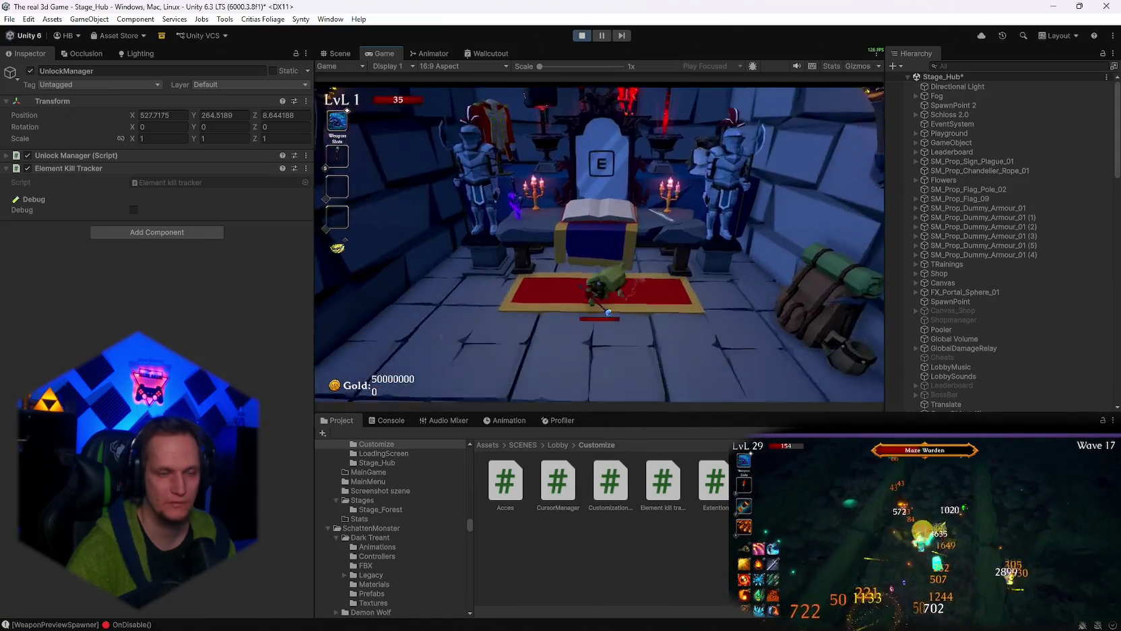
Start a run at the Start Run sign and continue past the Stage 1 loading screen.
key("s")
key("w")
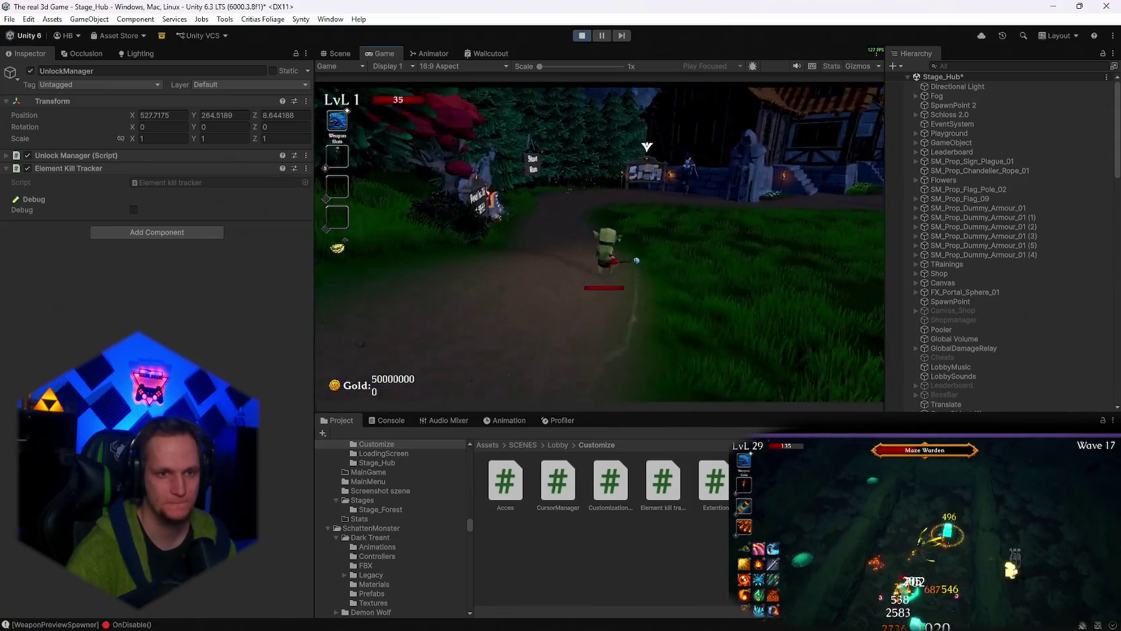
key("e")
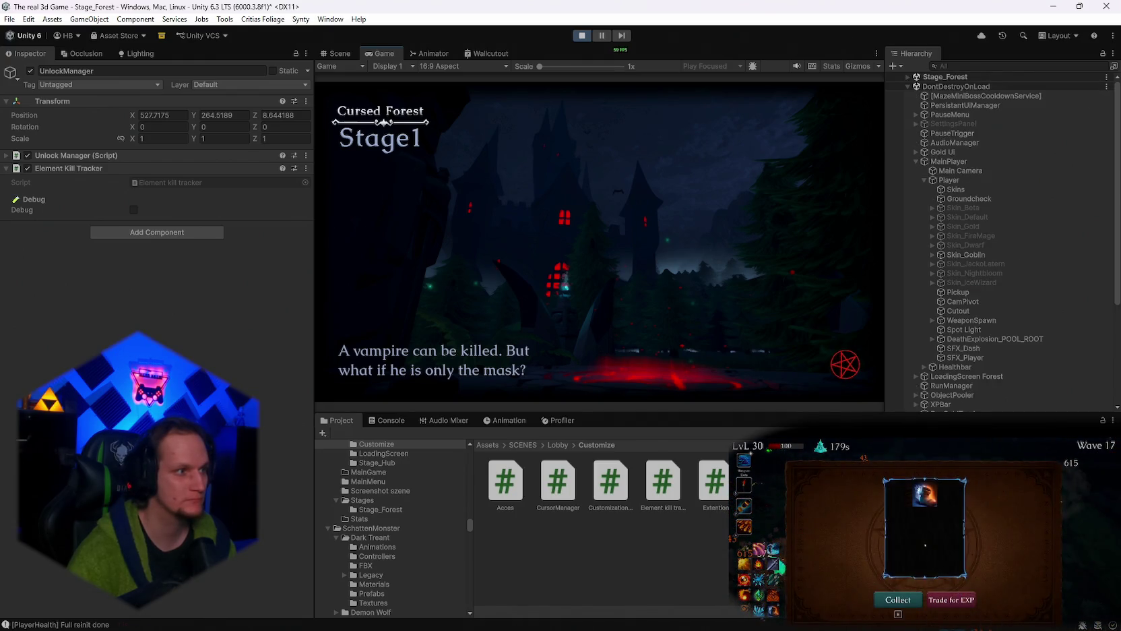
left_click(600, 353)
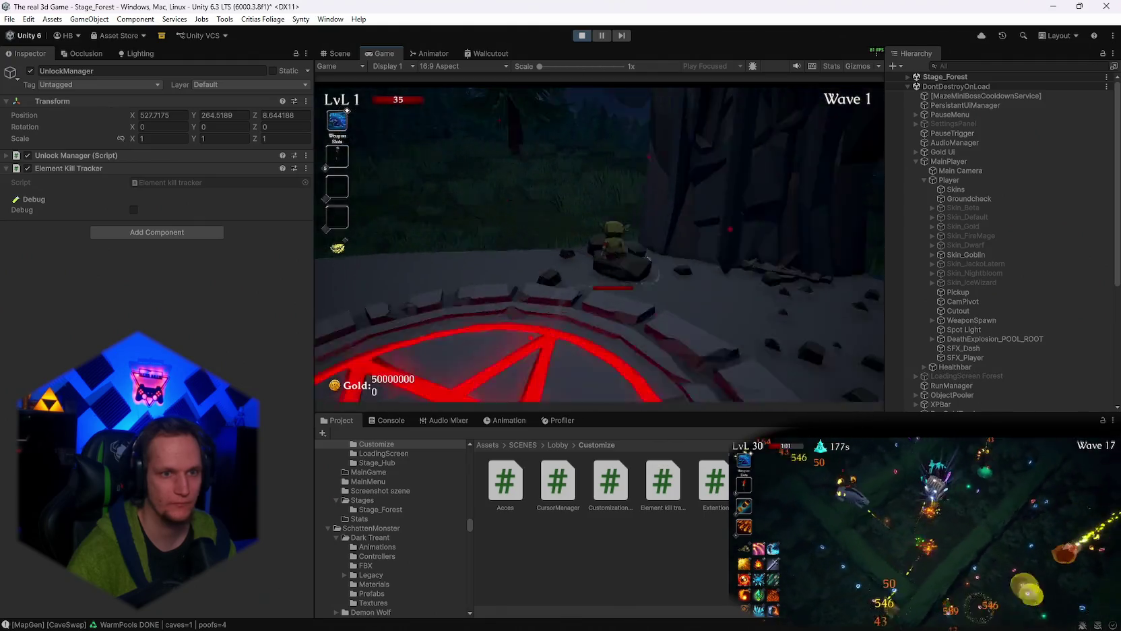
Move the character through the forest and fight the incoming enemies.
key("w")
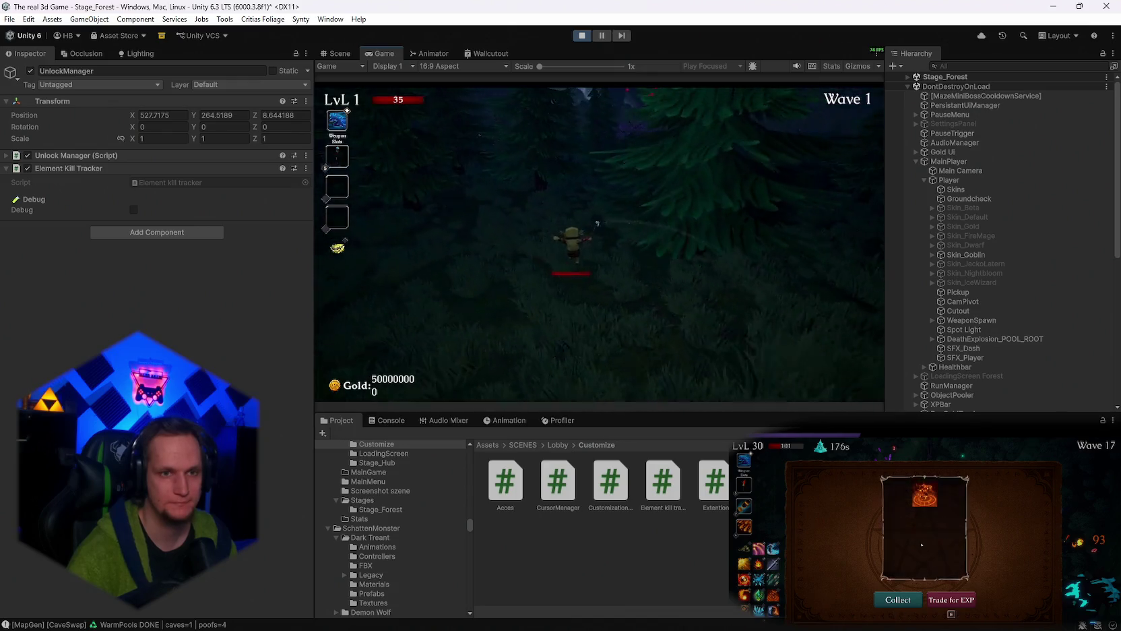
key("d")
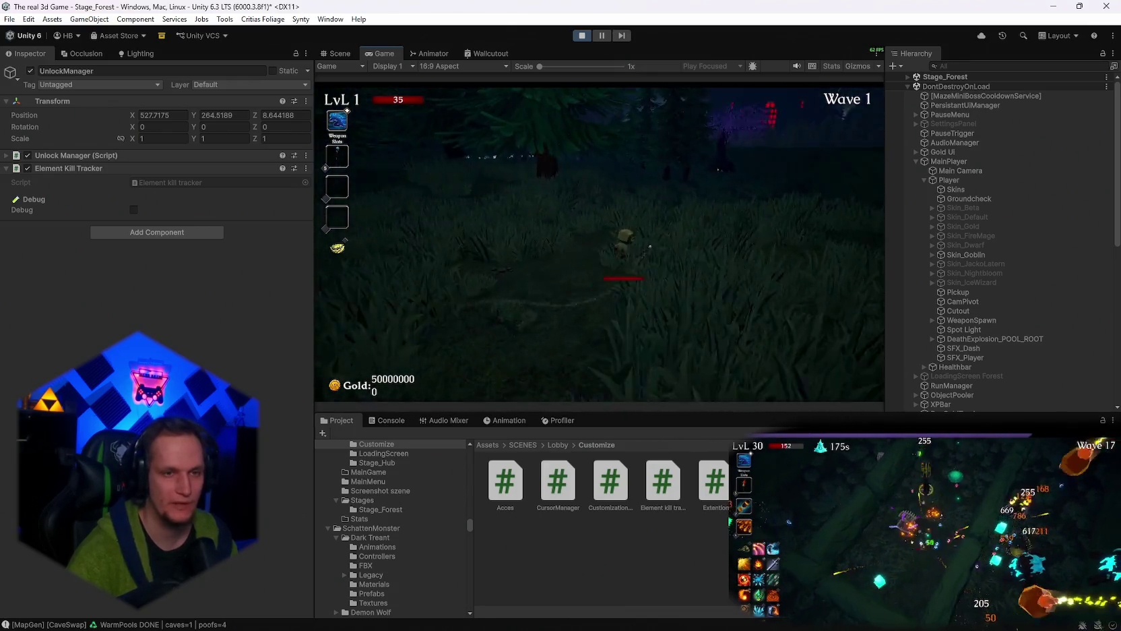
key("w")
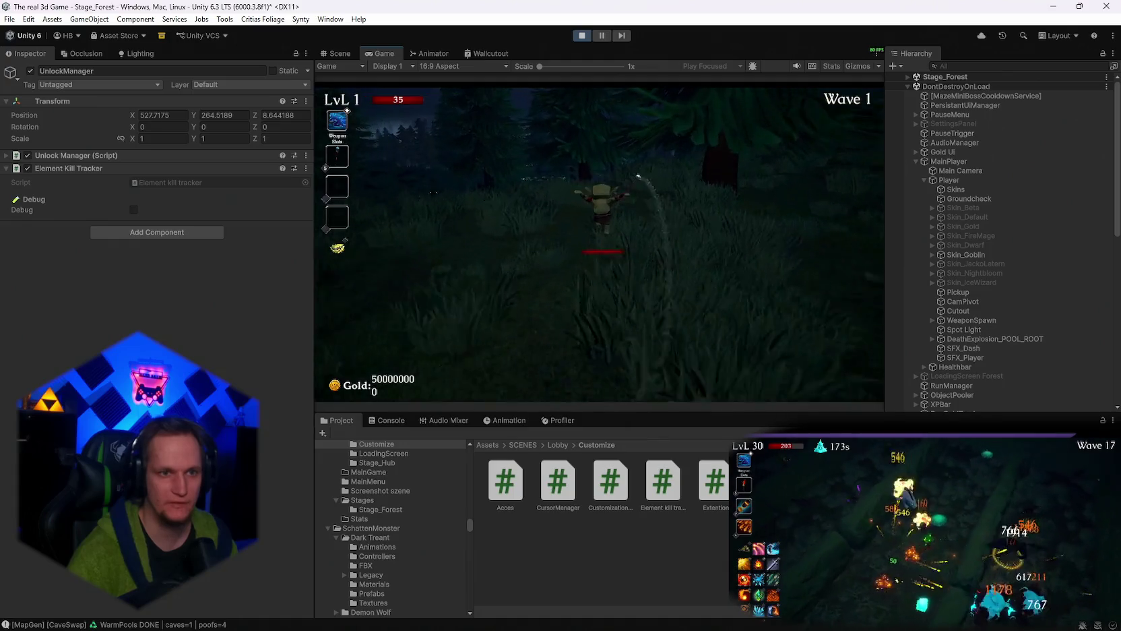
key("s")
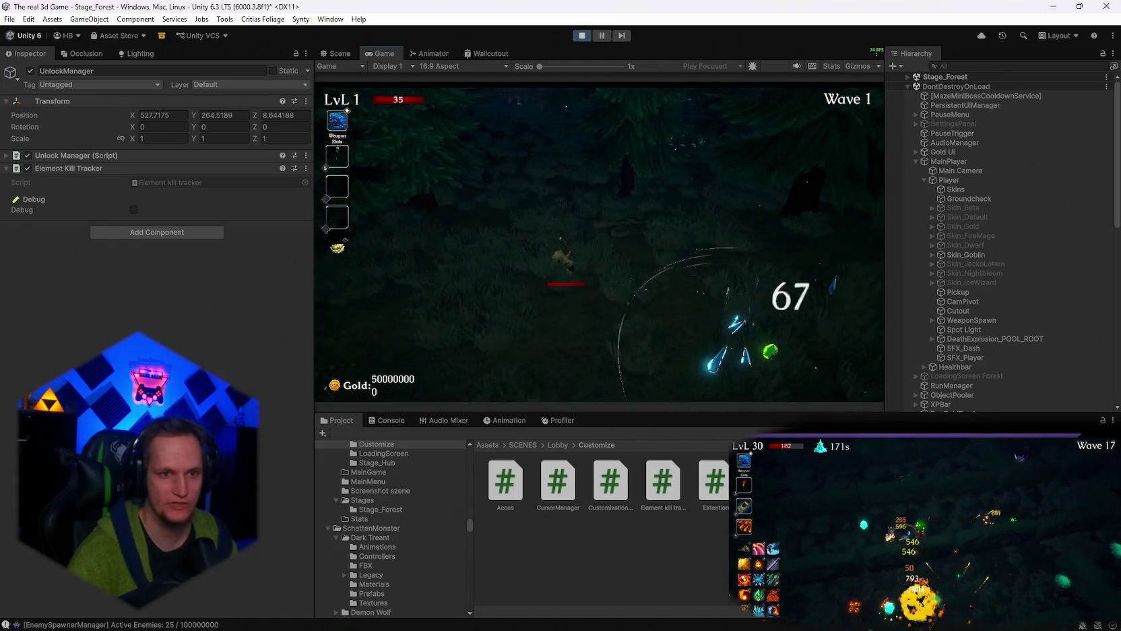
key("d")
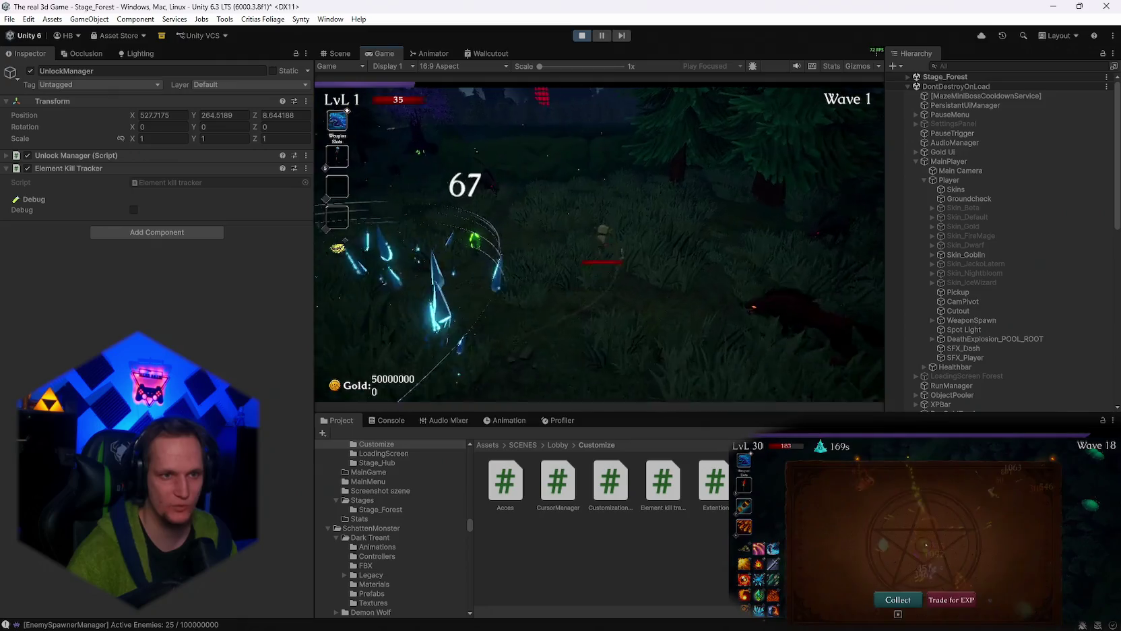
key("a")
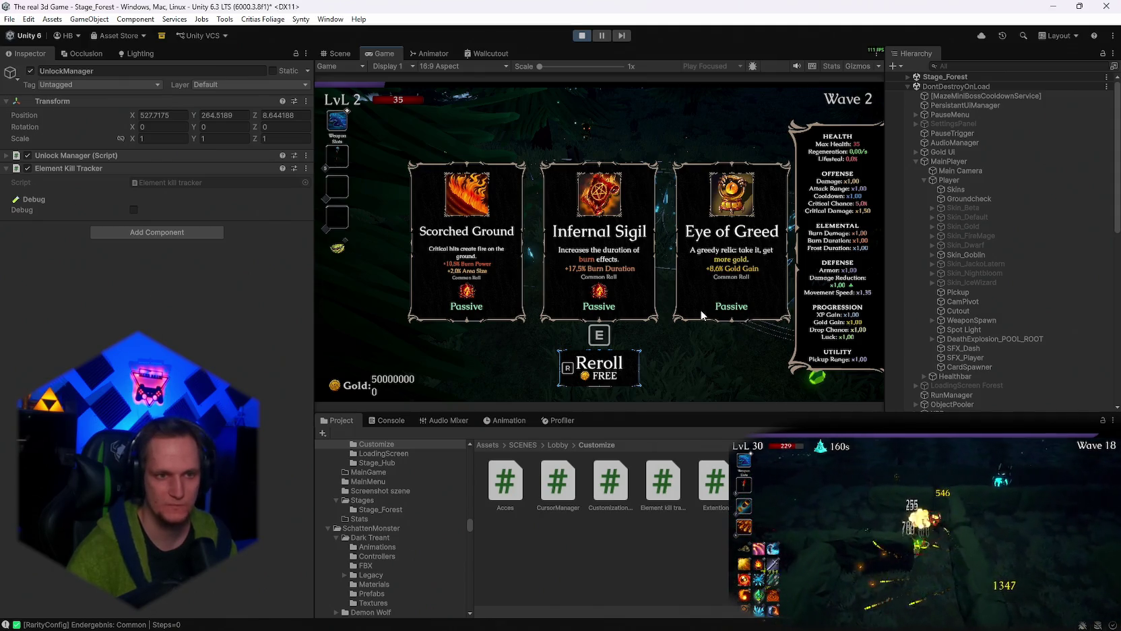
Reroll the cards, take Frozen Heart and Ice Tornado, and end the run after dying.
key("r")
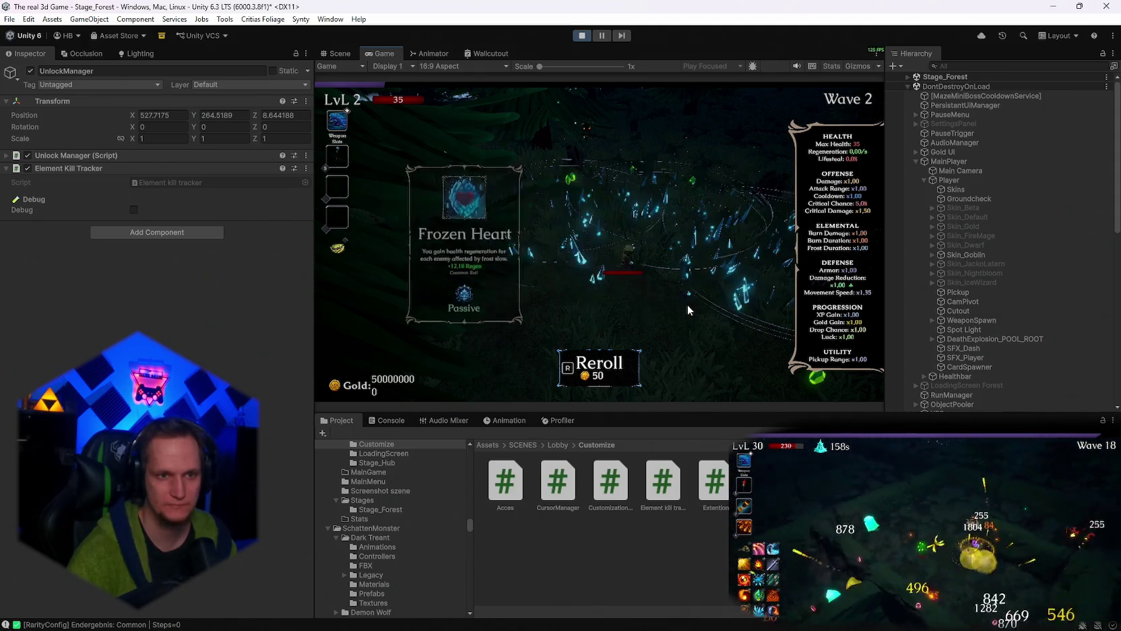
left_click(452, 258)
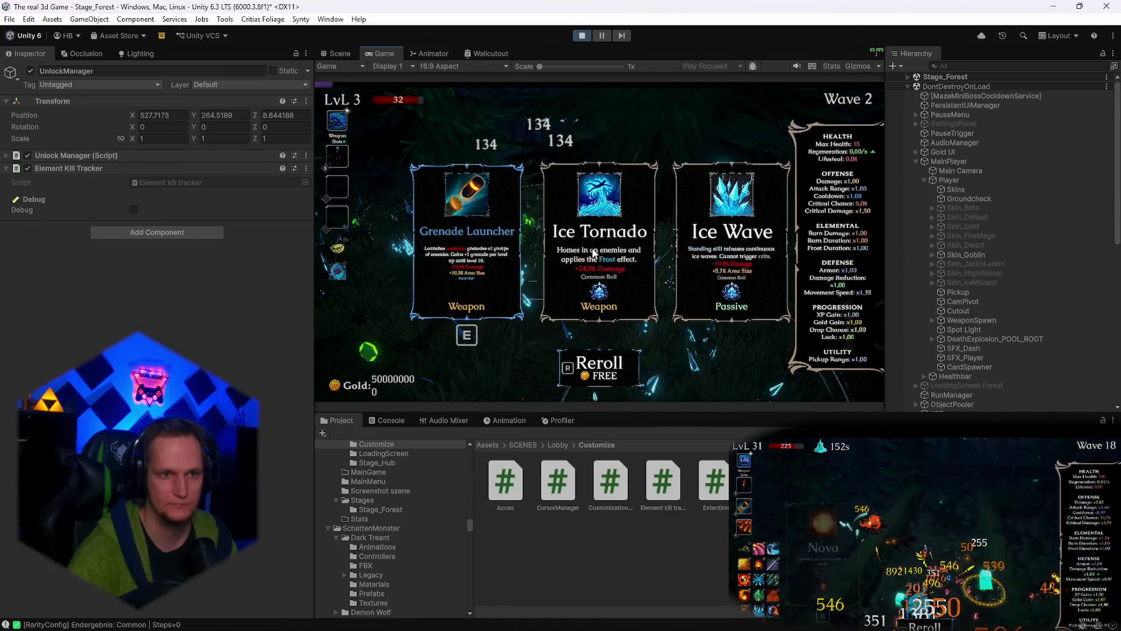
left_click(588, 260)
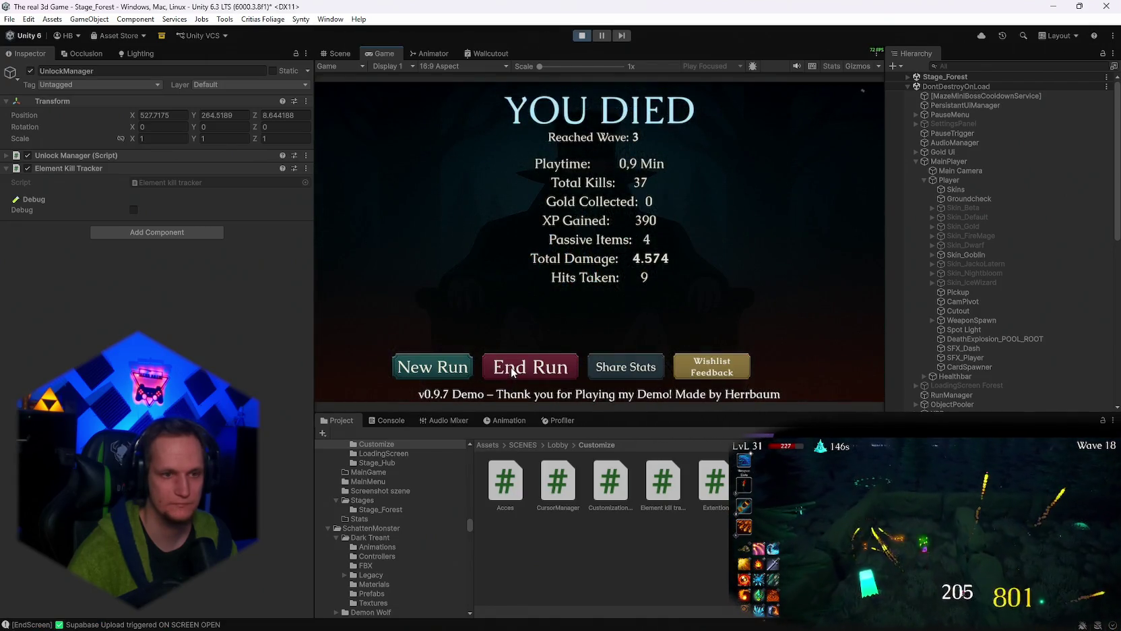
left_click(512, 369)
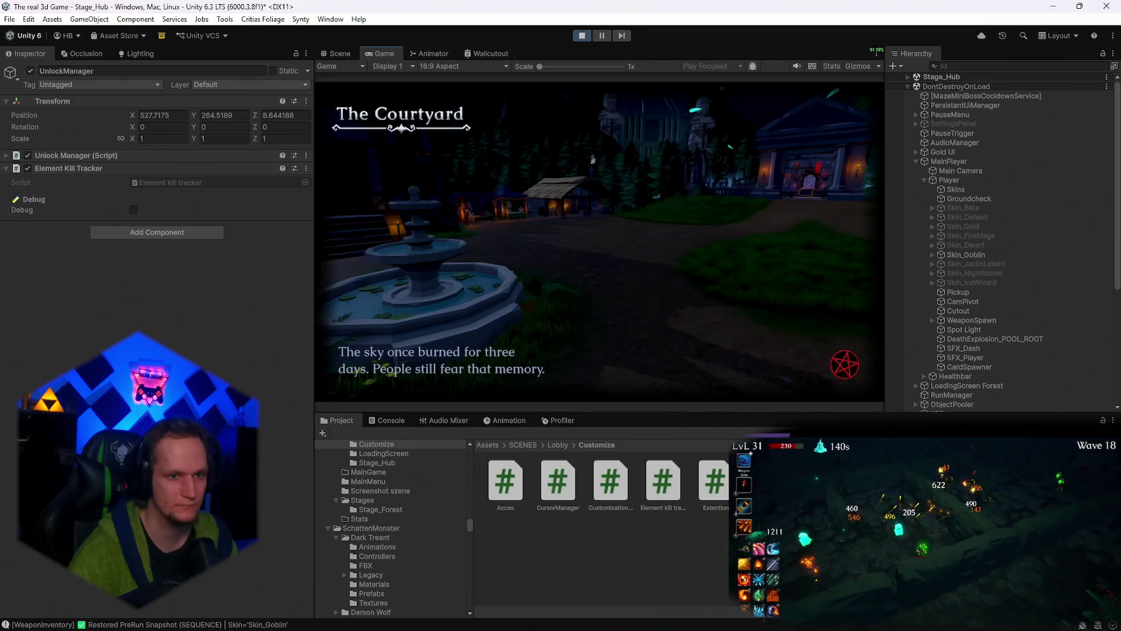
Dismiss The Courtyard intro, walk to the merchant tent, and open the Skin Shop.
left_click(592, 159)
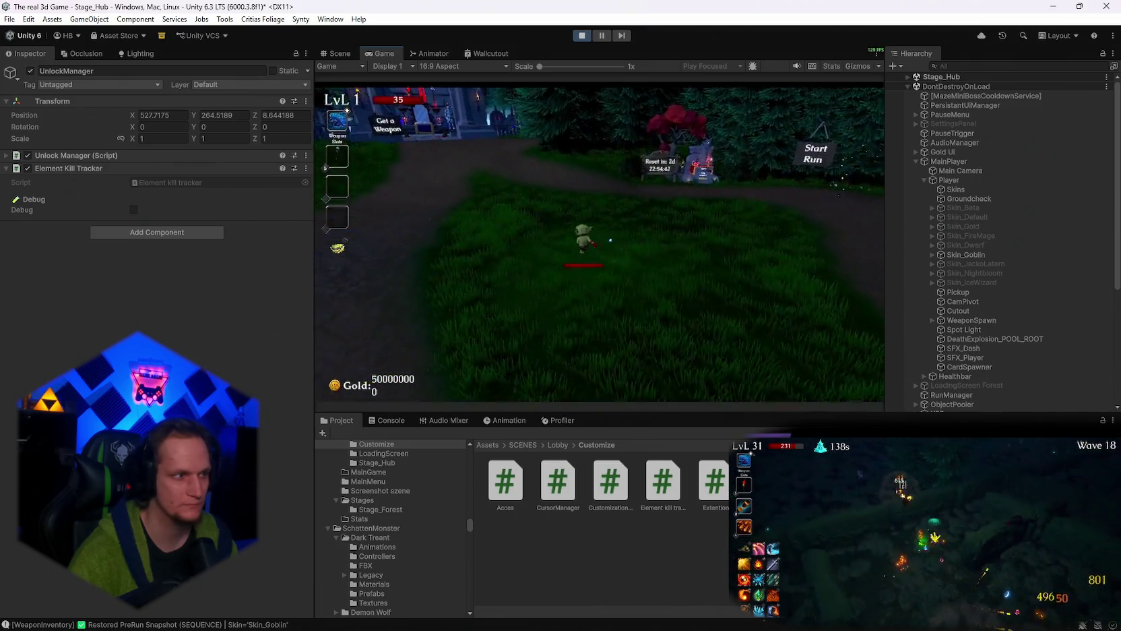
key("a")
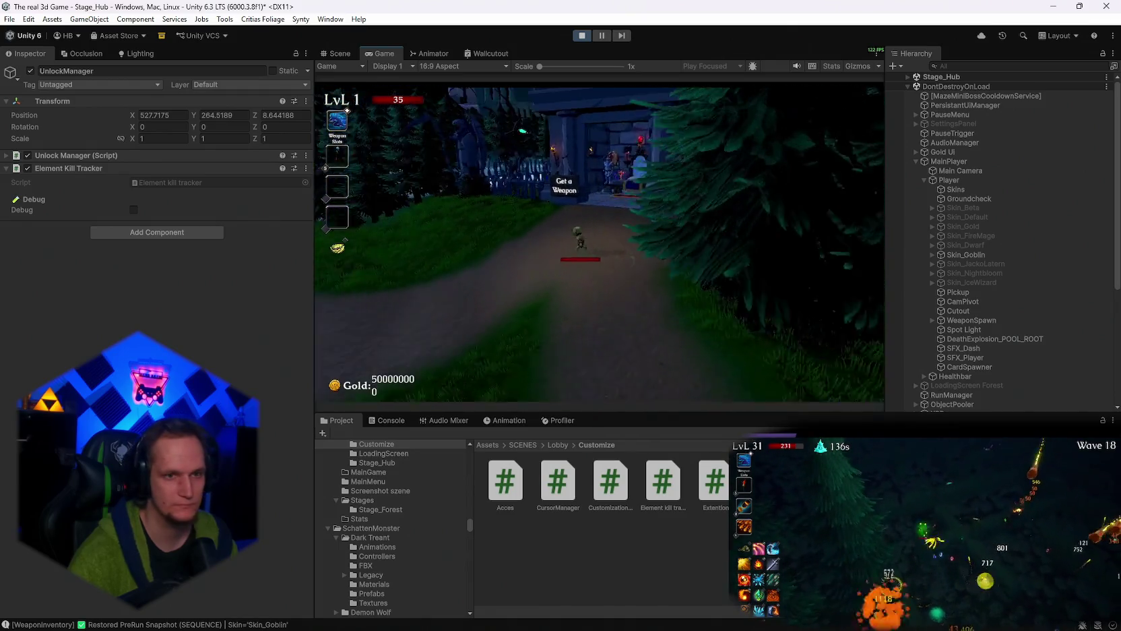
key("w")
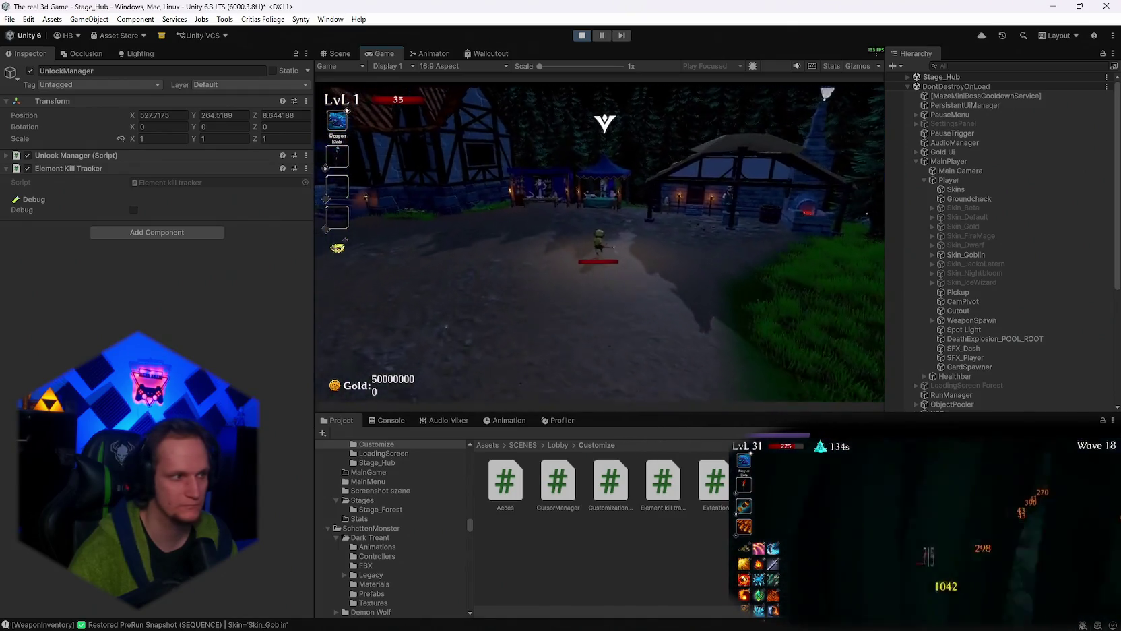
key("d")
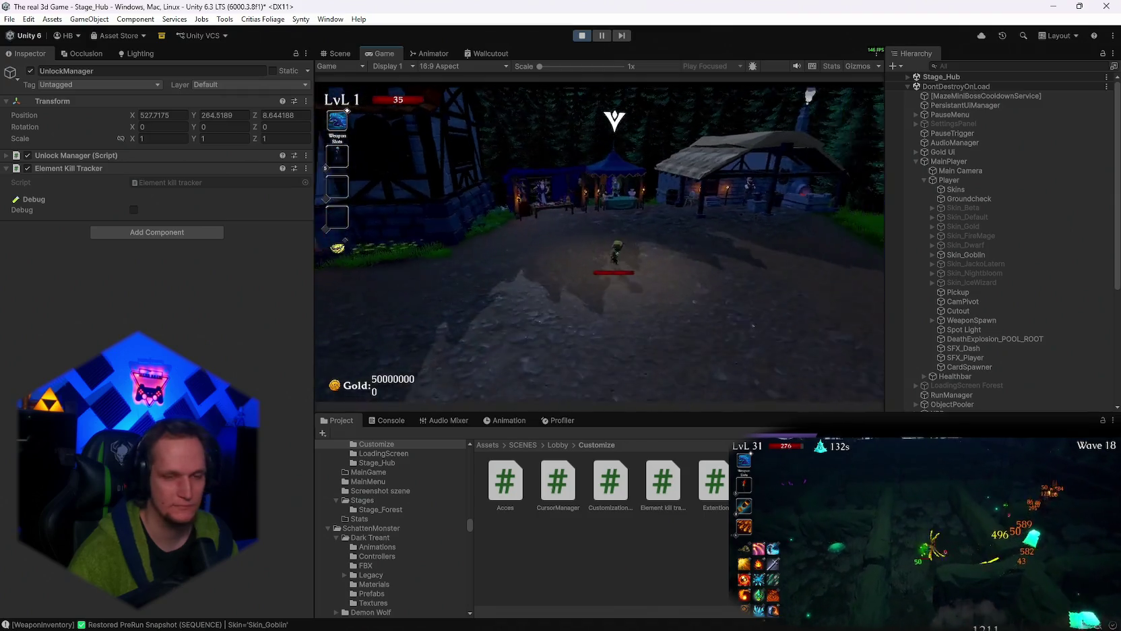
key("w")
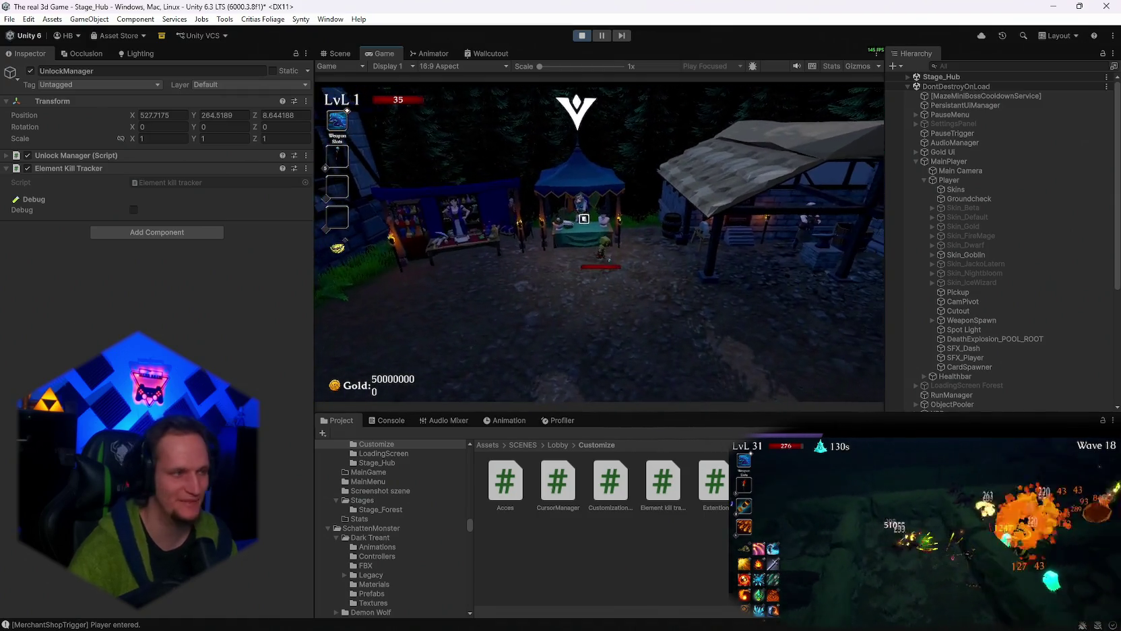
key("e")
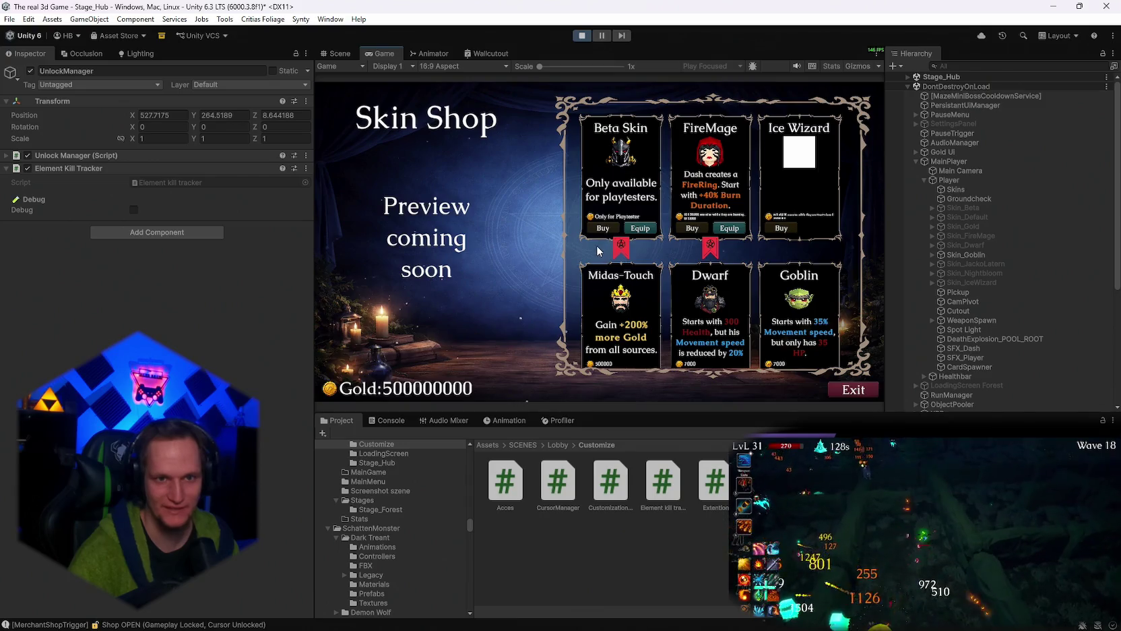
Inspect the Ice Wizard entry in a maximised Game view, then close the shop.
double_click(375, 53)
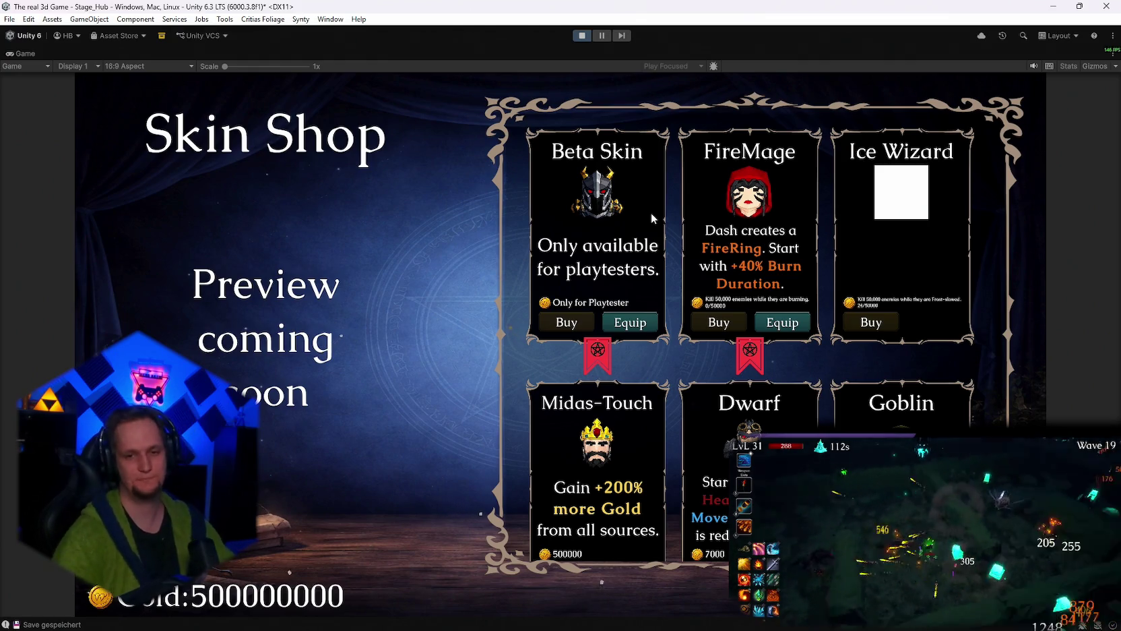
double_click(26, 54)
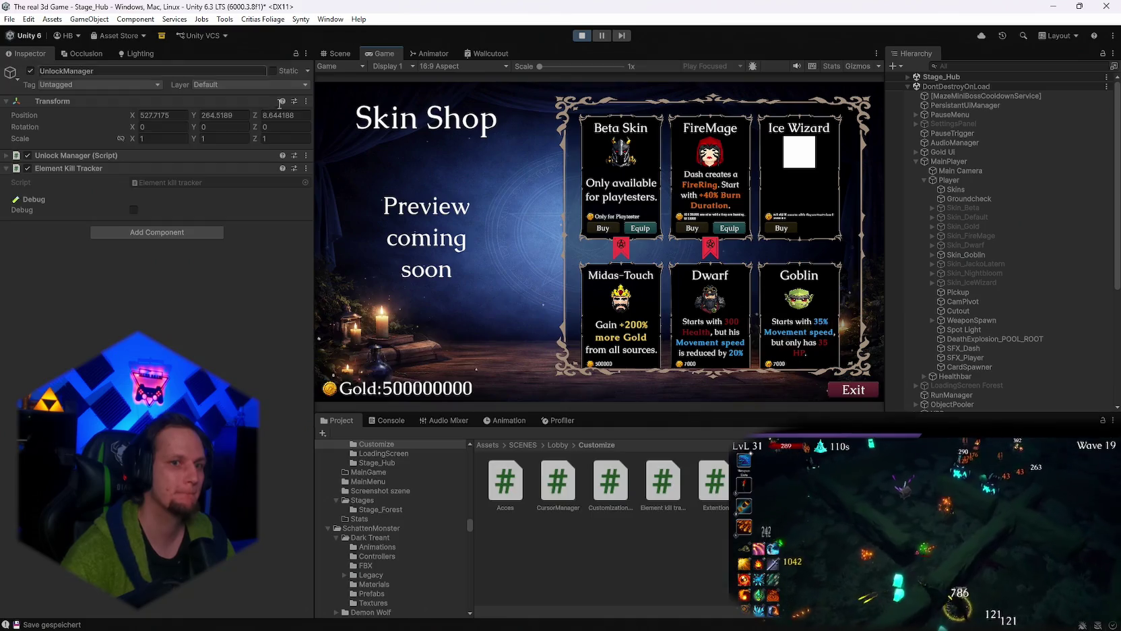
left_click(841, 395)
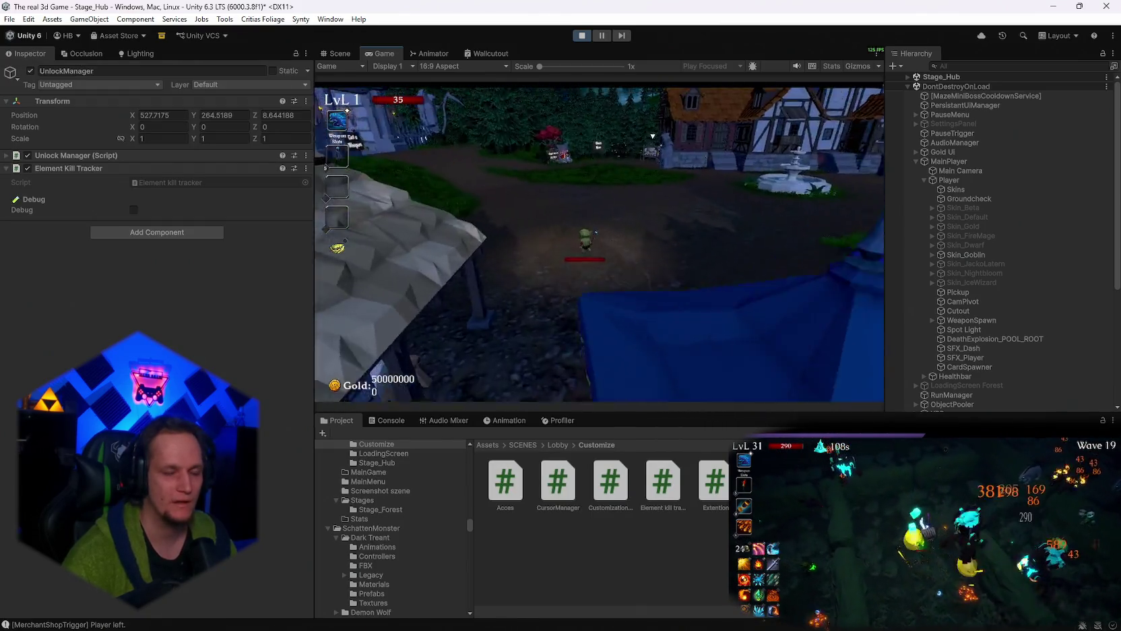
Walk back toward the village, pause the game, and stop Play mode.
key("w")
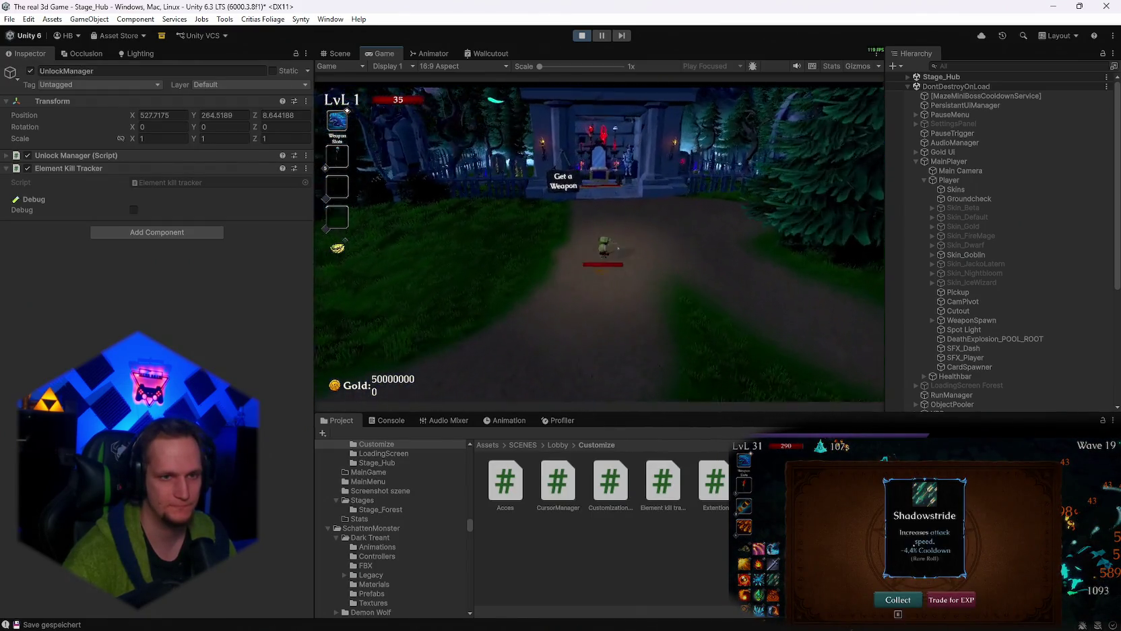
key("s")
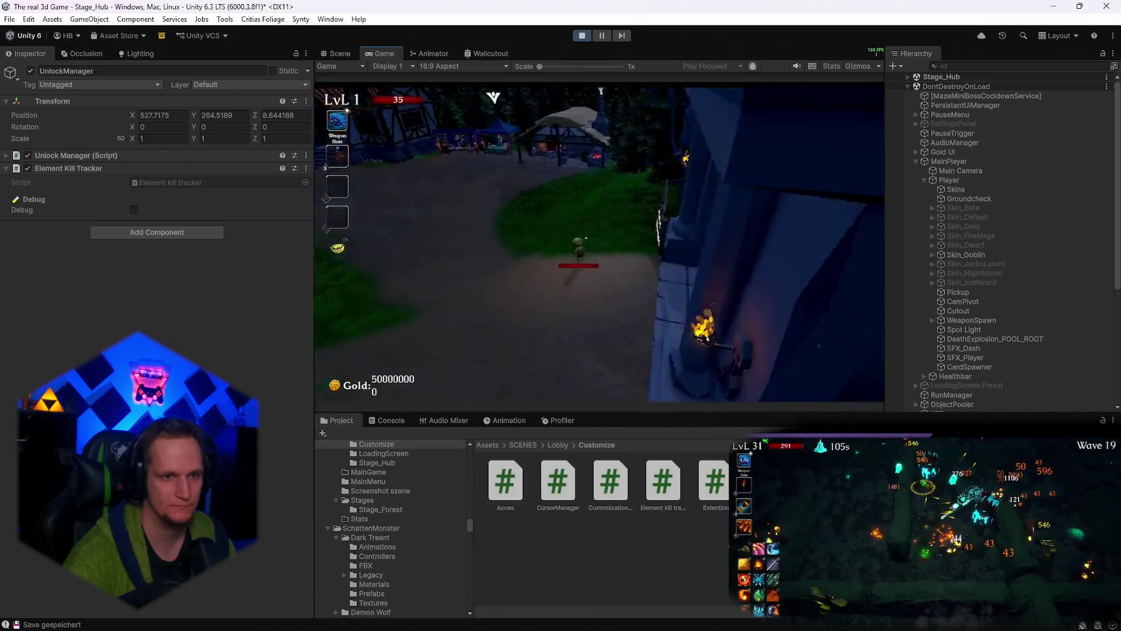
key("Escape")
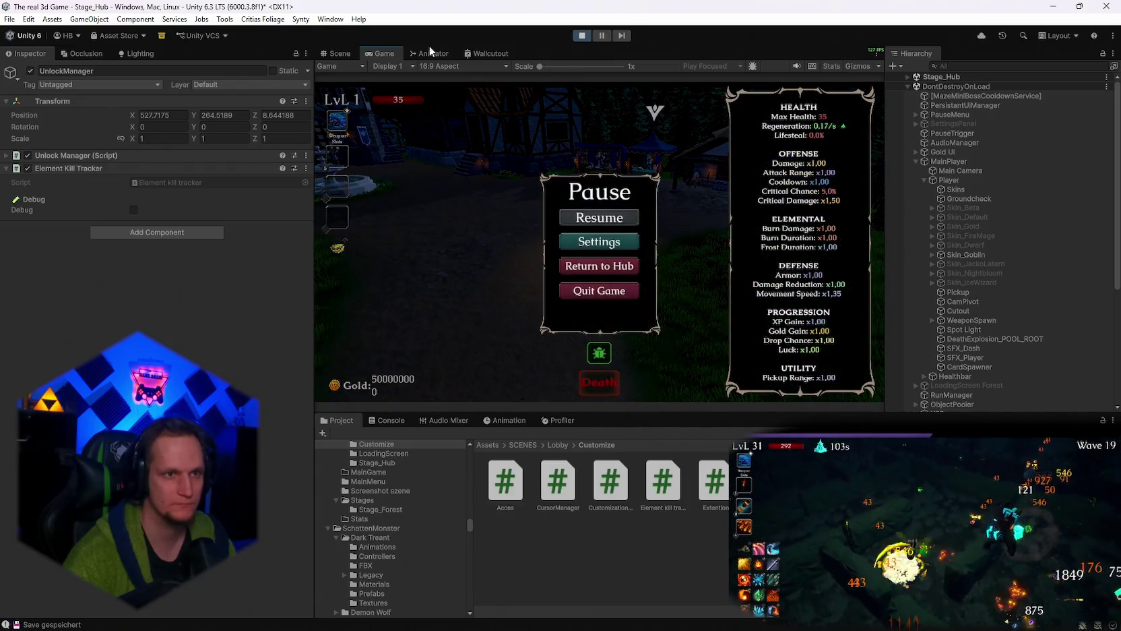
left_click(581, 37)
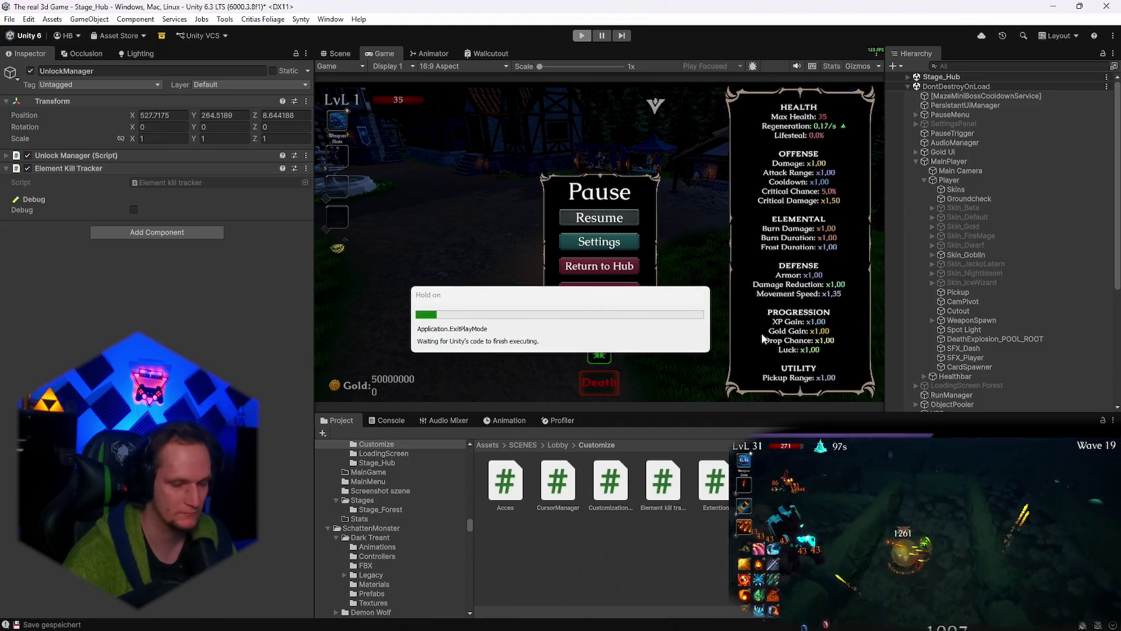
scroll(425, 543, "up", 5)
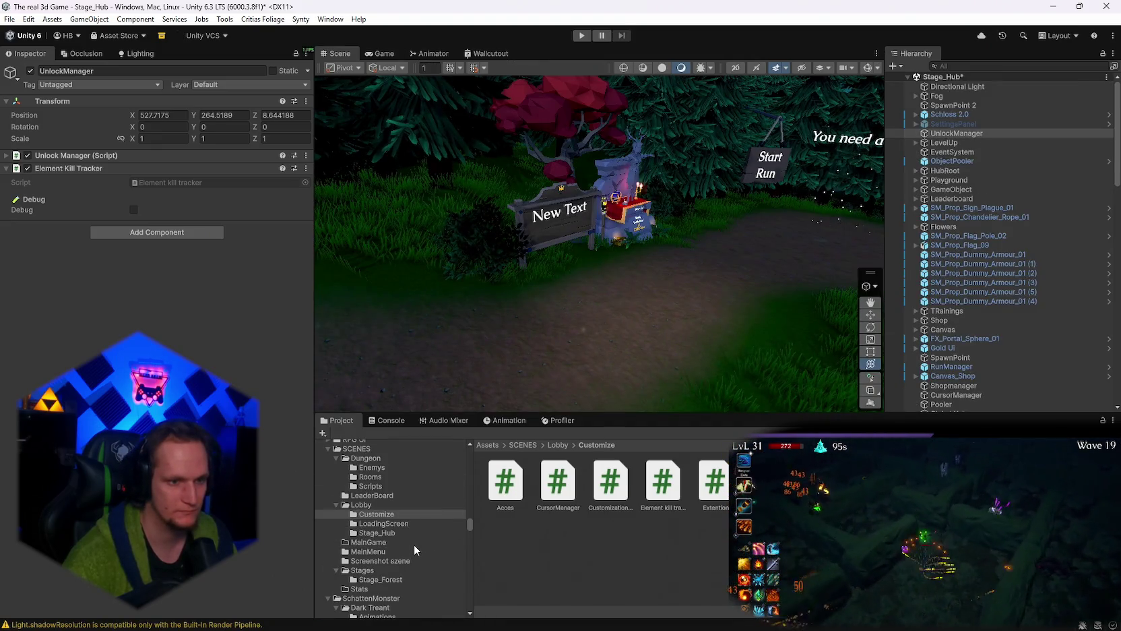
scroll(414, 546, "up", 10)
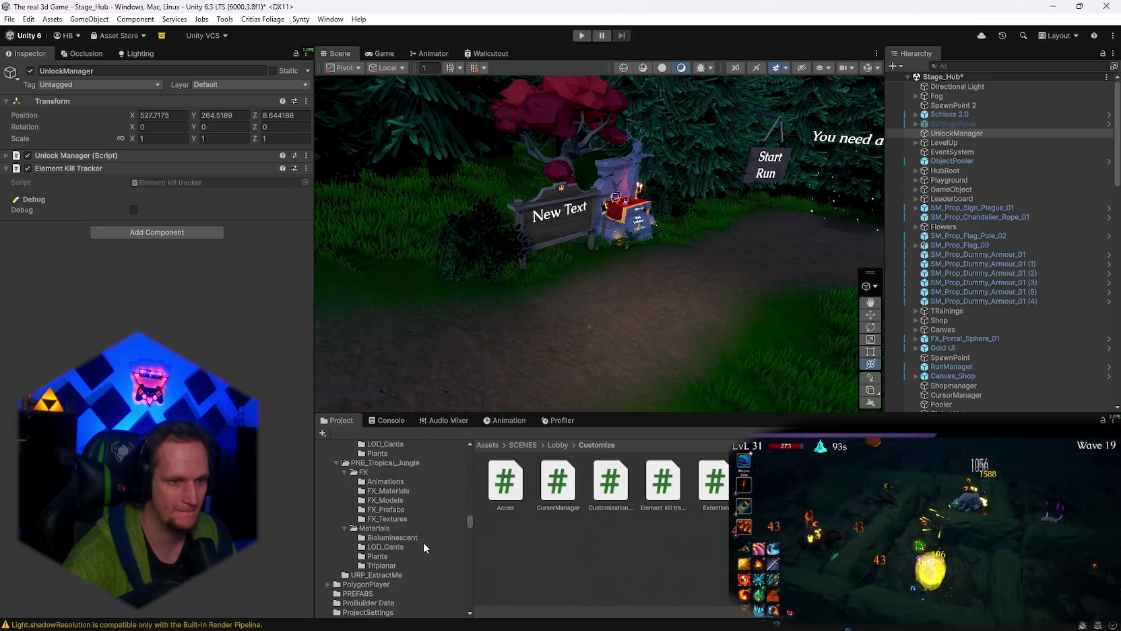
Search the Project panel for 'skin' and browse the Merchants and Standard skin folders.
scroll(424, 541, "up", 8)
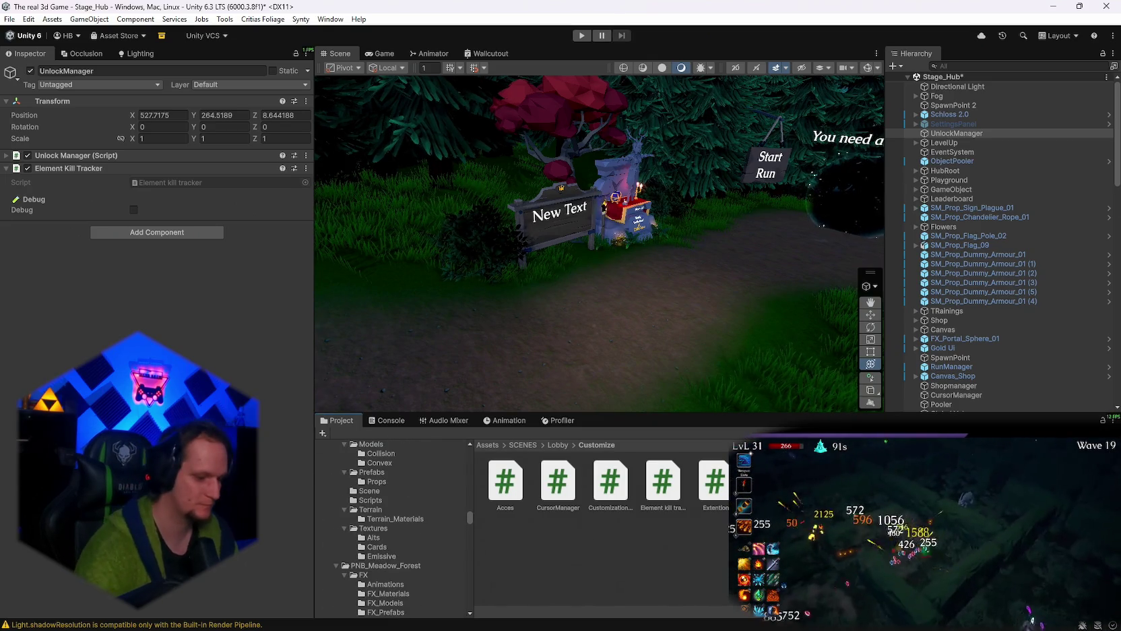
type("skin")
left_click(604, 484)
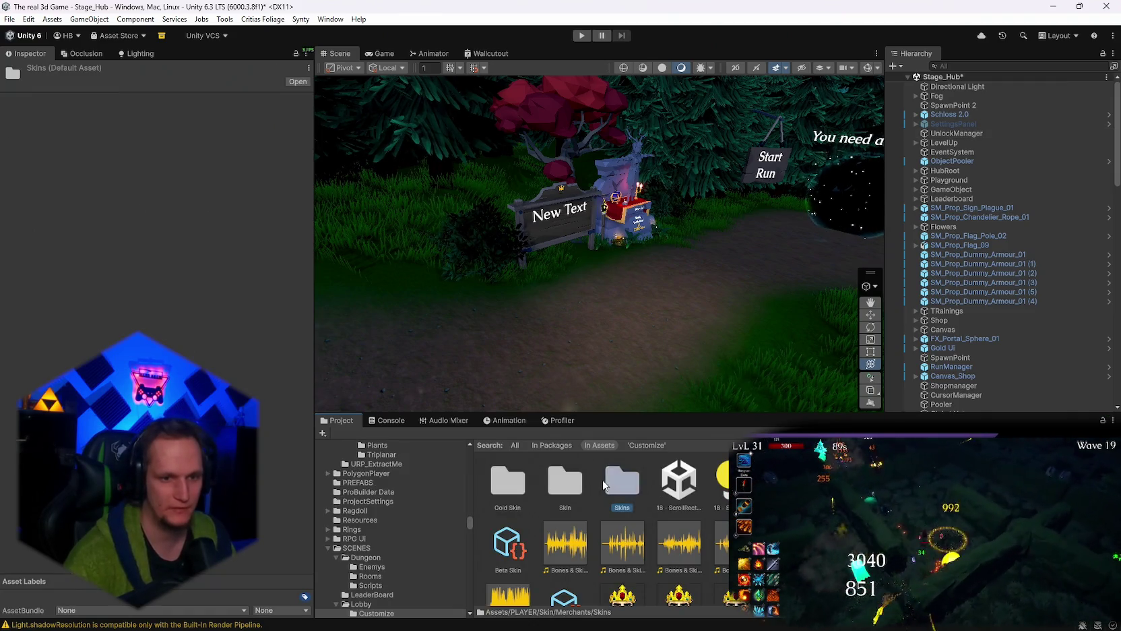
double_click(604, 484)
left_click(364, 505)
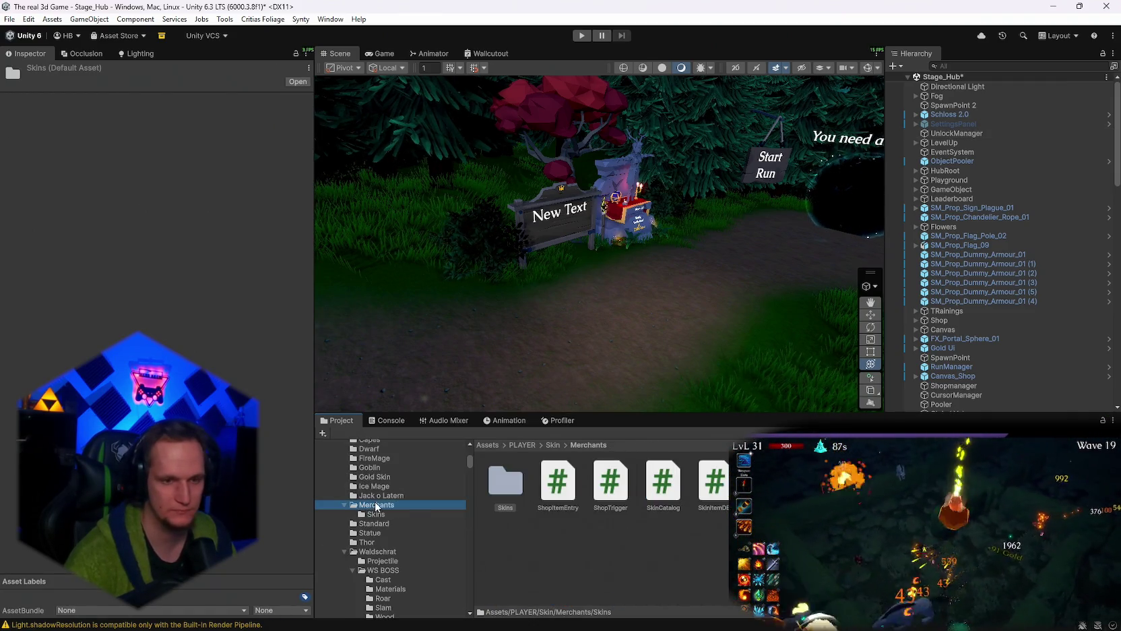
left_click(374, 524)
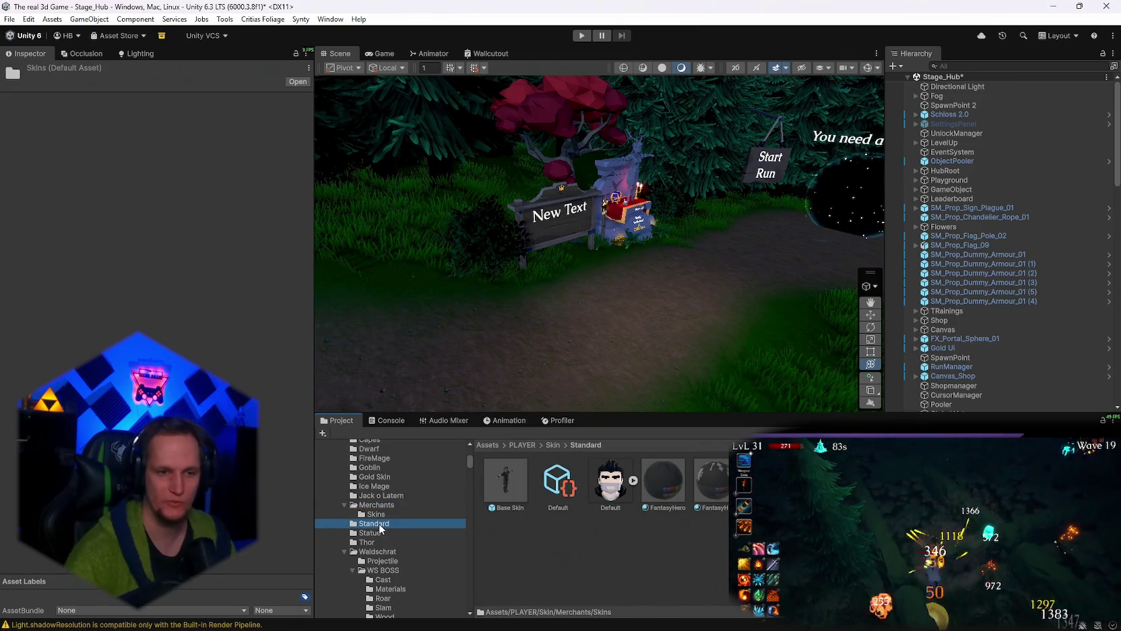
scroll(382, 518, "up", 3)
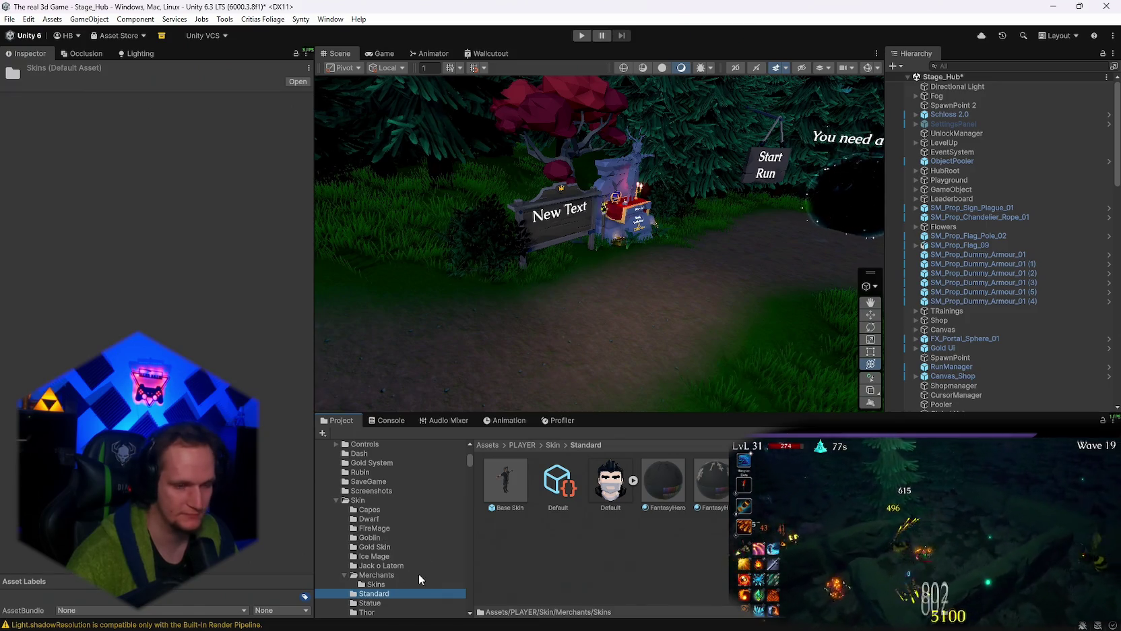
scroll(398, 580, "down", 2)
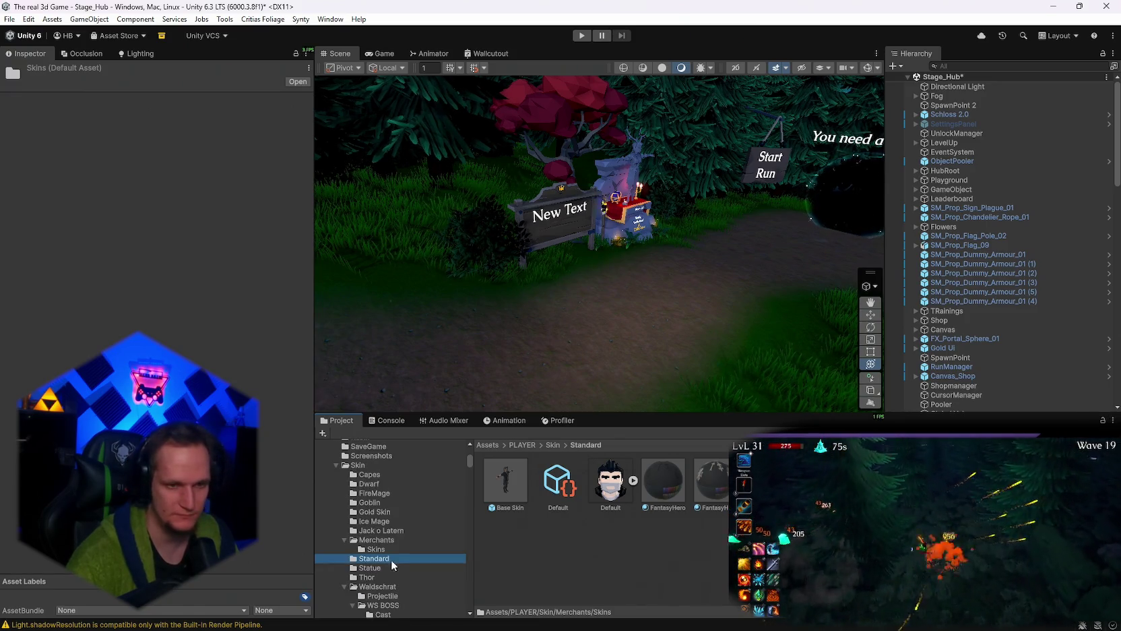
Inspect the Ice Wizard item in Ice Mage, then open ShopItemEntry 1 from Merchants > Skins.
left_click(381, 531)
left_click(377, 540)
left_click(381, 523)
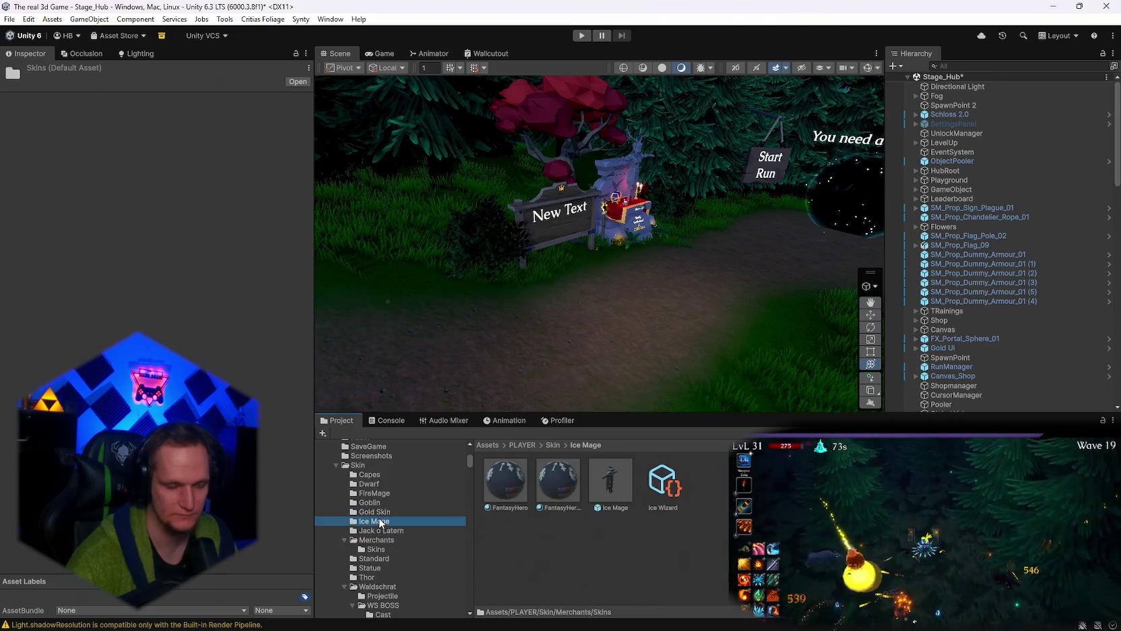
left_click(666, 485)
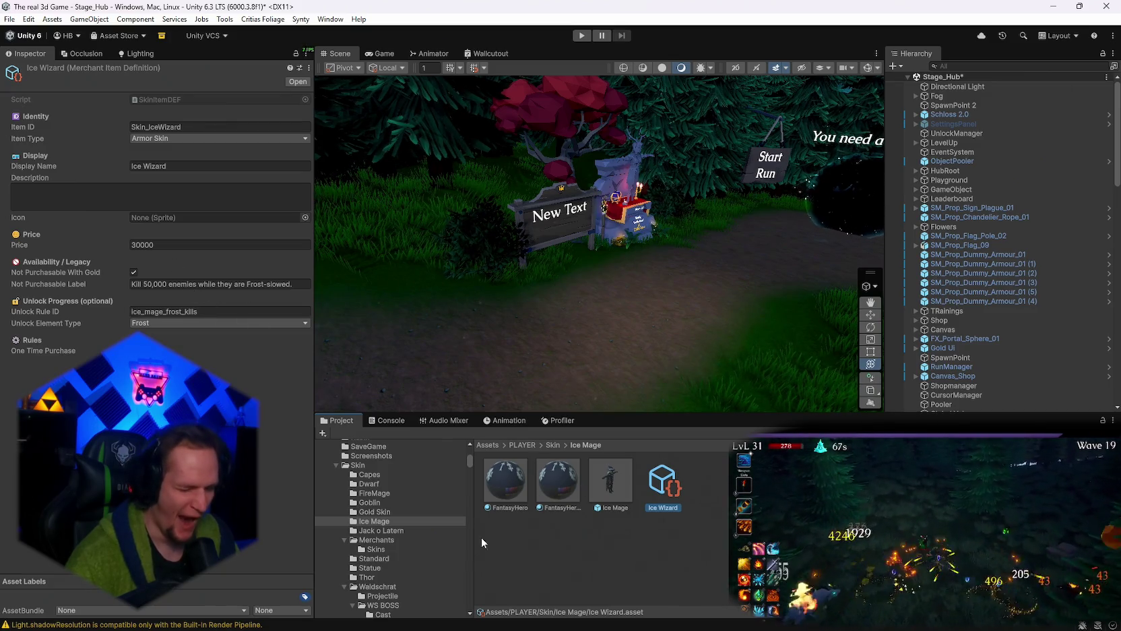
left_click(376, 550)
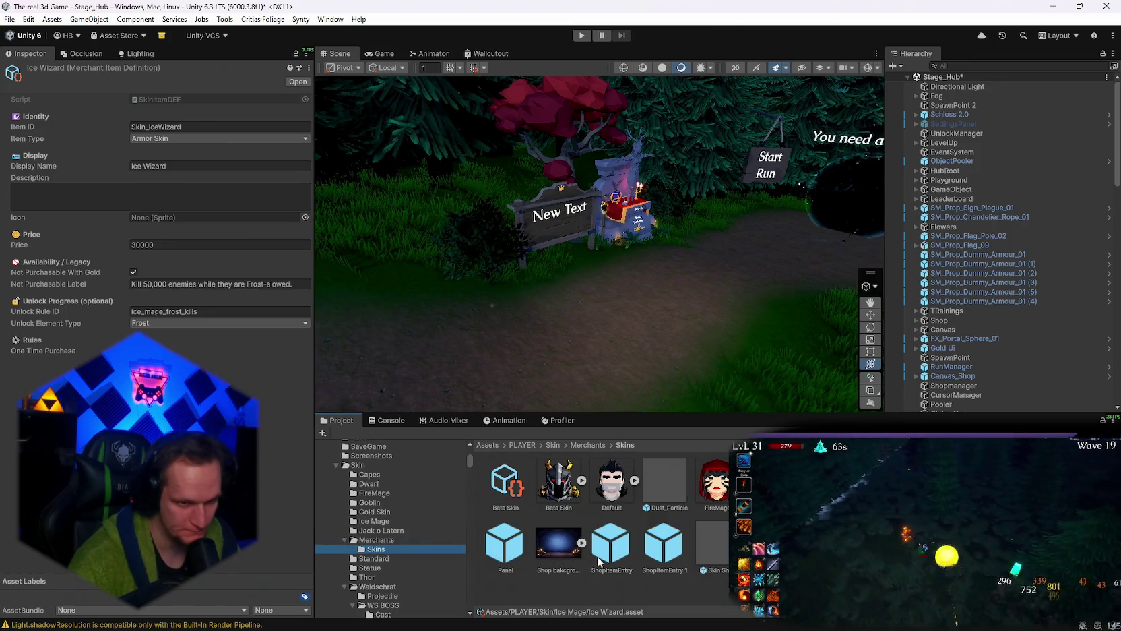
double_click(664, 545)
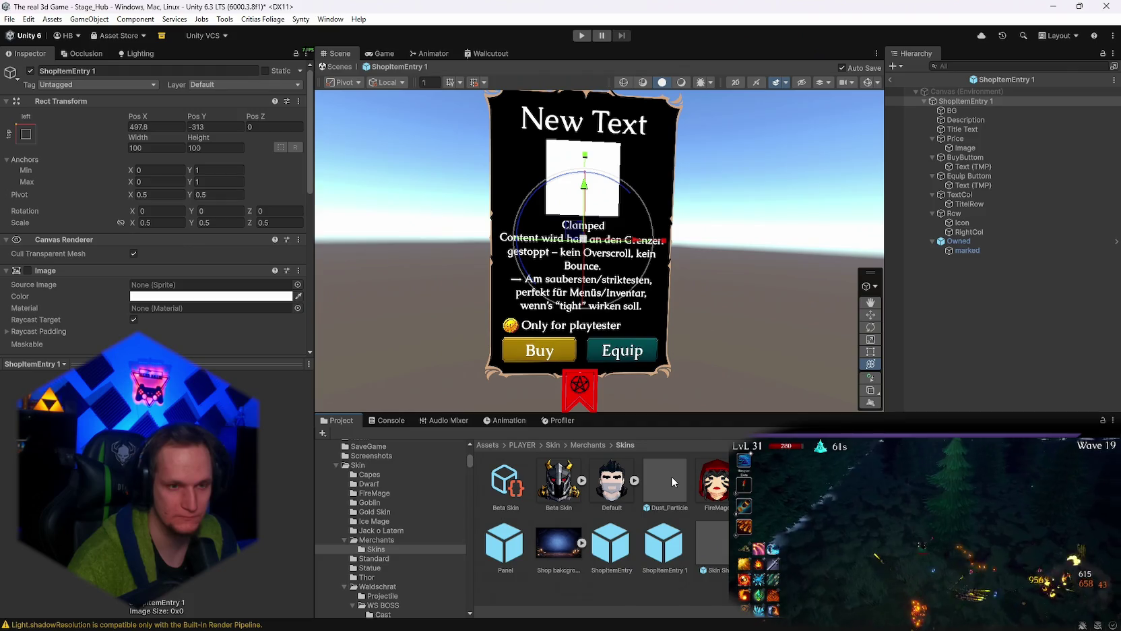
Inspect the card's Description, Price, button labels, TitelRow, RightCol and Icon elements.
scroll(662, 337, "up", 2)
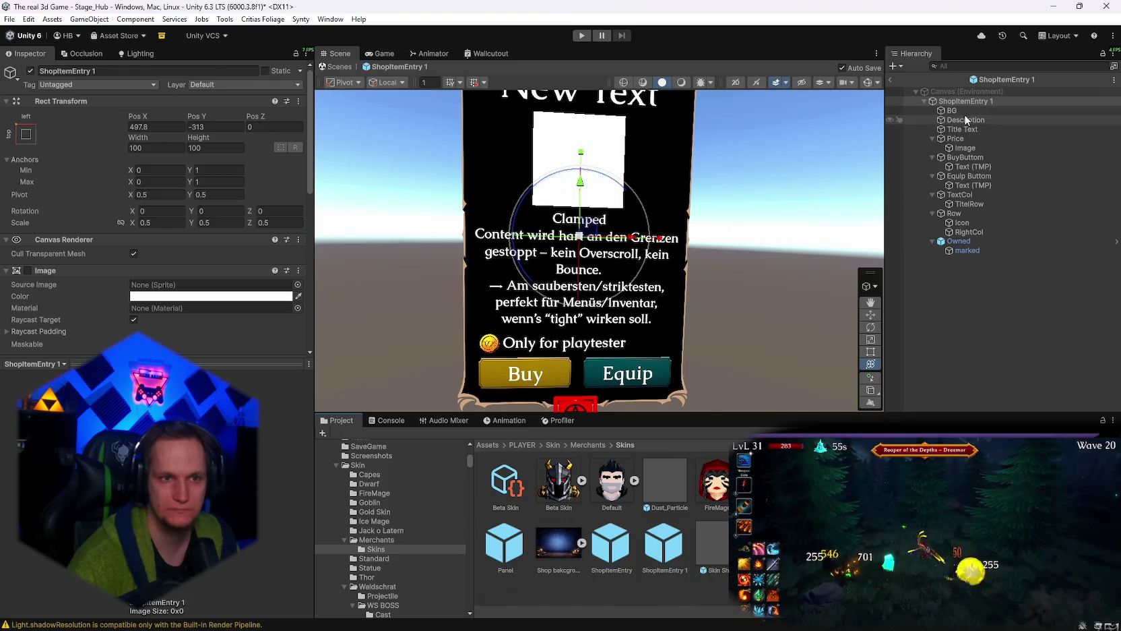
scroll(583, 279, "down", 3)
scroll(583, 279, "up", 2)
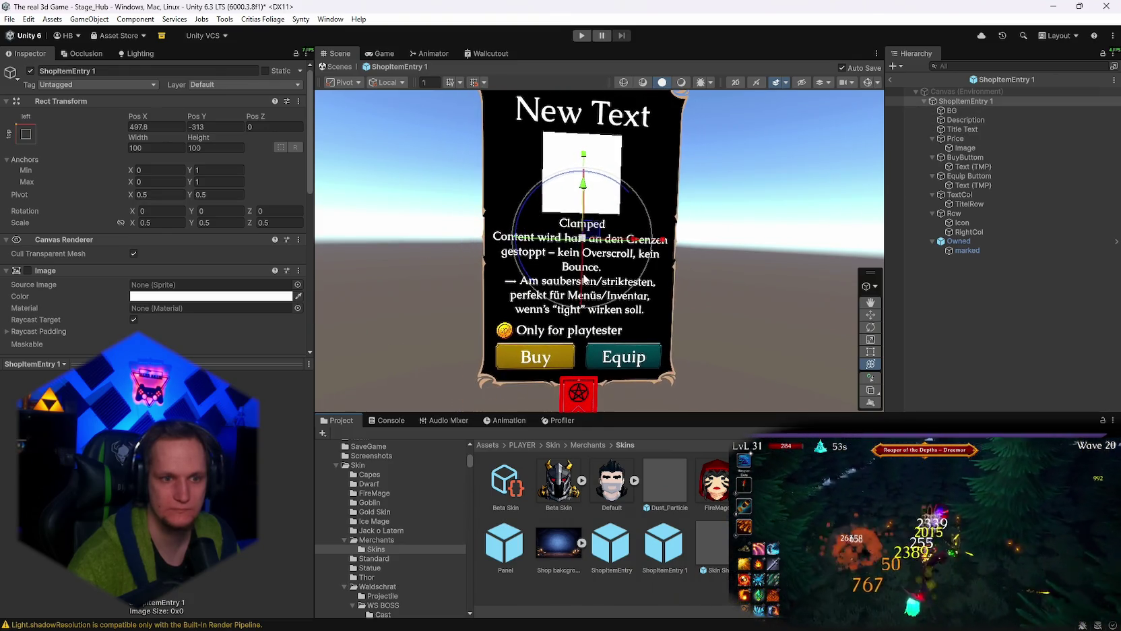
left_click(966, 119)
left_click(957, 138)
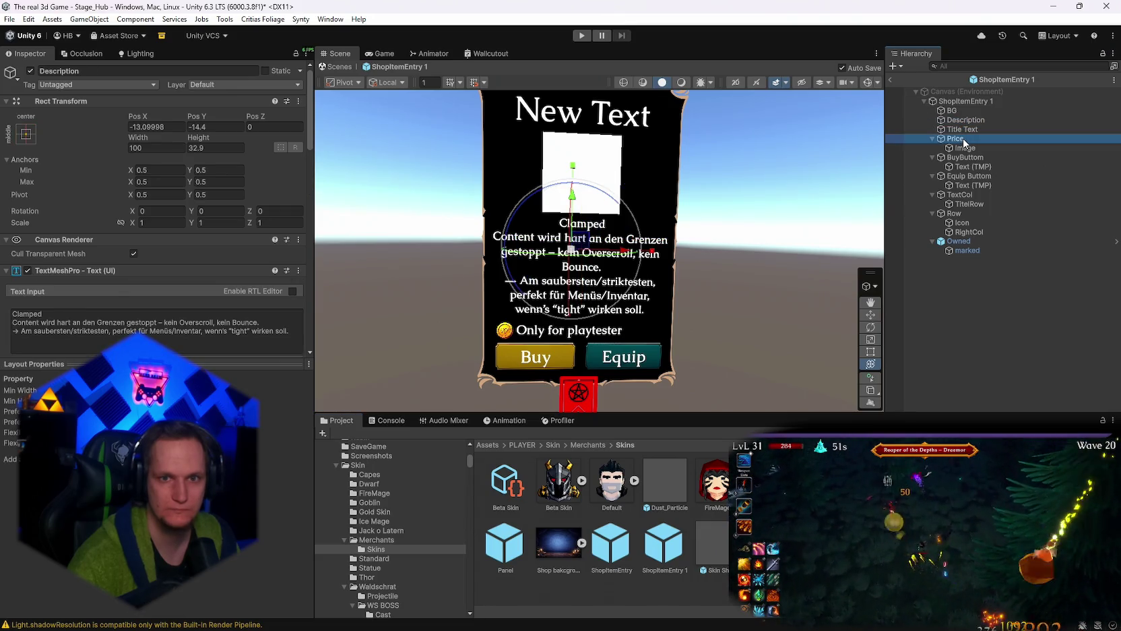
left_click(966, 157)
left_click(966, 166)
left_click(963, 185)
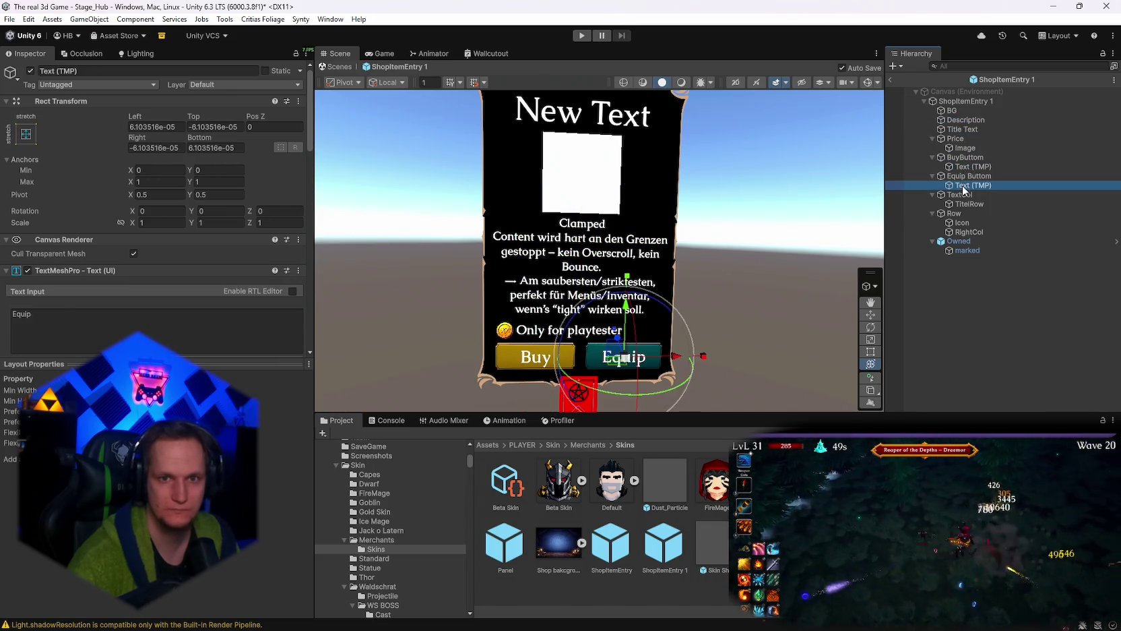
left_click(965, 204)
left_click(962, 222)
left_click(965, 231)
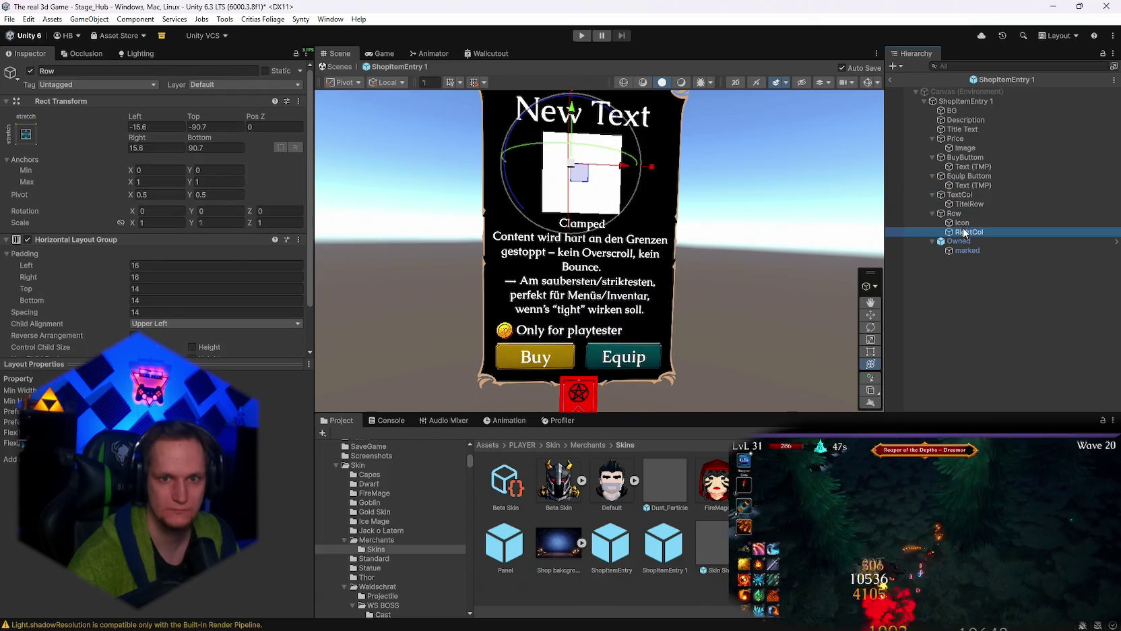
left_click(962, 222)
Revisit the BG frame, Title Text, coin image, TitelRow, Icon and RightCol elements.
left_click(965, 119)
left_click(961, 109)
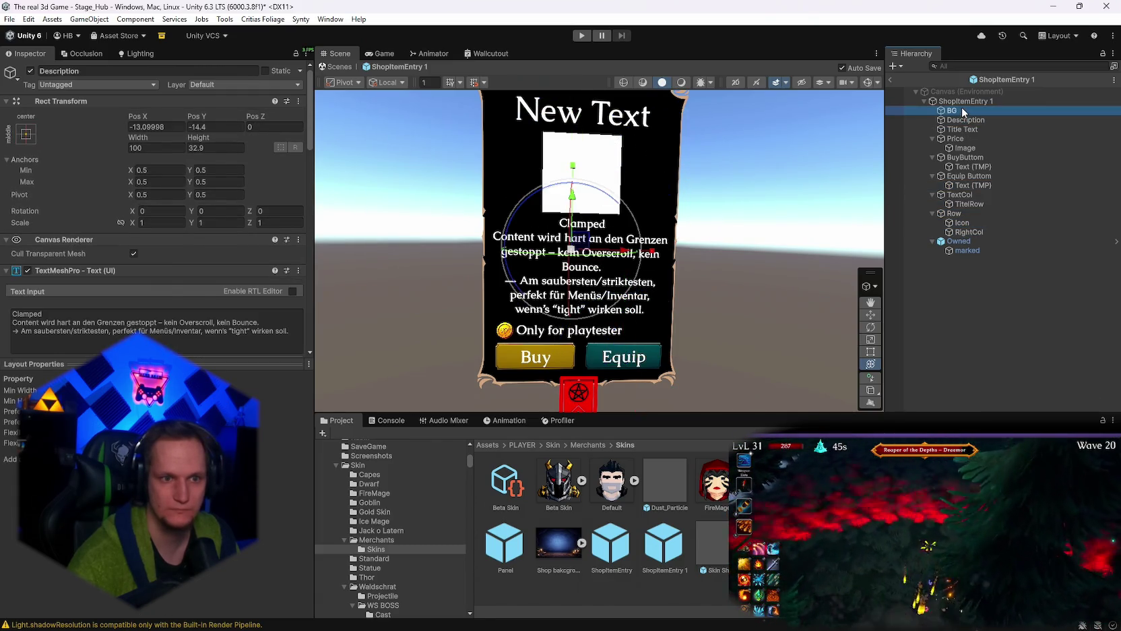
left_click(964, 129)
left_click(965, 148)
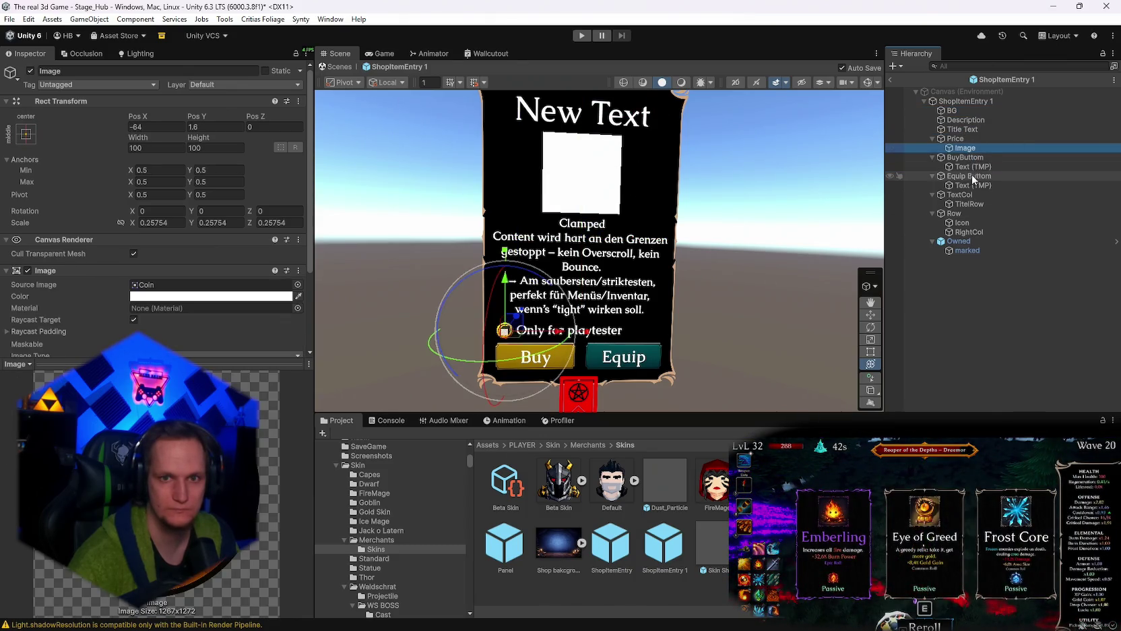
left_click(971, 204)
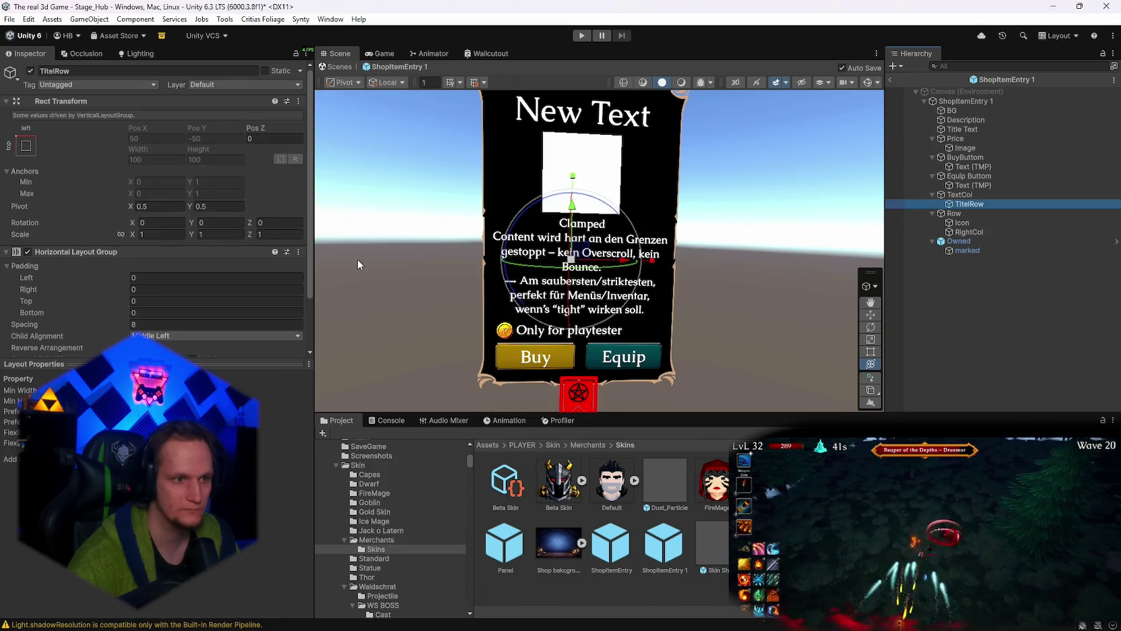
left_click(574, 202)
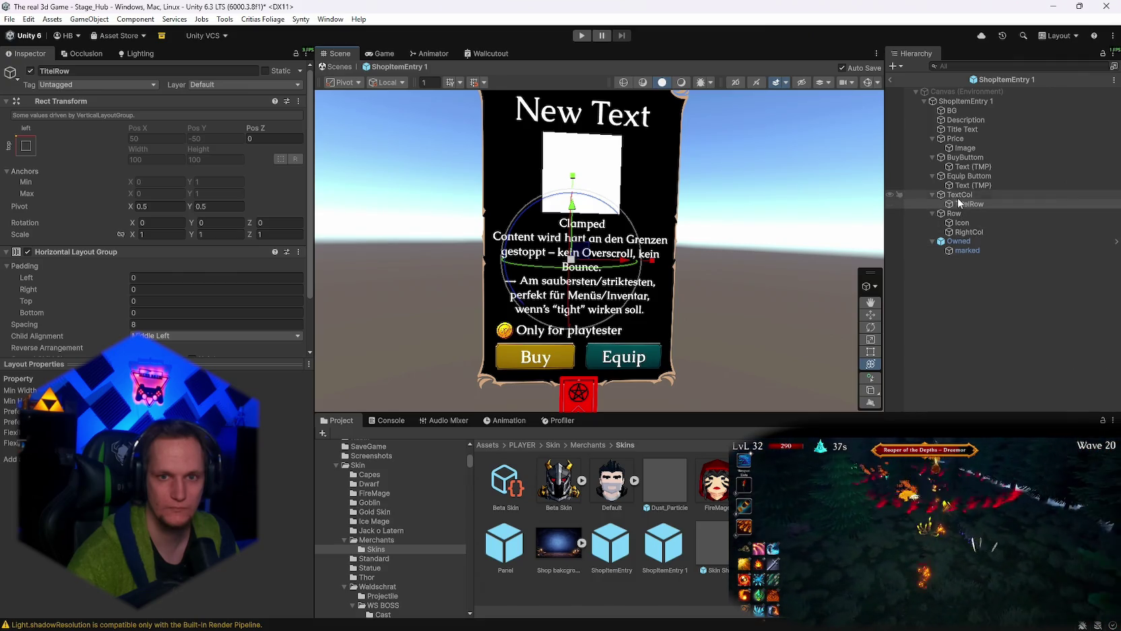
left_click(962, 223)
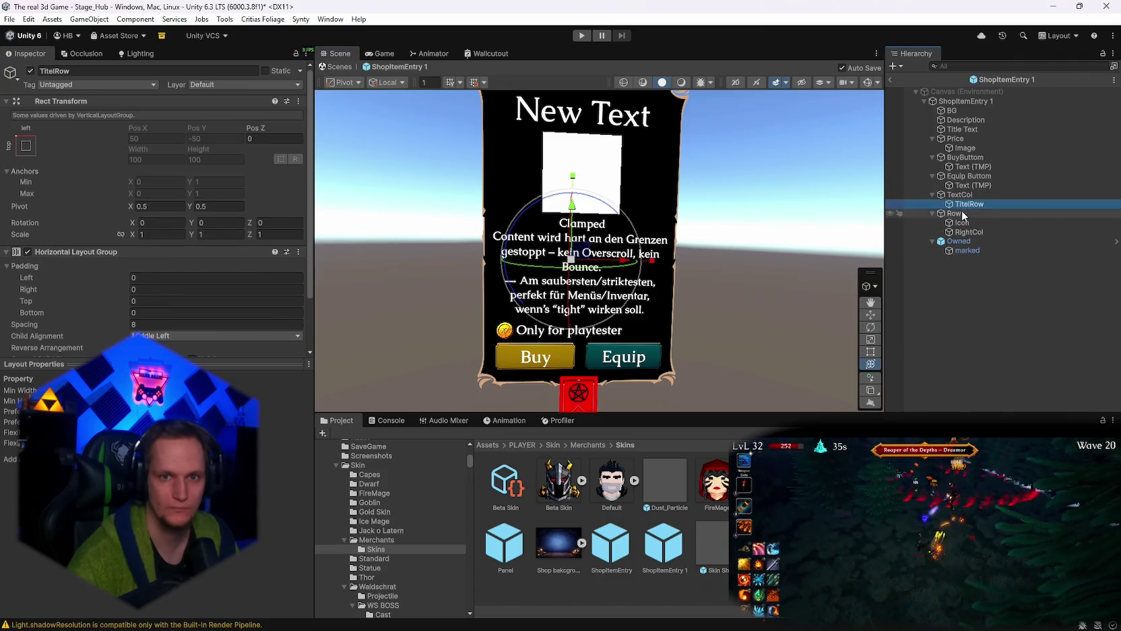
left_click(965, 232)
left_click(964, 148)
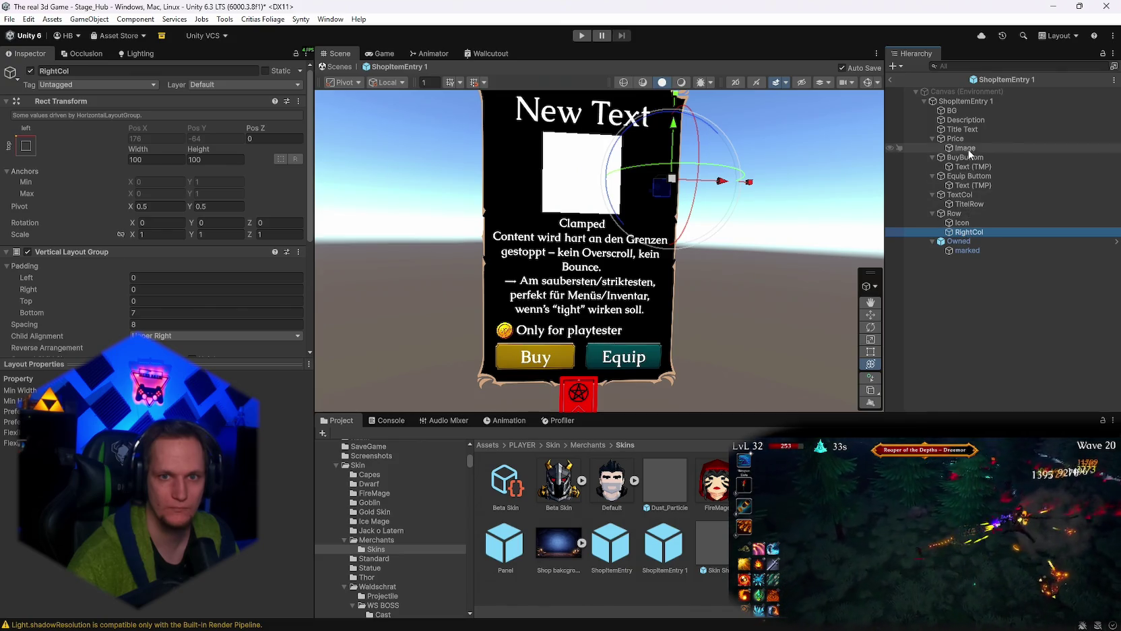
left_click(964, 129)
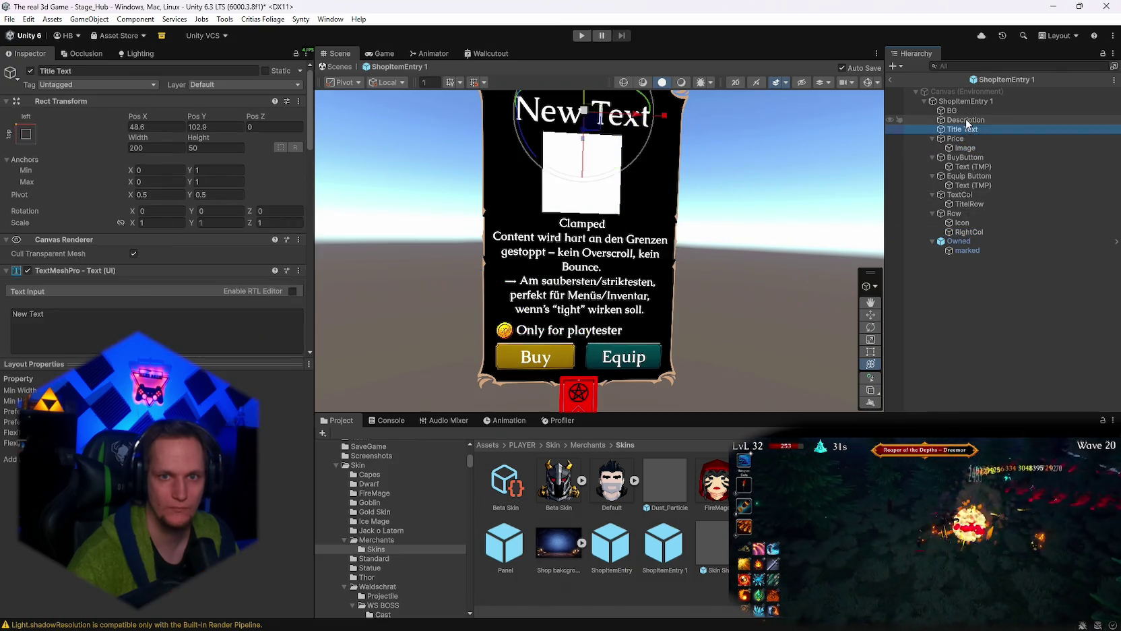
left_click(964, 119)
left_click(962, 111)
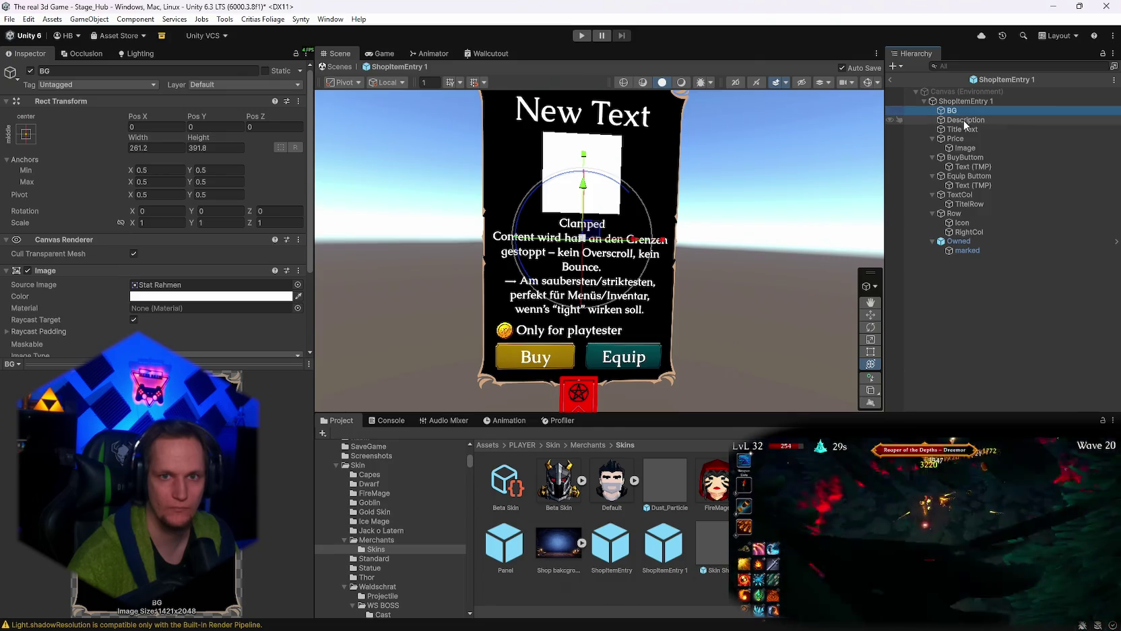
Select the Price label and its 'Only for playtester' Text Input for replacement.
left_click(964, 119)
left_click(963, 128)
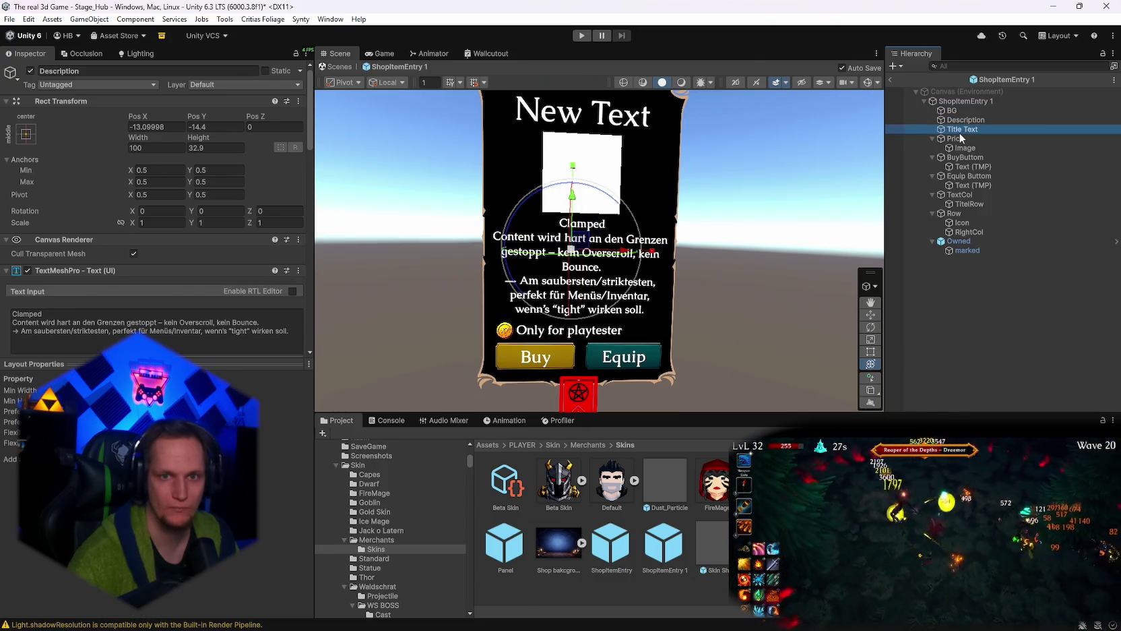
left_click(963, 138)
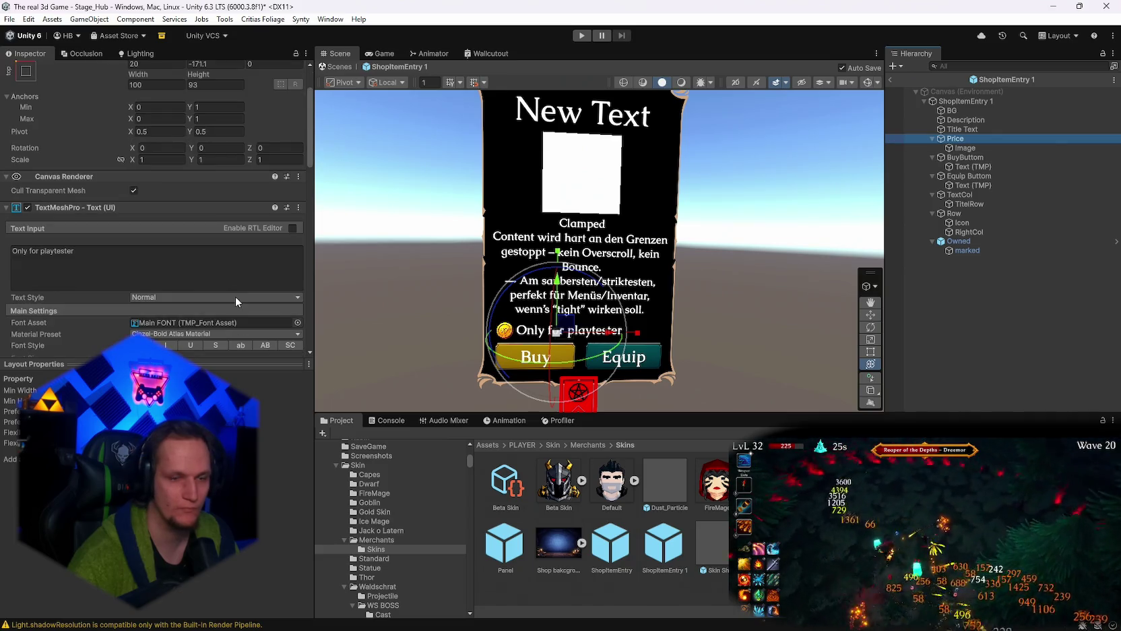
scroll(234, 296, "down", 2)
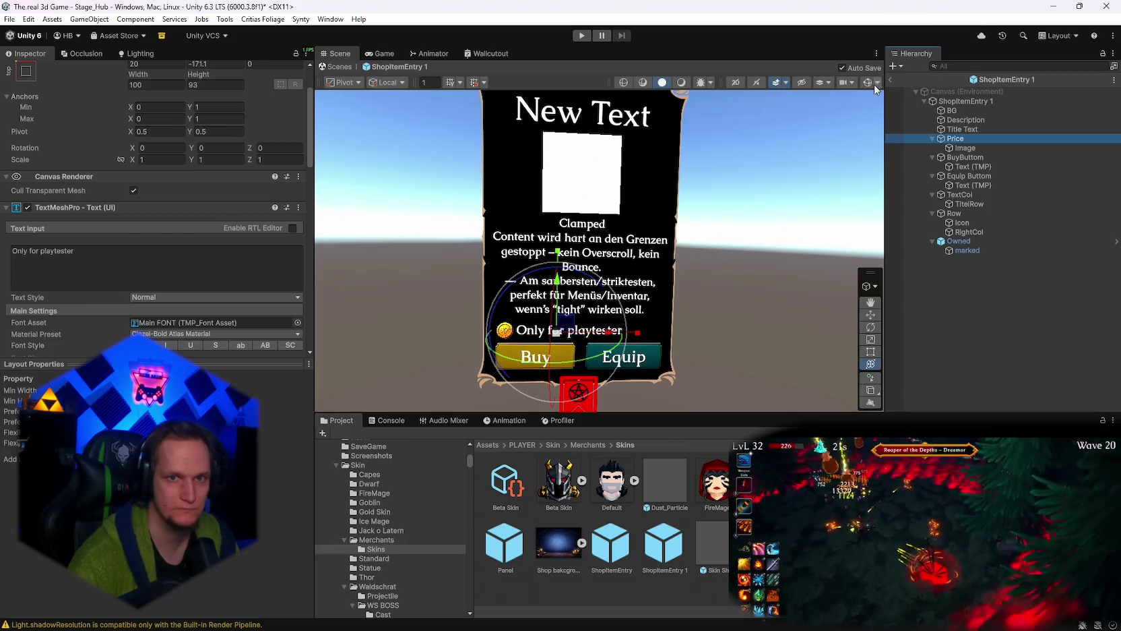
scroll(664, 310, "up", 3)
scroll(663, 310, "down", 3)
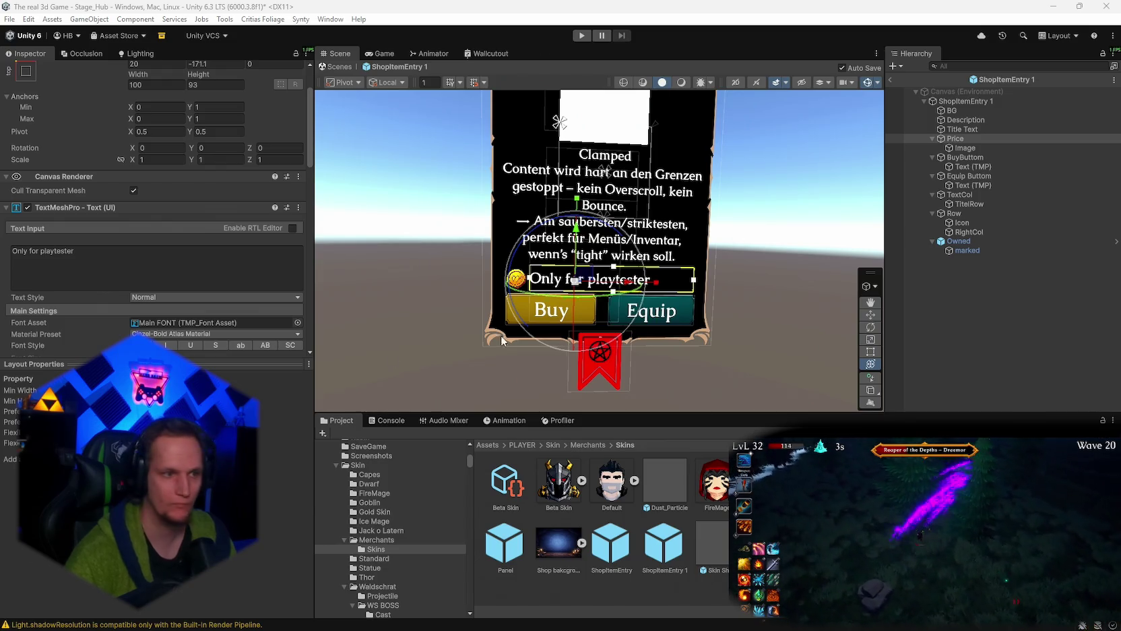
left_click(90, 257)
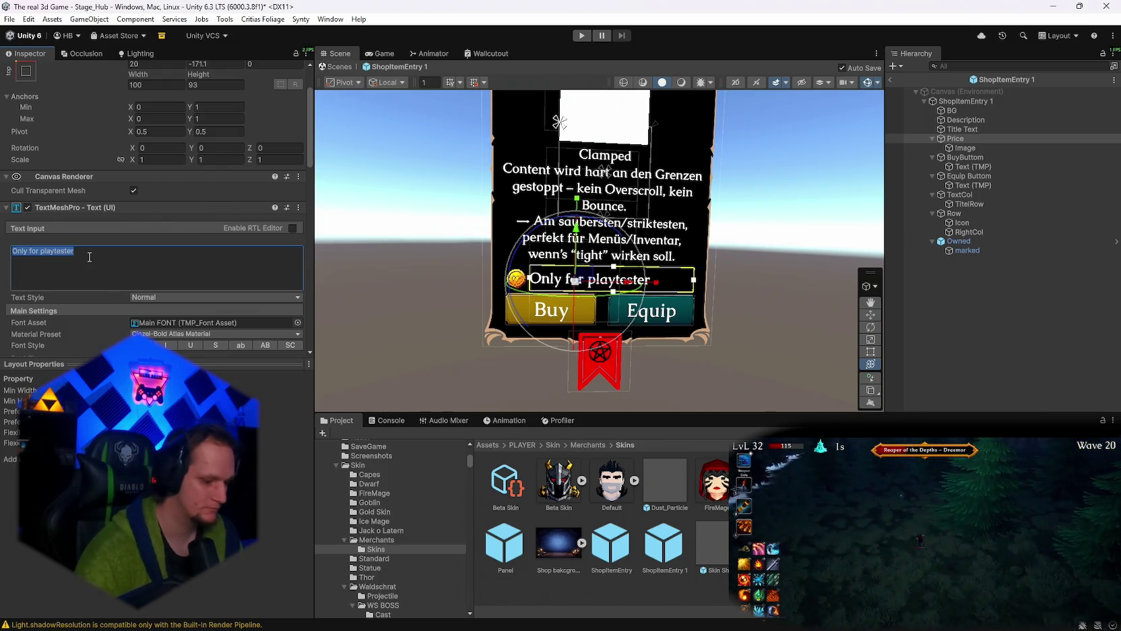
Paste the Frost-slowed kill requirement and try Auto Size Min values, settling on 14.
type("Kill 50000 enemies while they are Frost-slowed.")
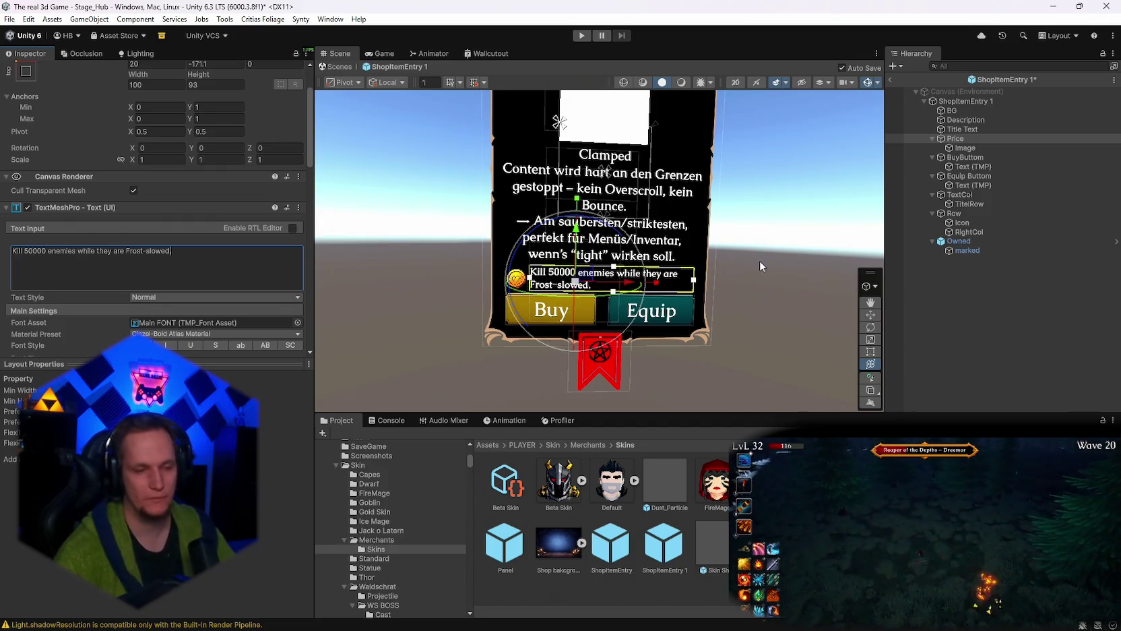
scroll(176, 271, "down", 3)
left_click(157, 255)
type("2")
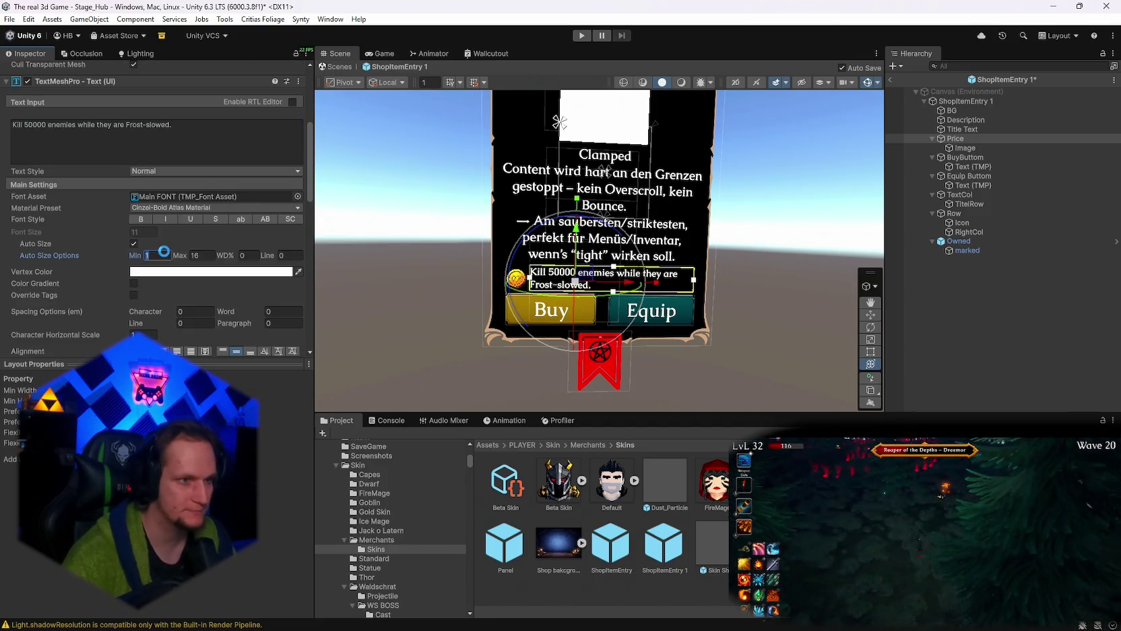
left_click(164, 258)
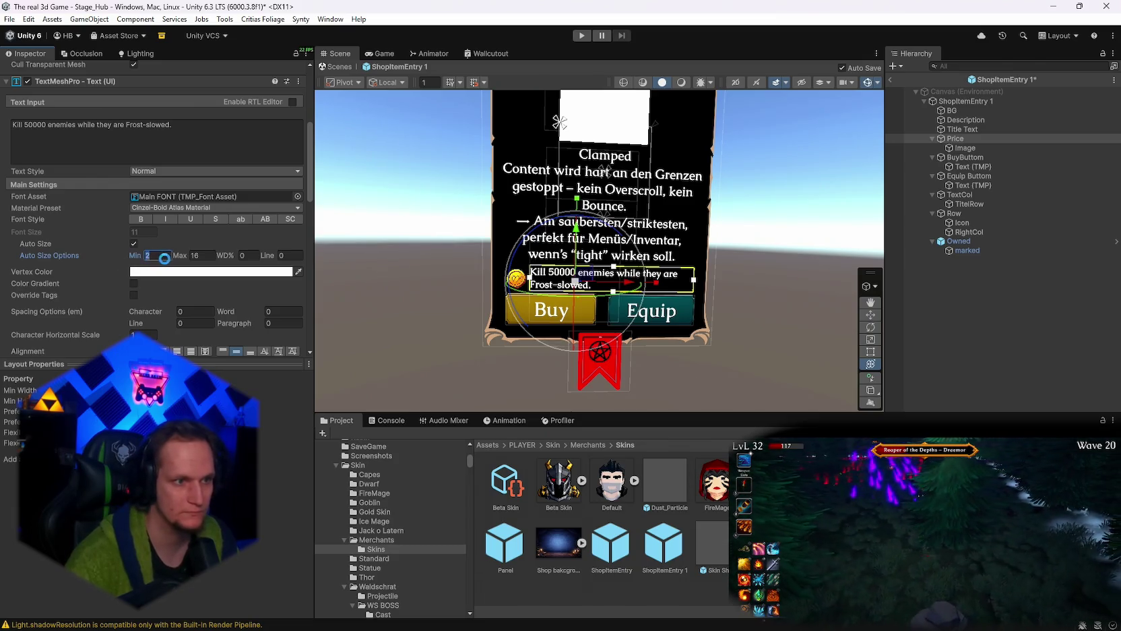
left_click_drag(142, 261, 161, 262)
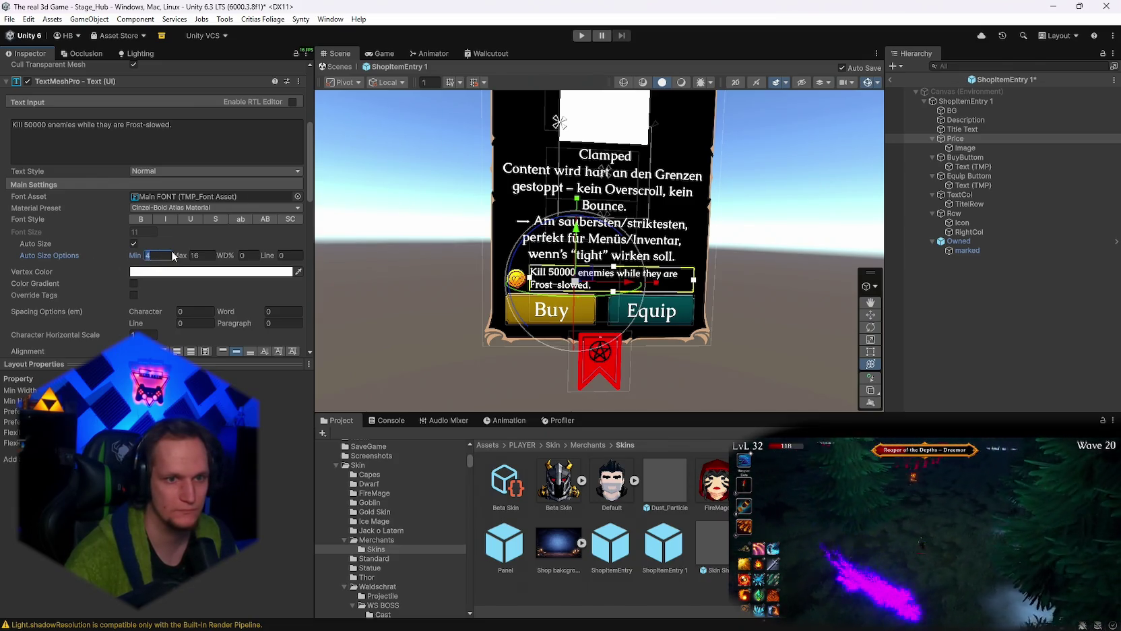
left_click_drag(123, 258, 125, 258)
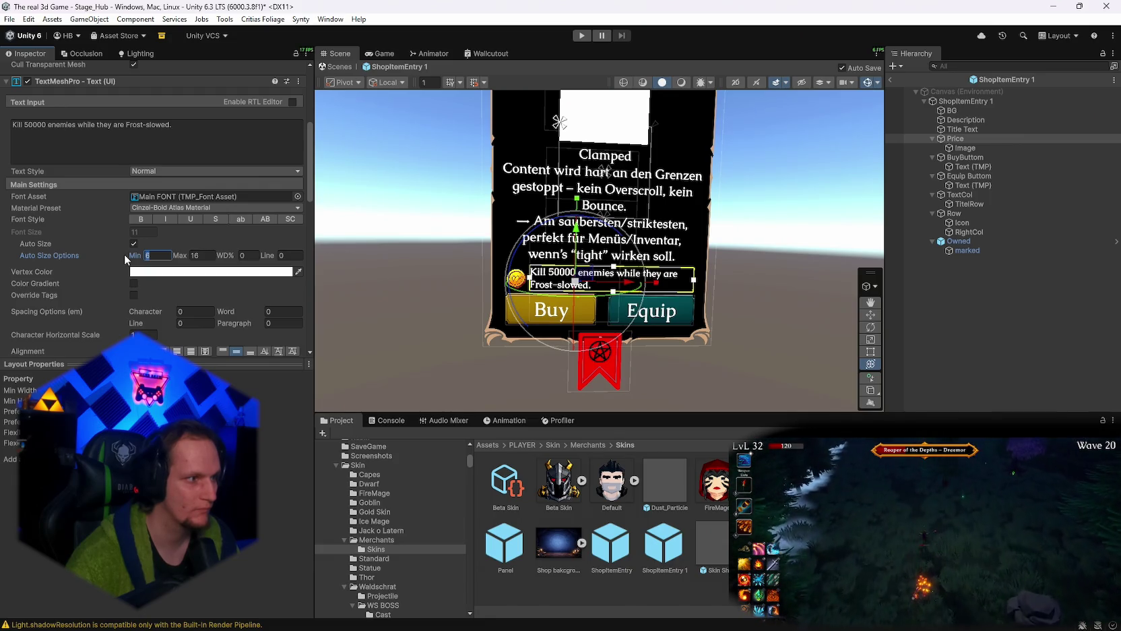
type("7")
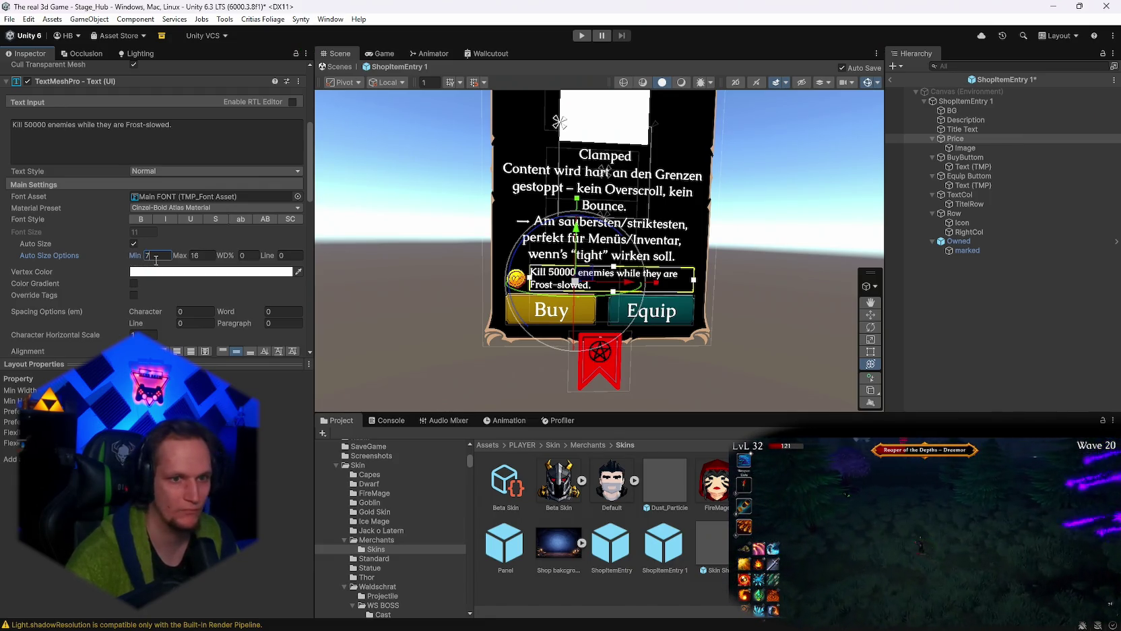
left_click_drag(132, 257, 135, 256)
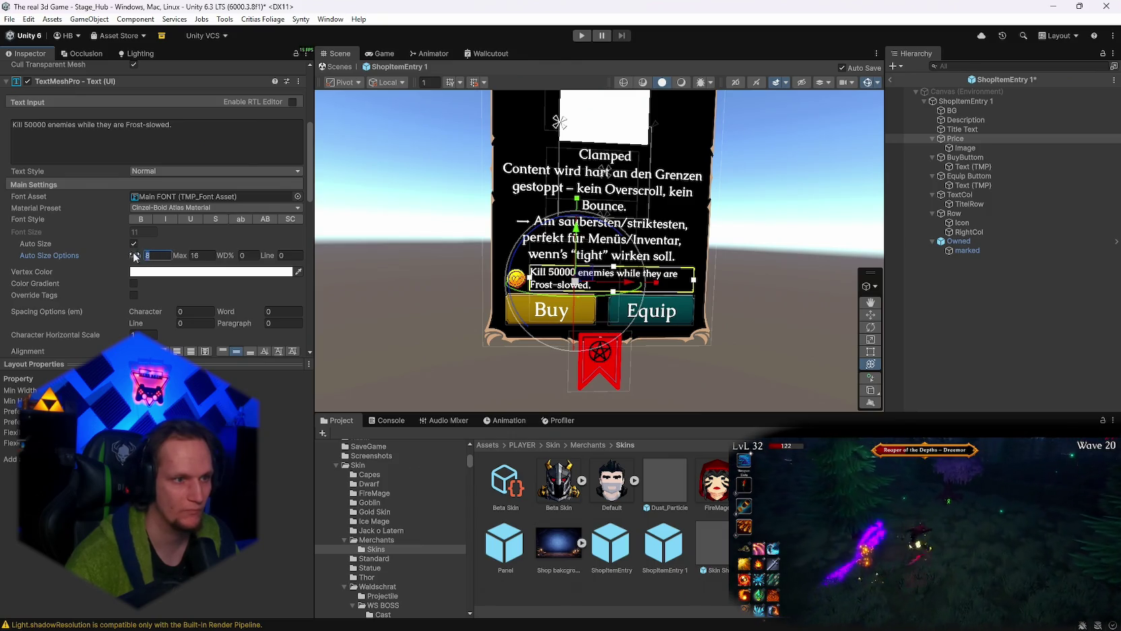
type("20")
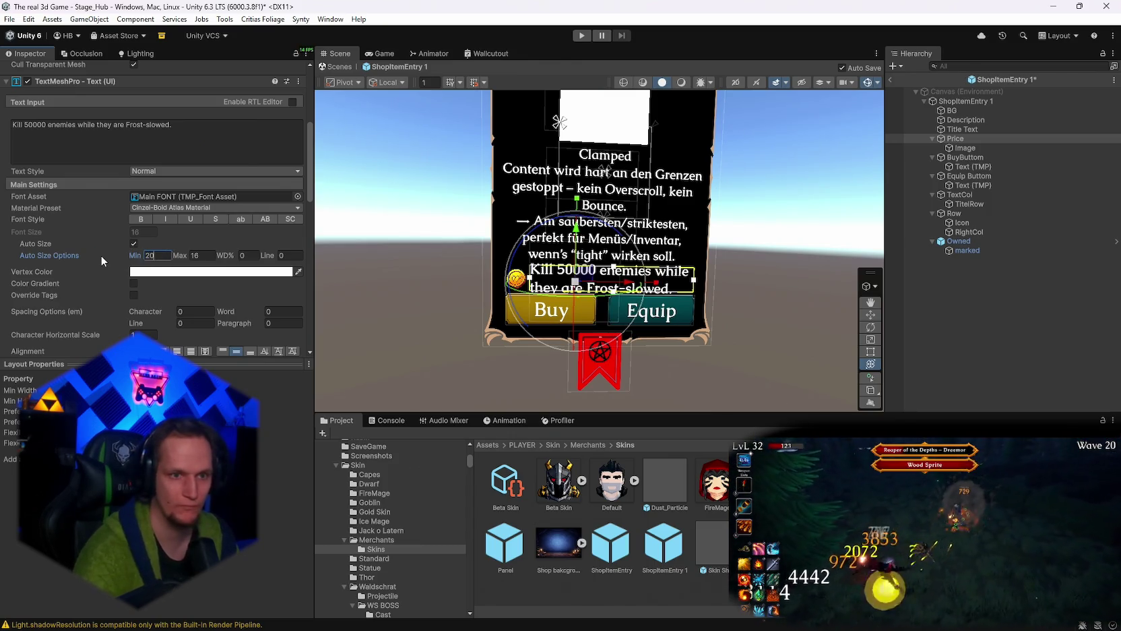
key("BackSpace")
key("BackSpace")
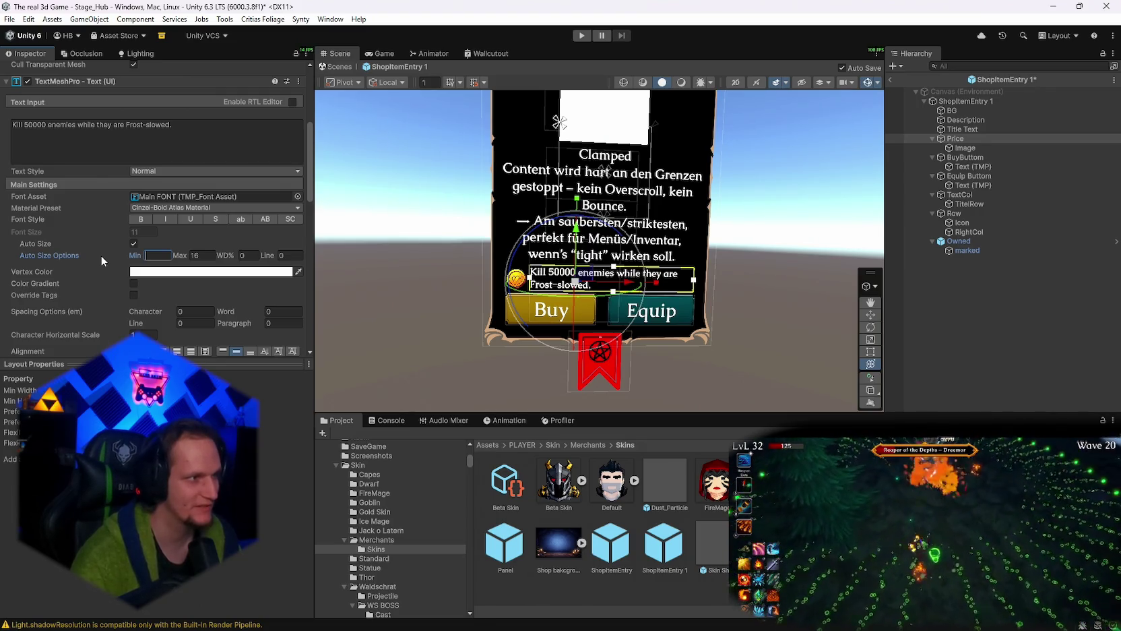
type("1")
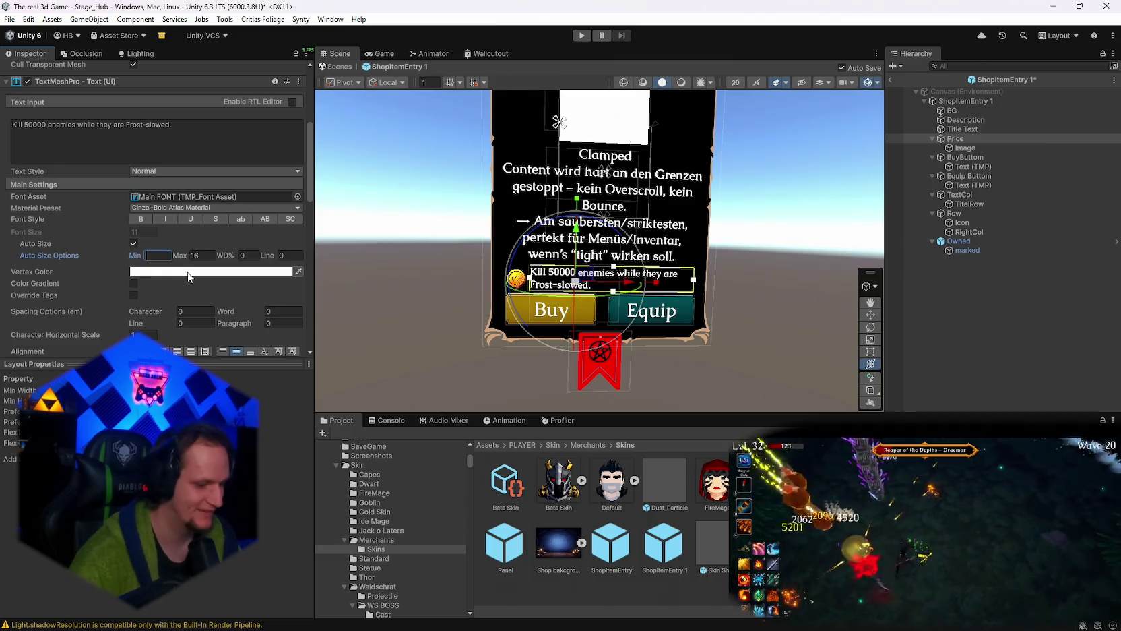
type("5")
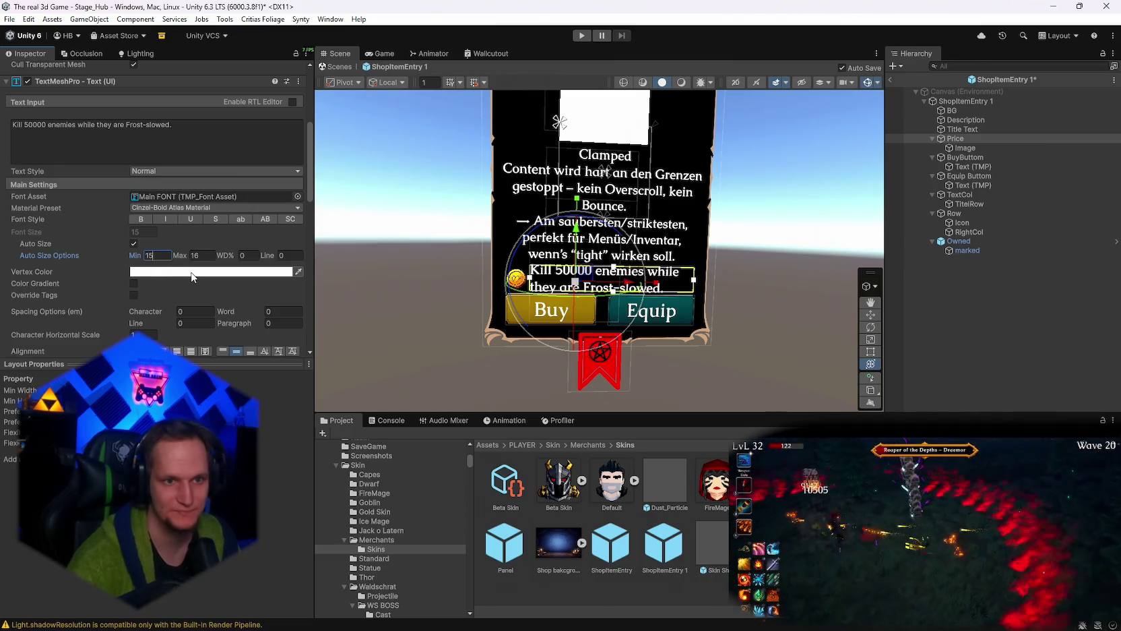
key("BackSpace")
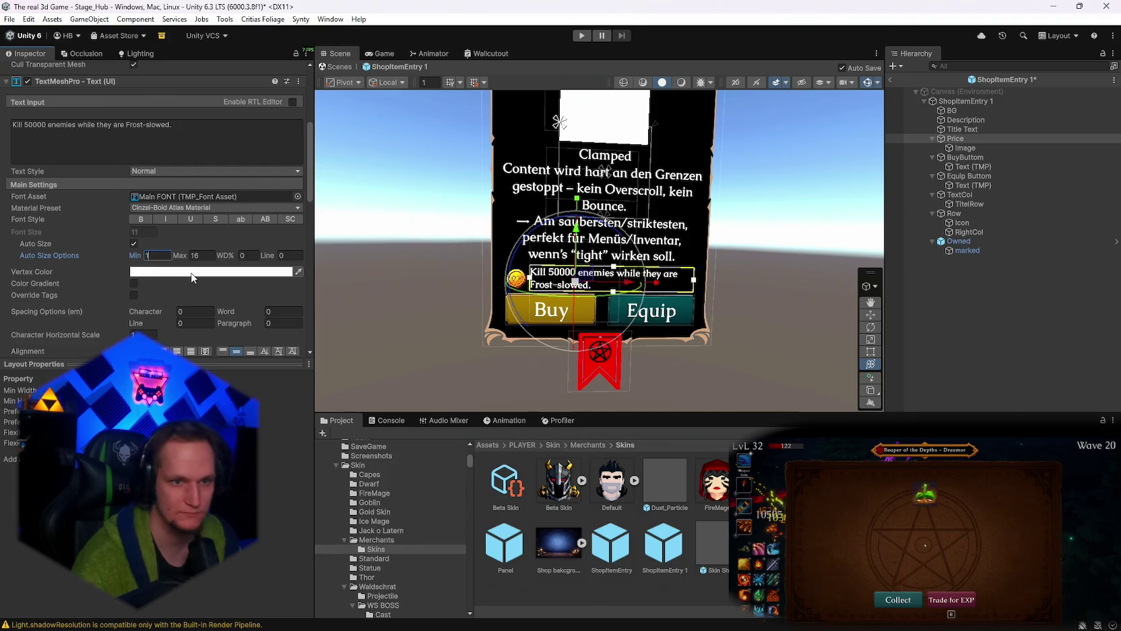
type("4")
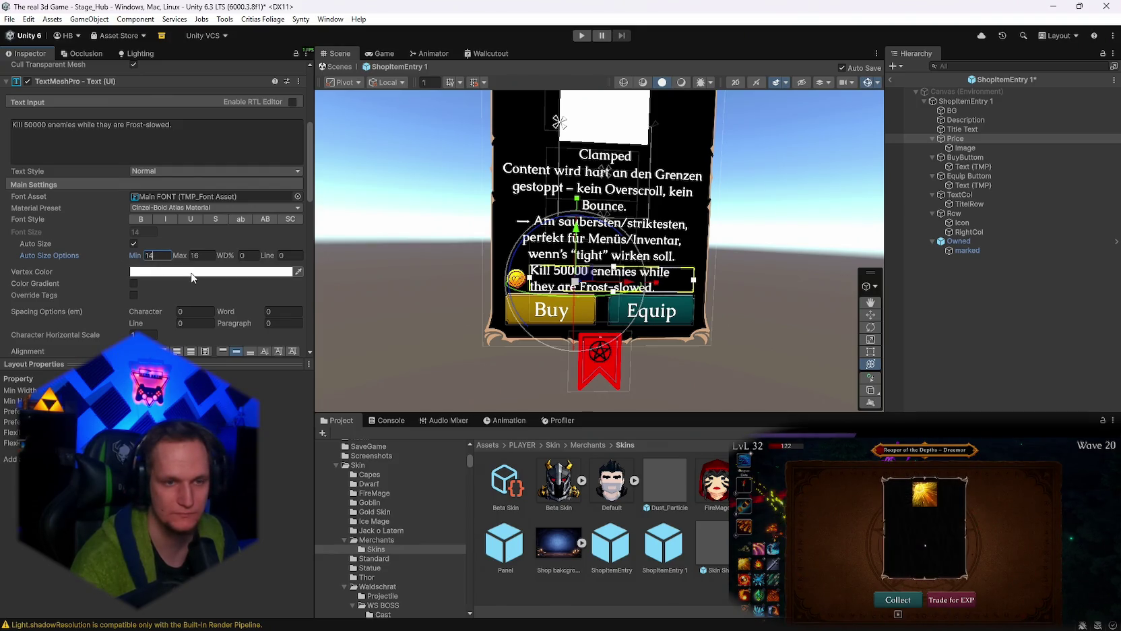
Edit the end of the label text to show the progress count 24/50000.
left_click(190, 123)
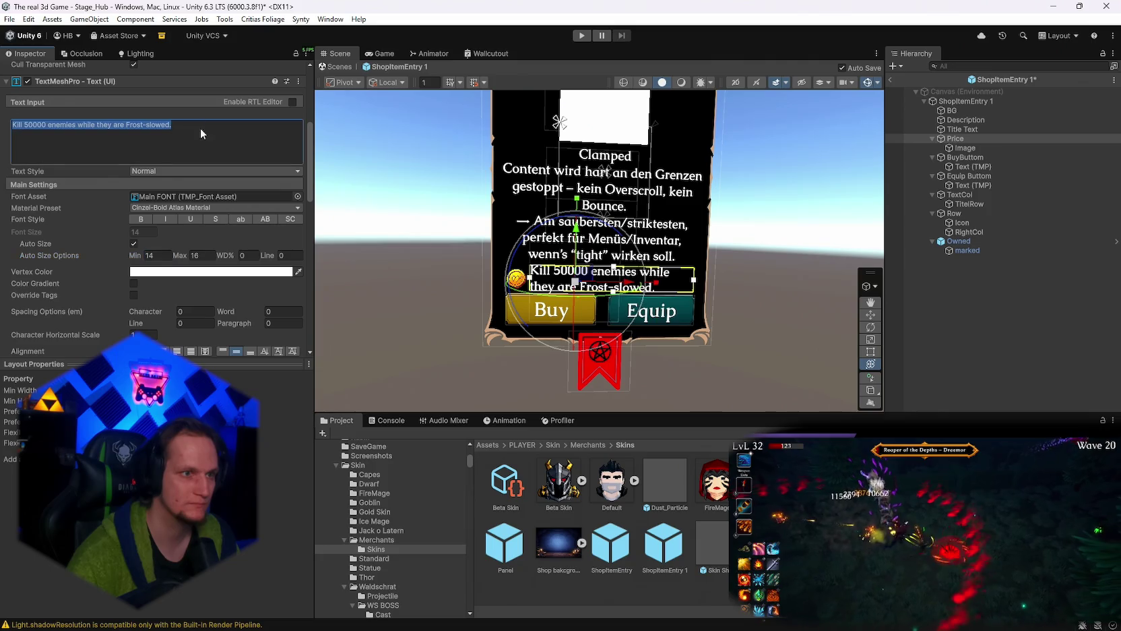
left_click(190, 120)
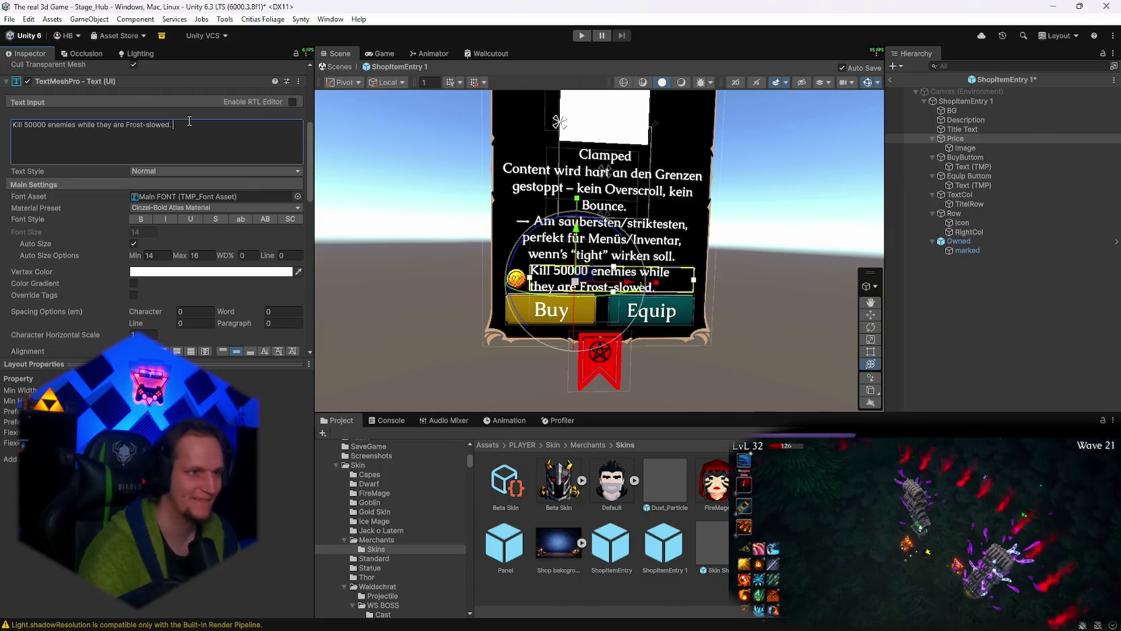
type("50")
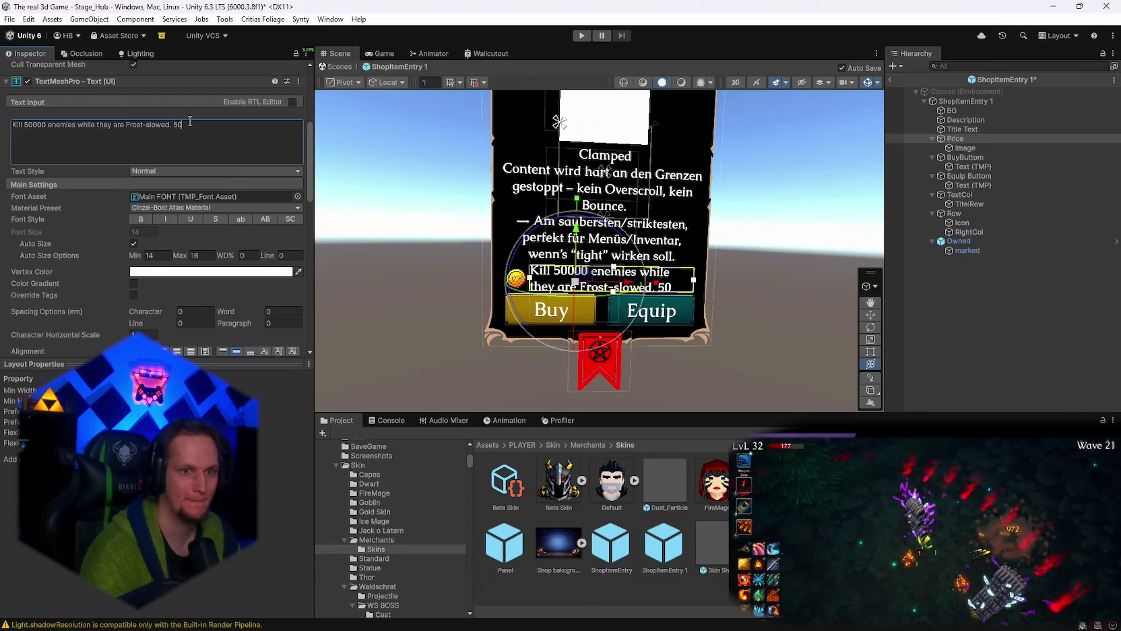
key("BackSpace")
key("BackSpace")
type("24/")
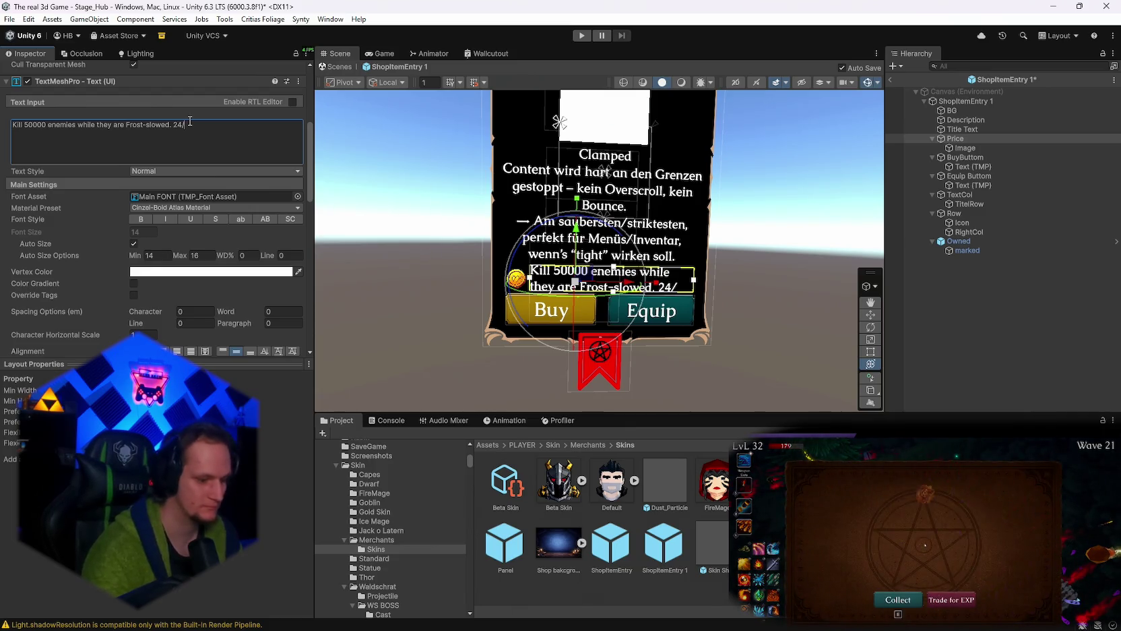
type("500")
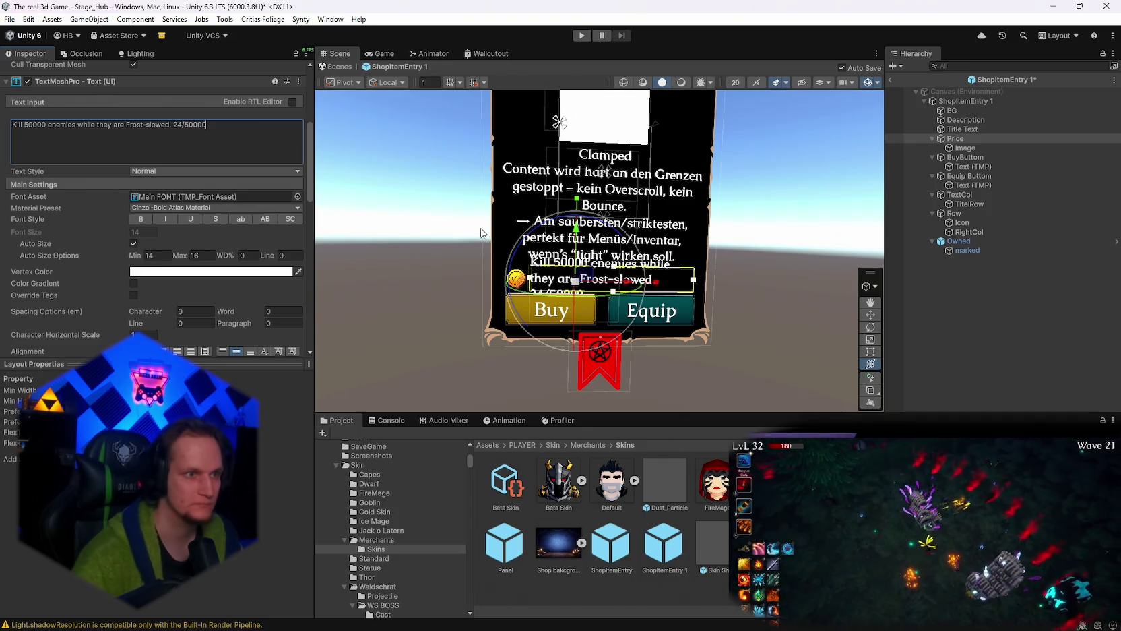
type("0")
Lower the label's Auto Size Min to 12 so it fits on two lines.
scroll(657, 292, "up", 3)
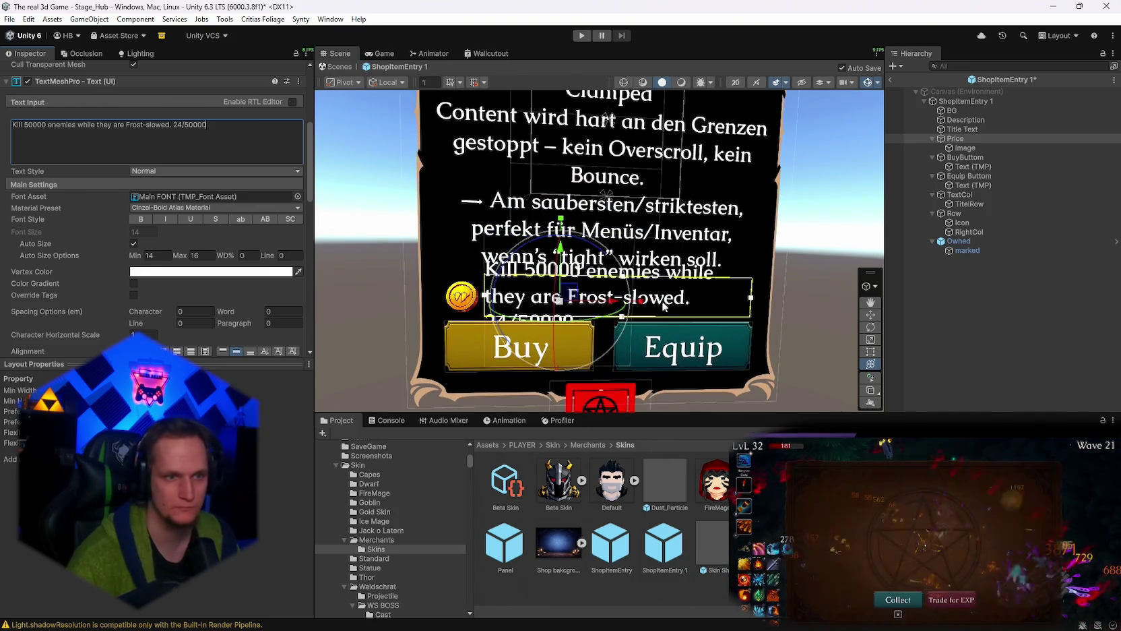
left_click(151, 255)
type("12")
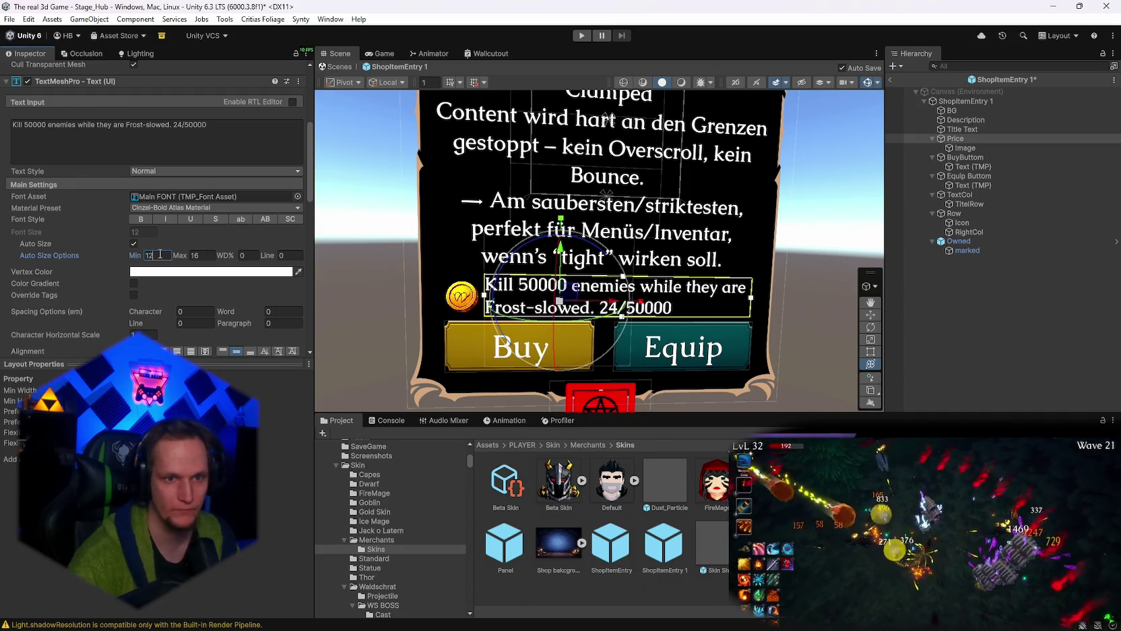
scroll(639, 320, "down", 3)
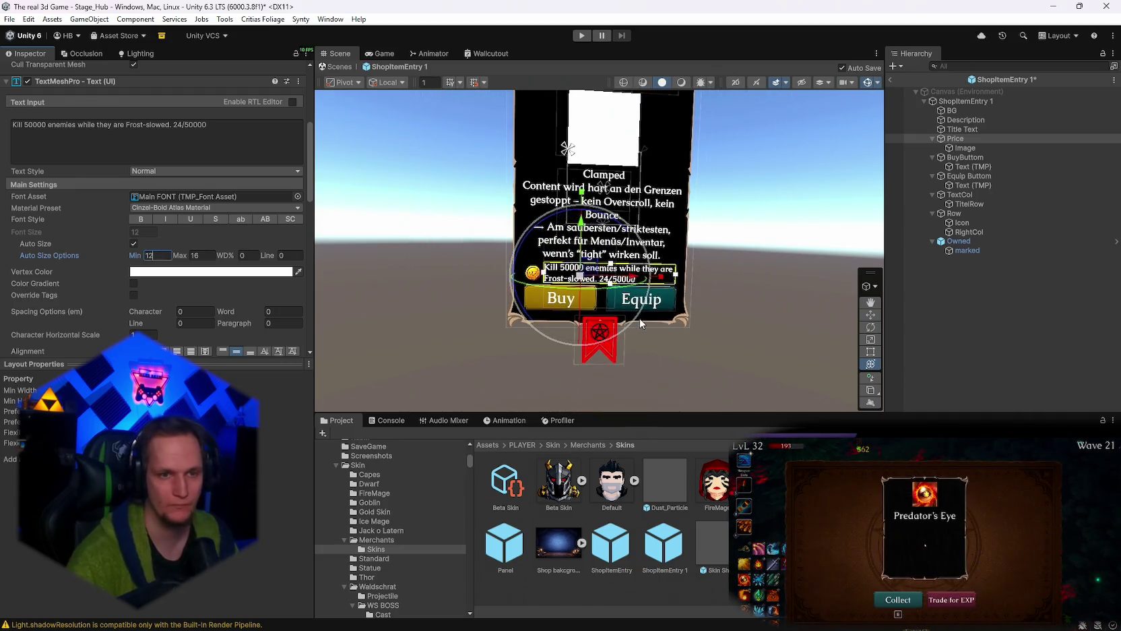
scroll(640, 324, "up", 3)
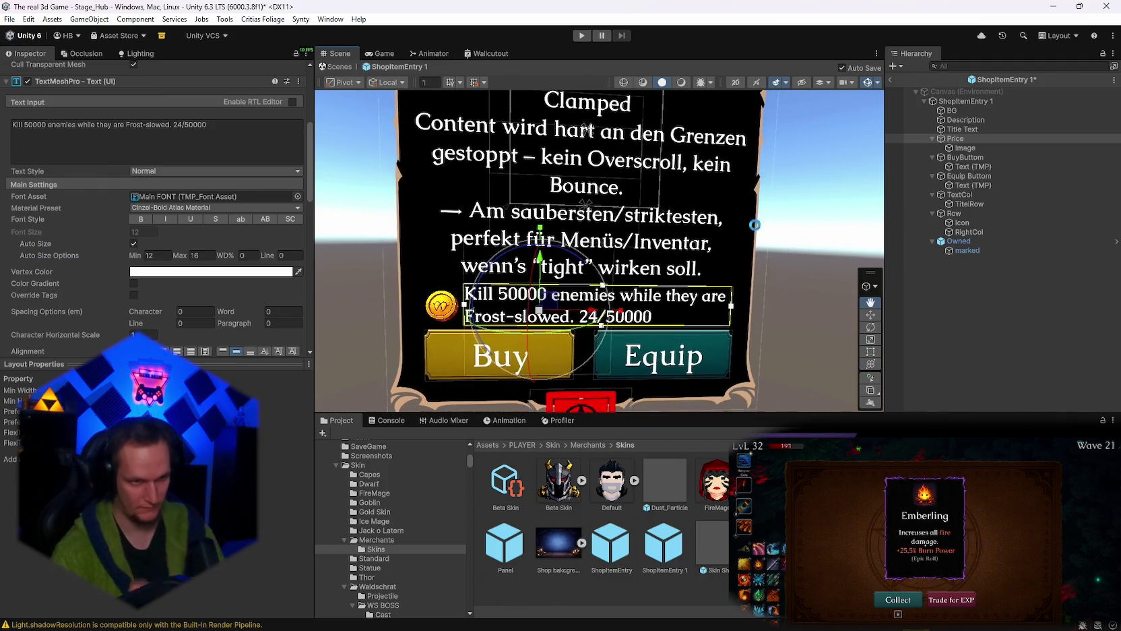
scroll(681, 280, "down", 3)
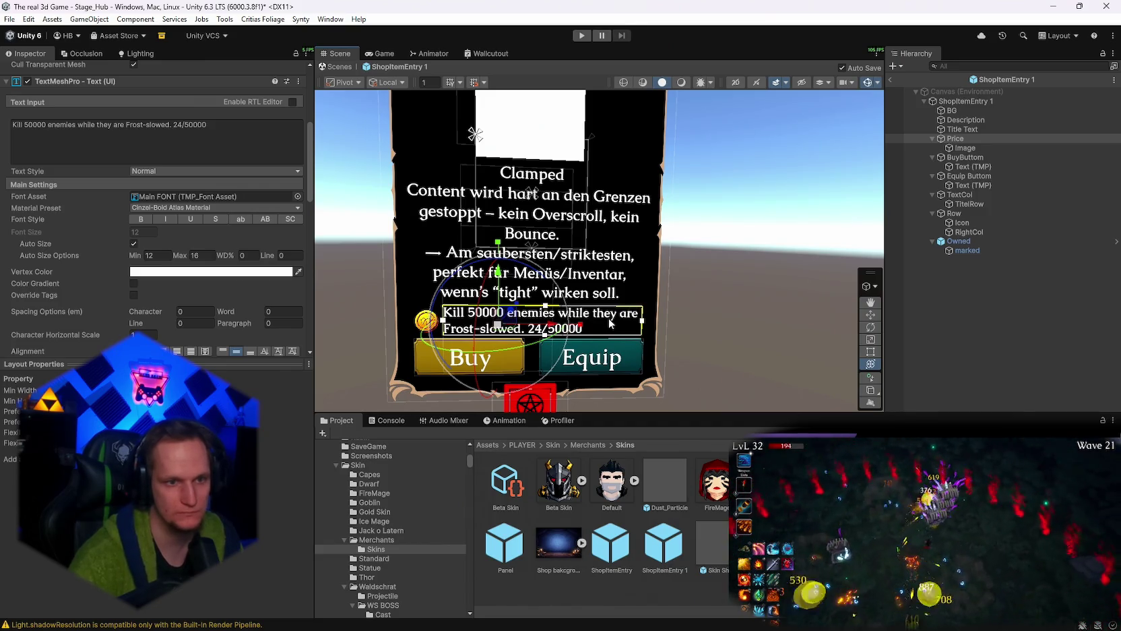
scroll(610, 324, "up", 2)
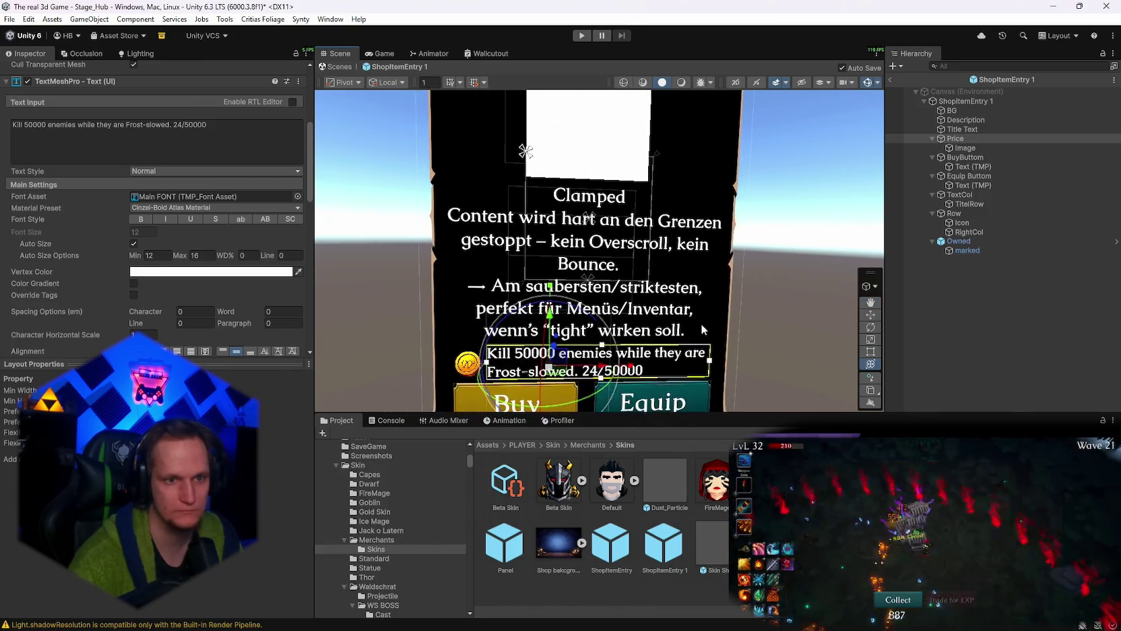
scroll(702, 328, "down", 2)
left_click(966, 122)
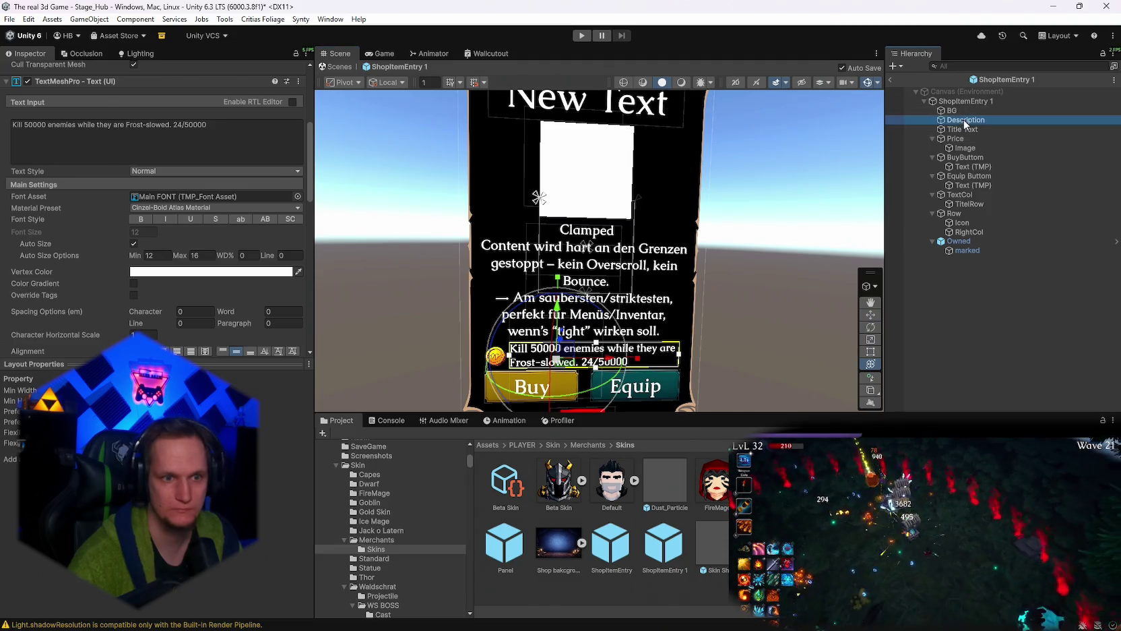
Drag the Description box's bottom edge down so the Clamped paragraph rewraps.
left_click_drag(585, 336, 586, 333)
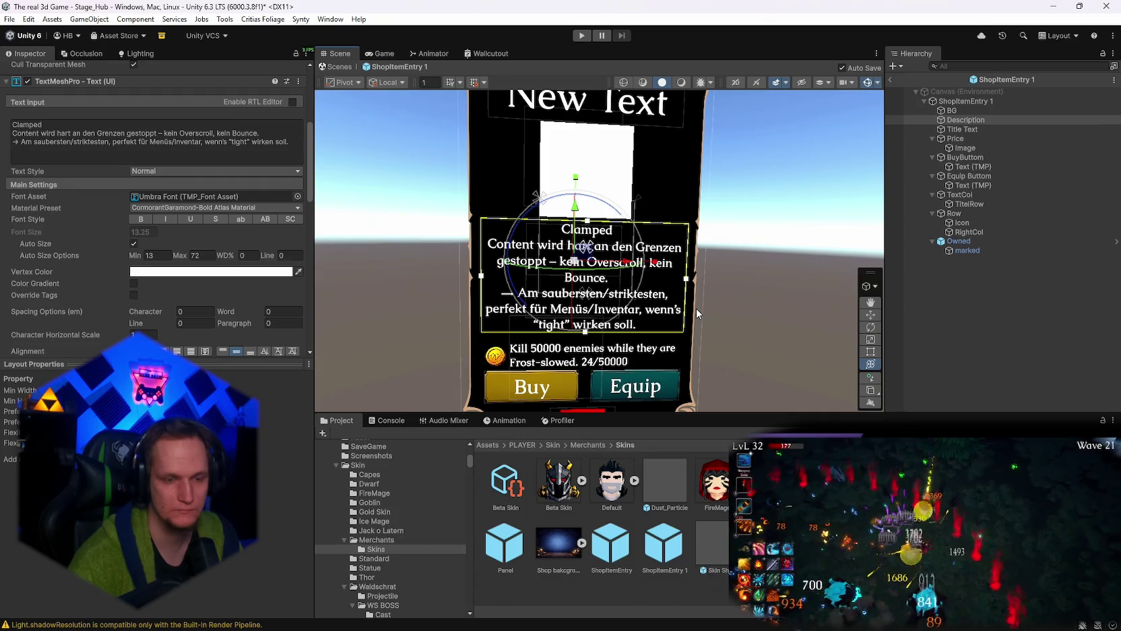
left_click_drag(687, 283, 689, 241)
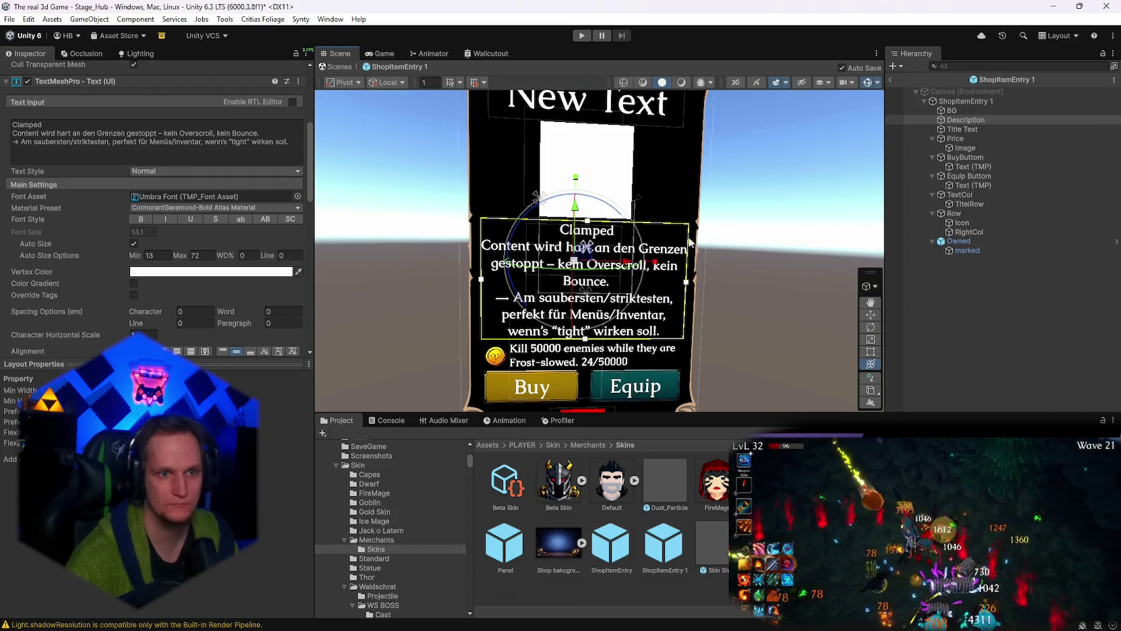
scroll(689, 241, "down", 2)
scroll(679, 248, "up", 3)
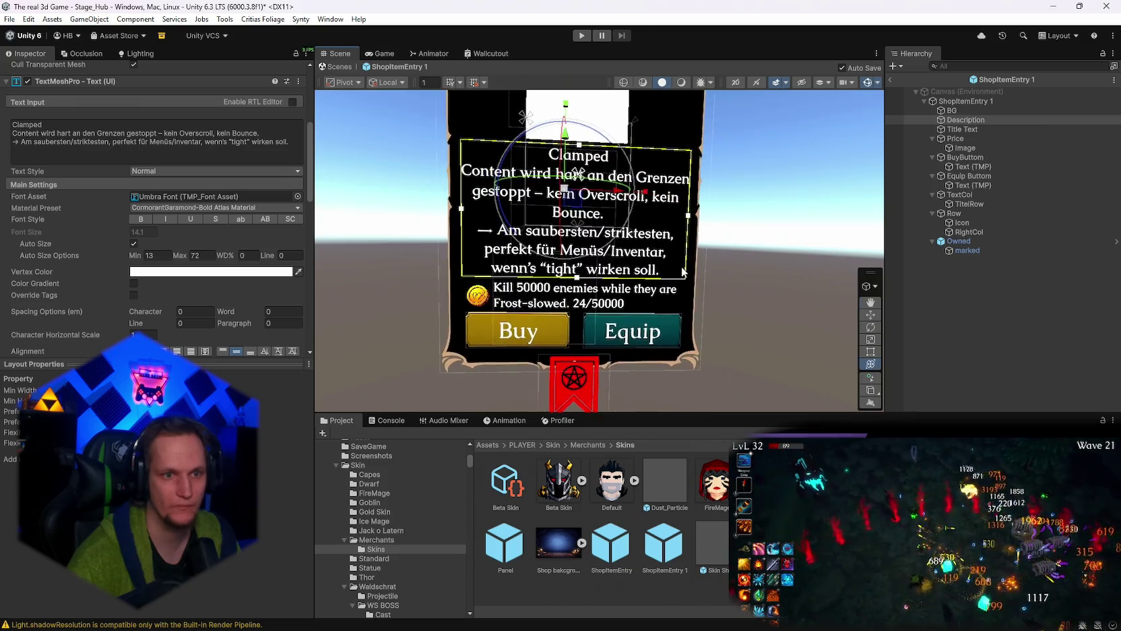
scroll(694, 236, "up", 2)
scroll(697, 236, "down", 4)
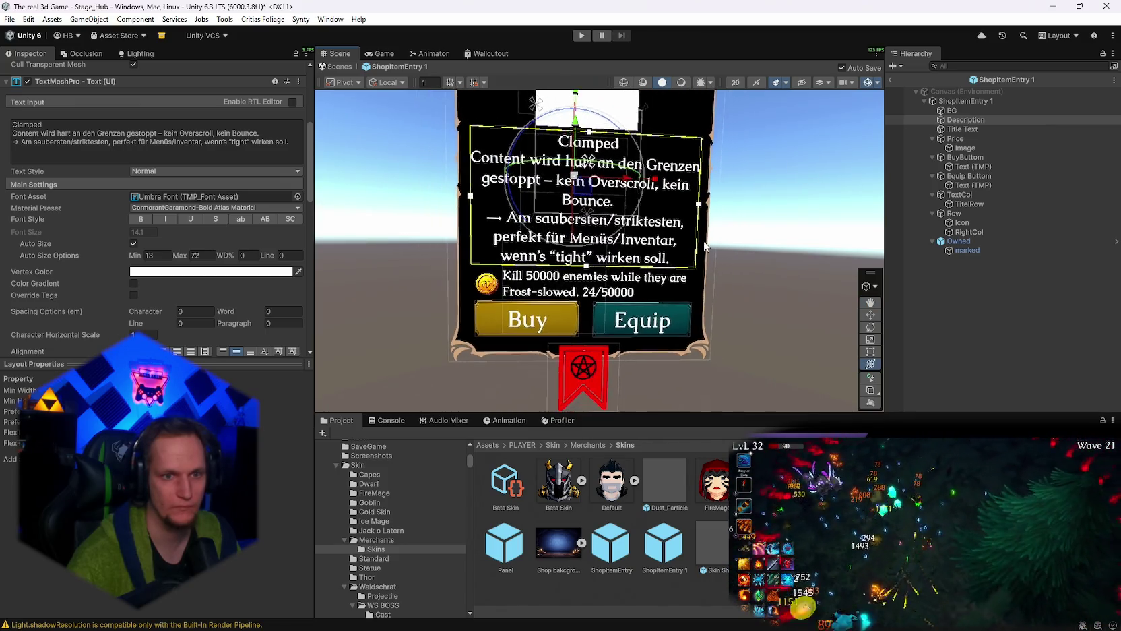
scroll(697, 222, "up", 1)
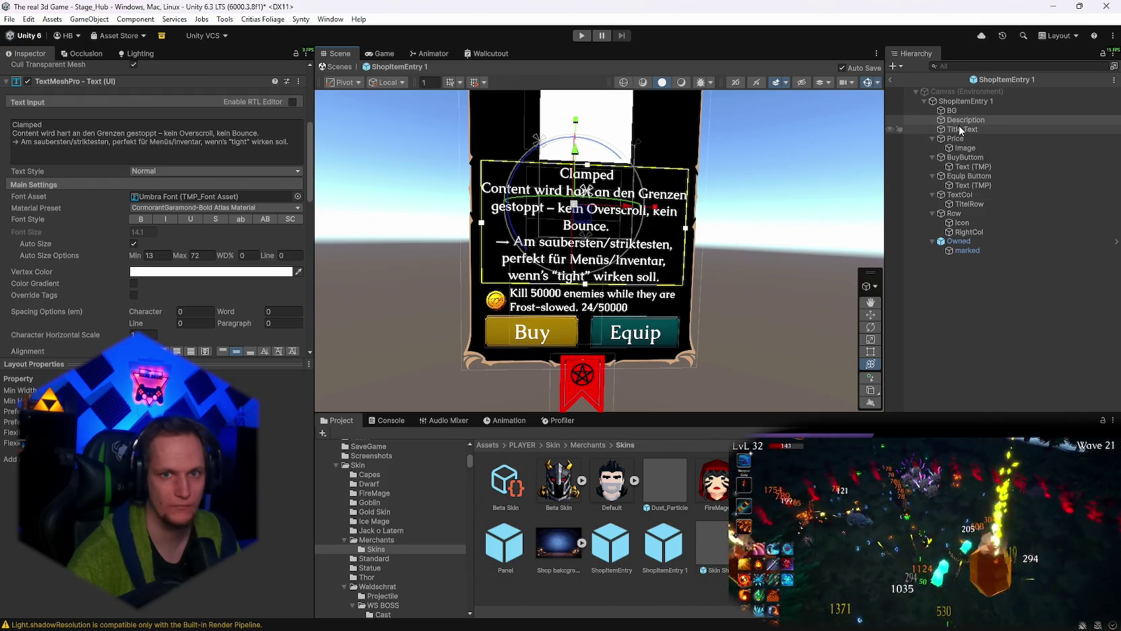
Check the Price label, return to the Stage_Hub scene, and enter Play mode.
left_click(956, 138)
scroll(219, 284, "up", 2)
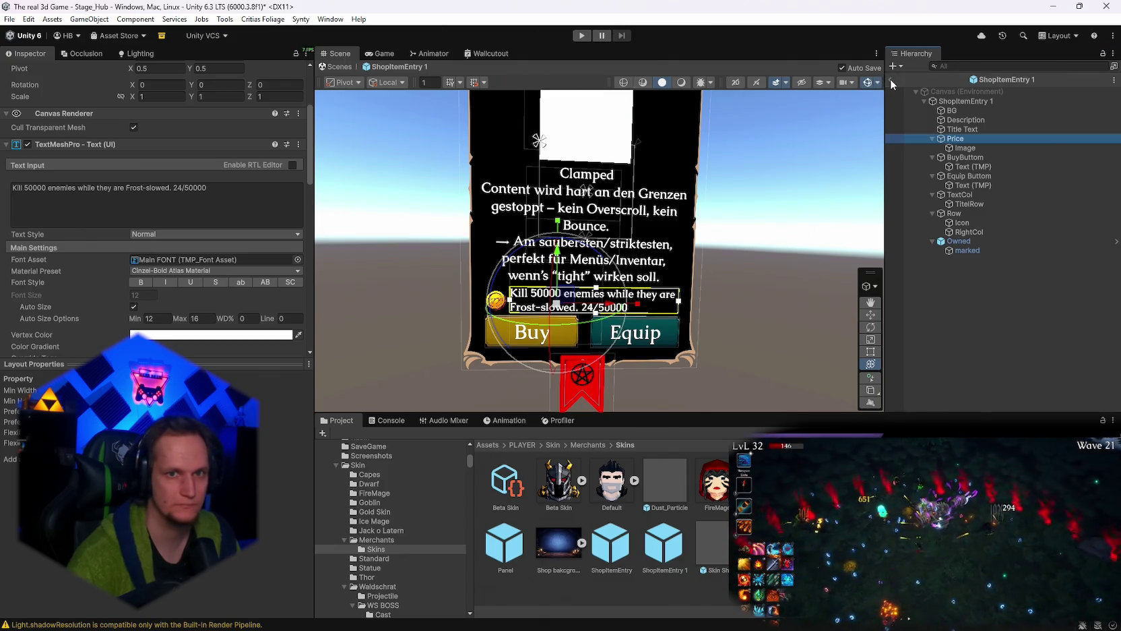
left_click(892, 80)
left_click(581, 36)
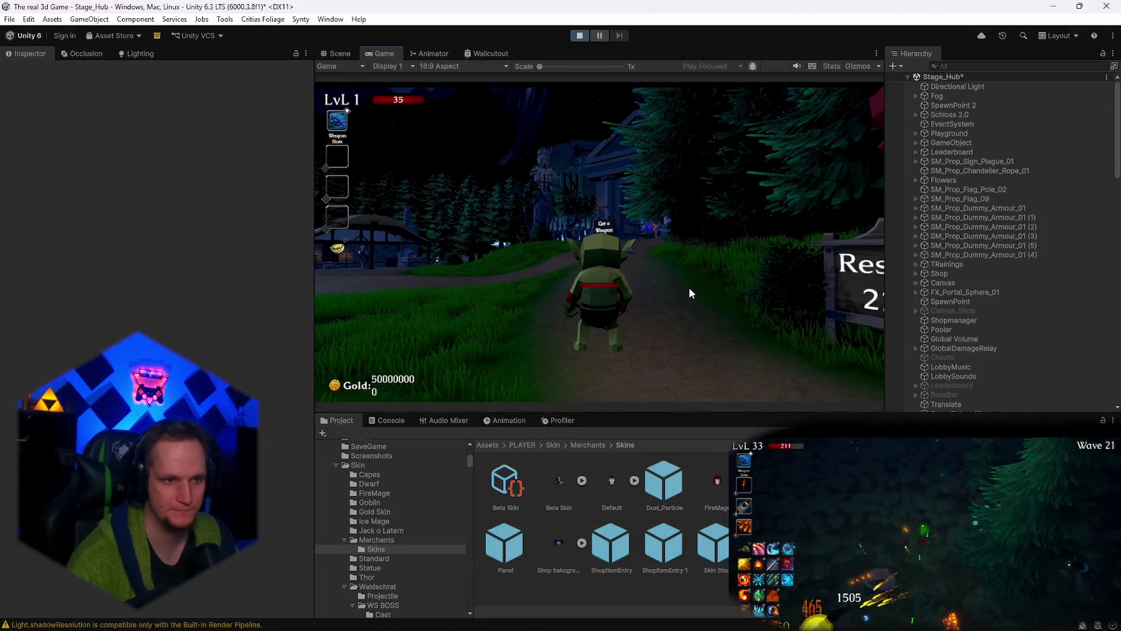
Walk the character to the merchant and open the Skin Shop in a maximized Game view.
left_click(689, 287)
key("w")
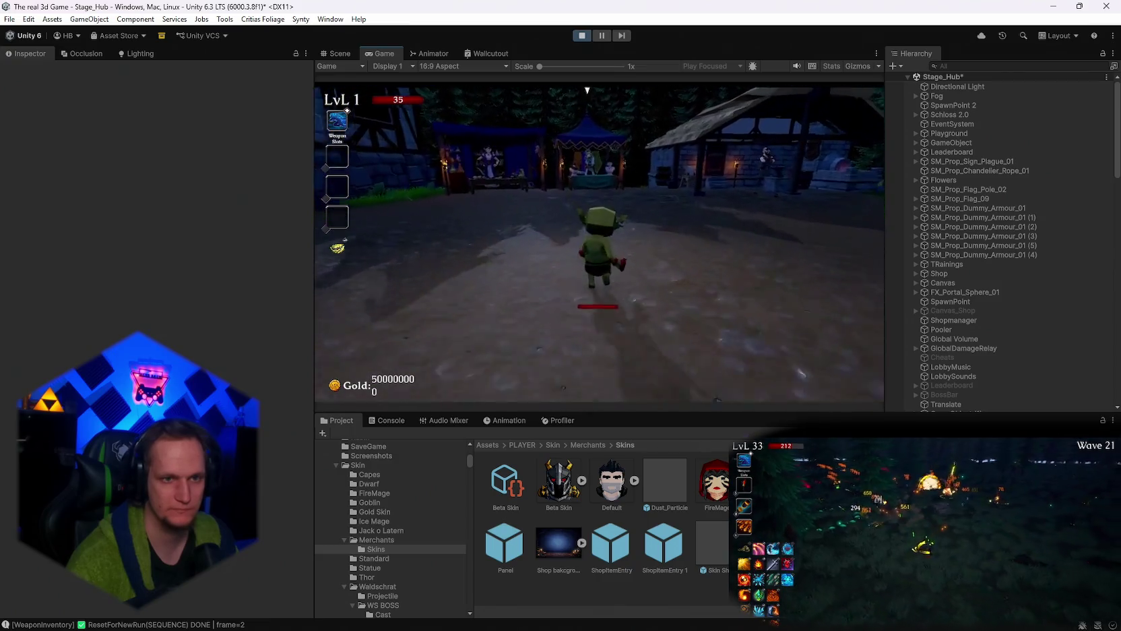
key("e")
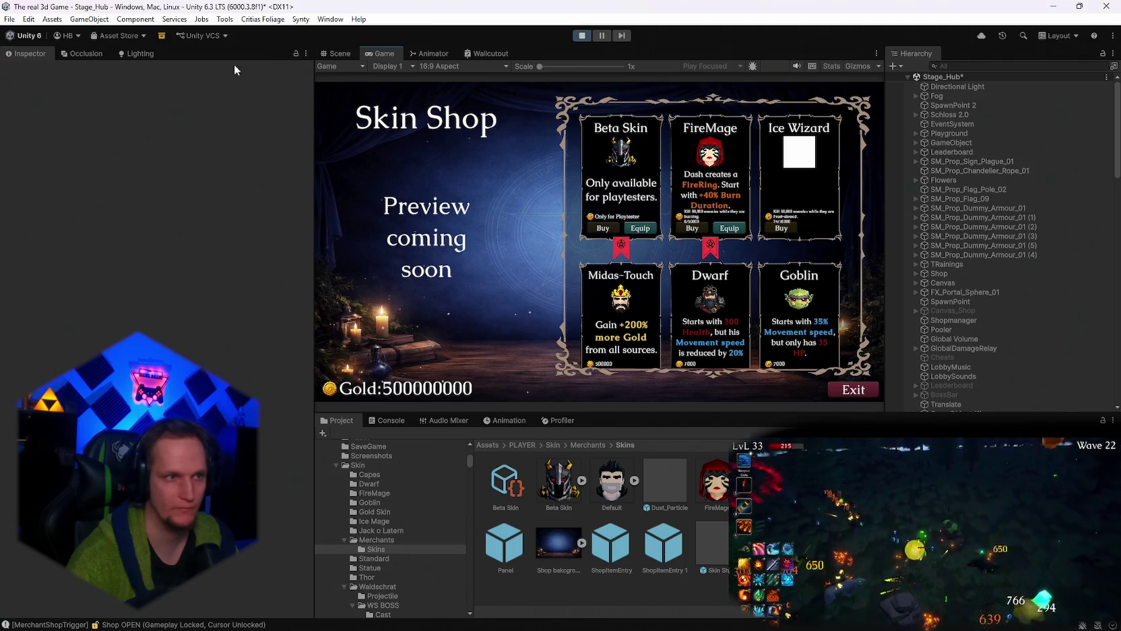
key("shift+space")
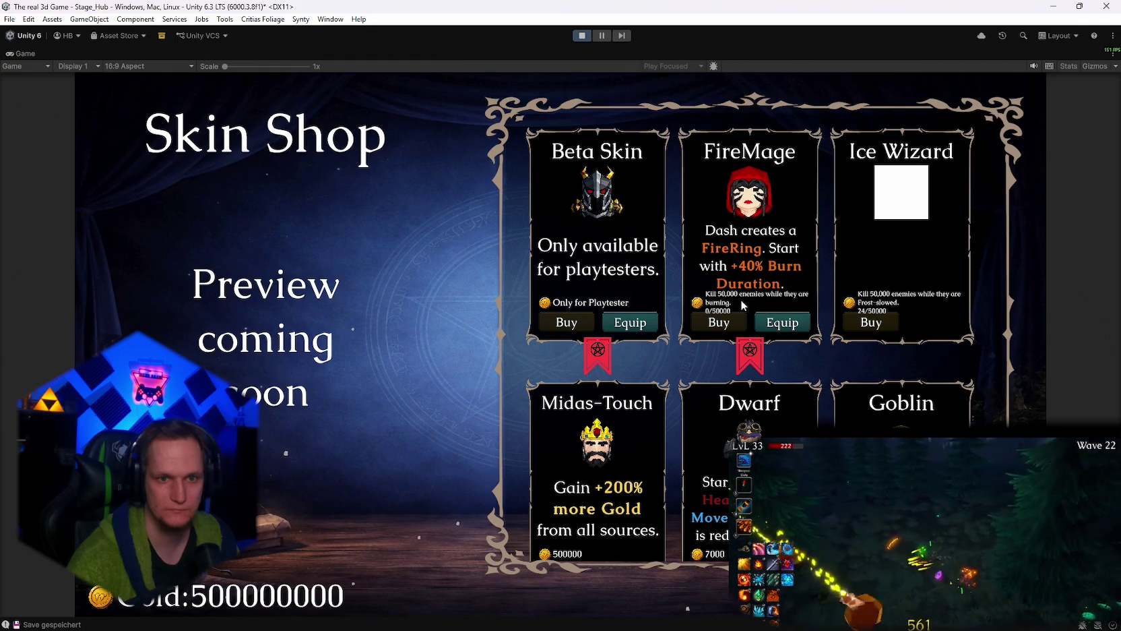
Scroll the skin cards to check the Ice Wizard's Frost-slowed unlock label, then stop Play.
scroll(869, 383, "down", 3)
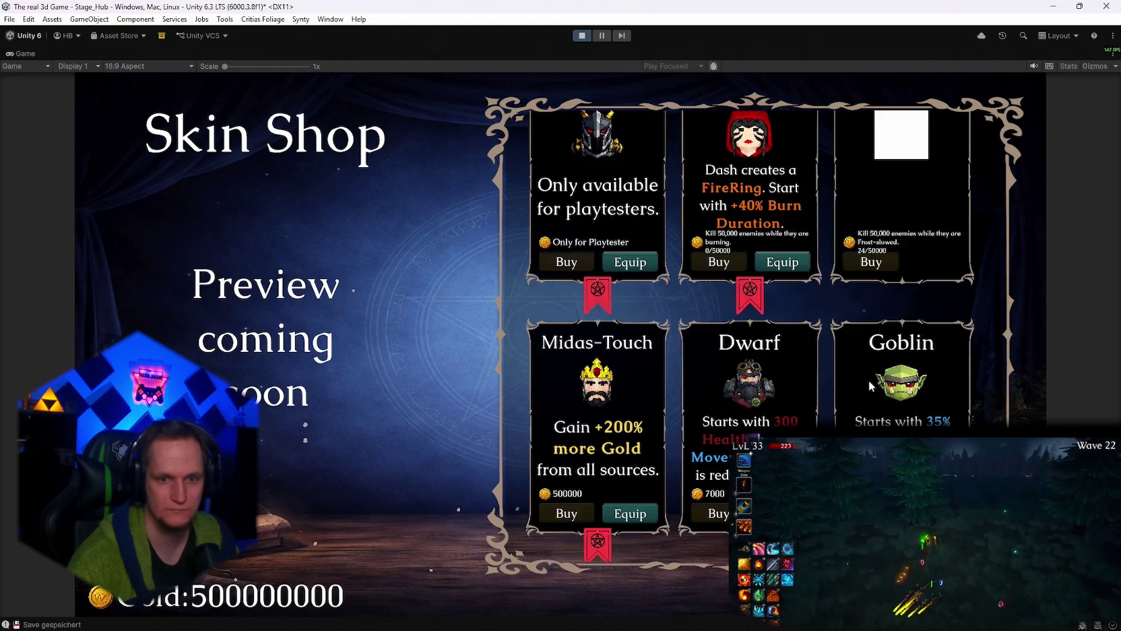
scroll(870, 380, "up", 3)
scroll(870, 380, "down", 8)
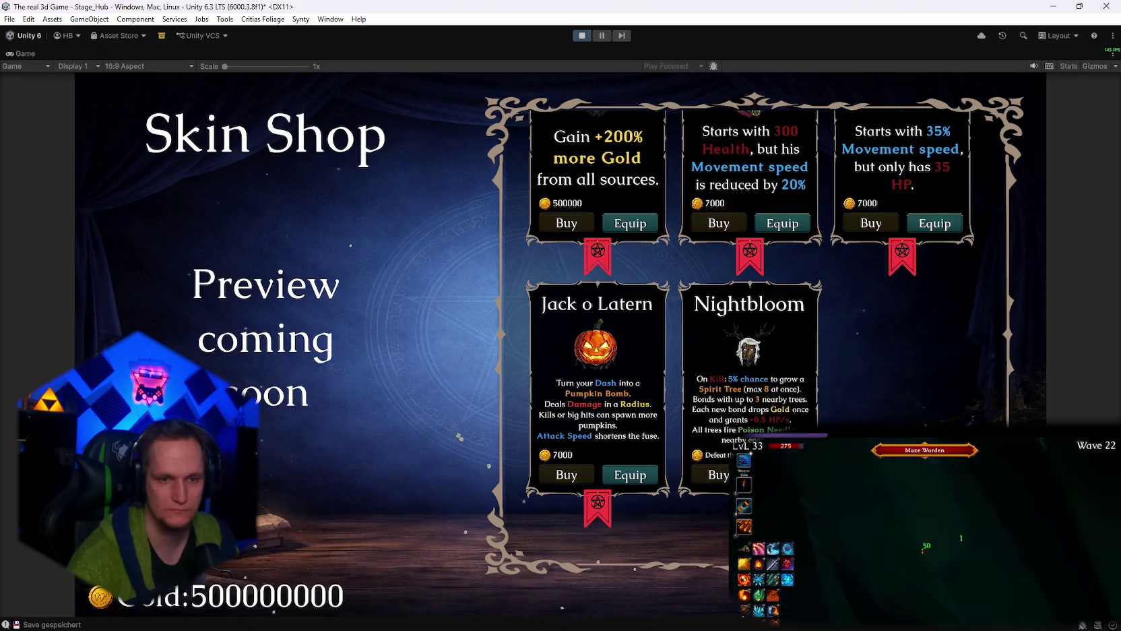
scroll(802, 344, "up", 8)
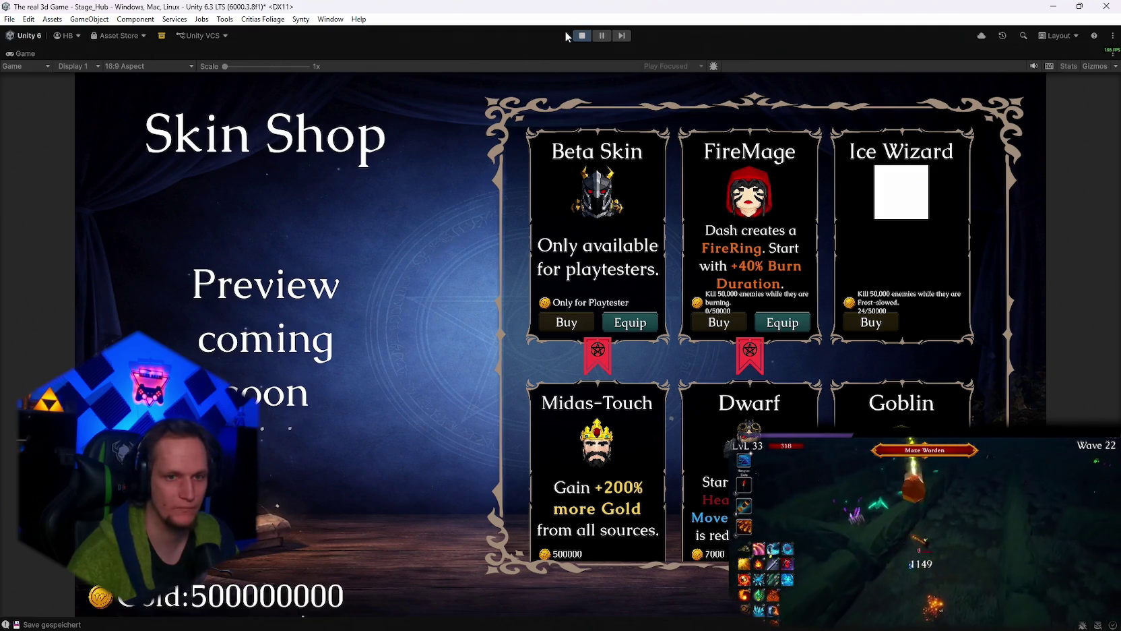
left_click(582, 35)
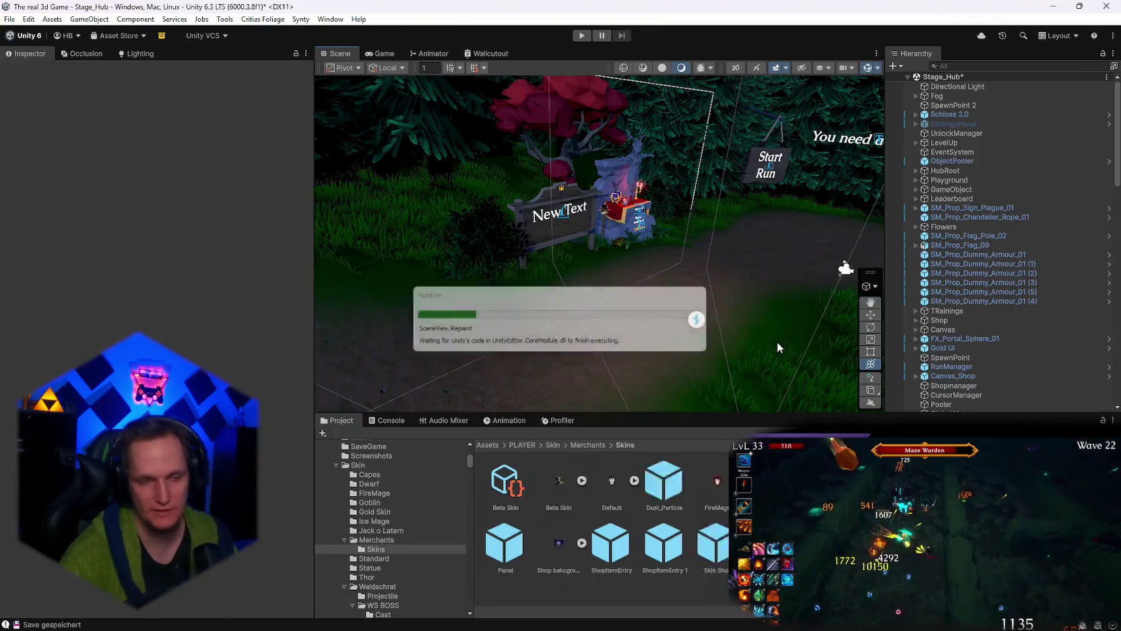
Open the ShopItemEntry 1 prefab and set the Price label's minimum auto font size to 10.
double_click(664, 544)
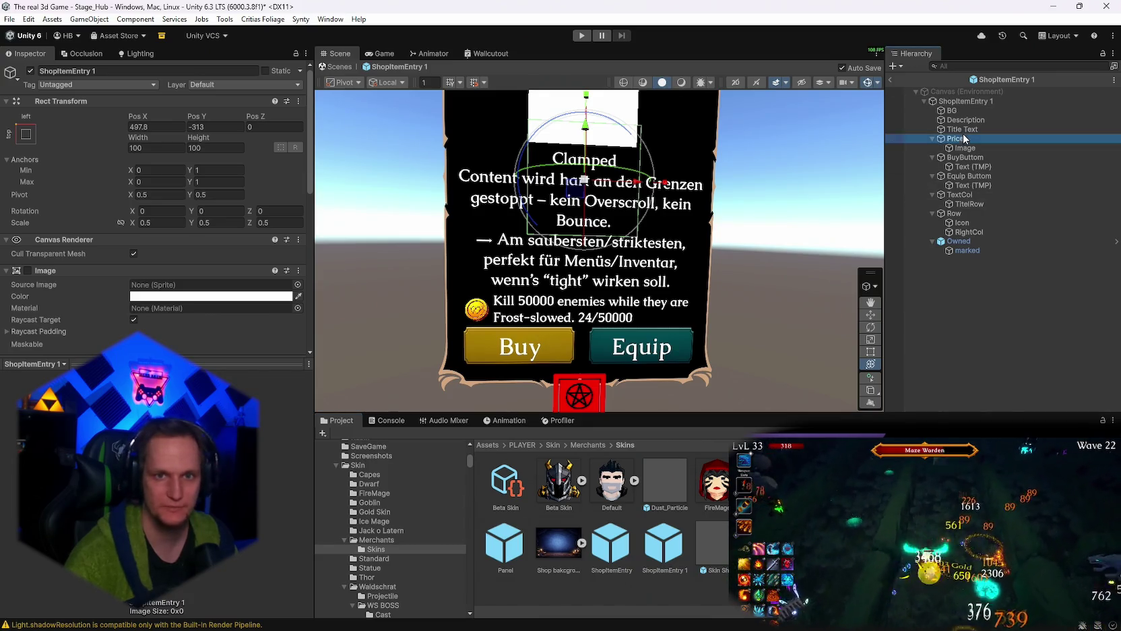
left_click(956, 138)
scroll(209, 287, "down", 5)
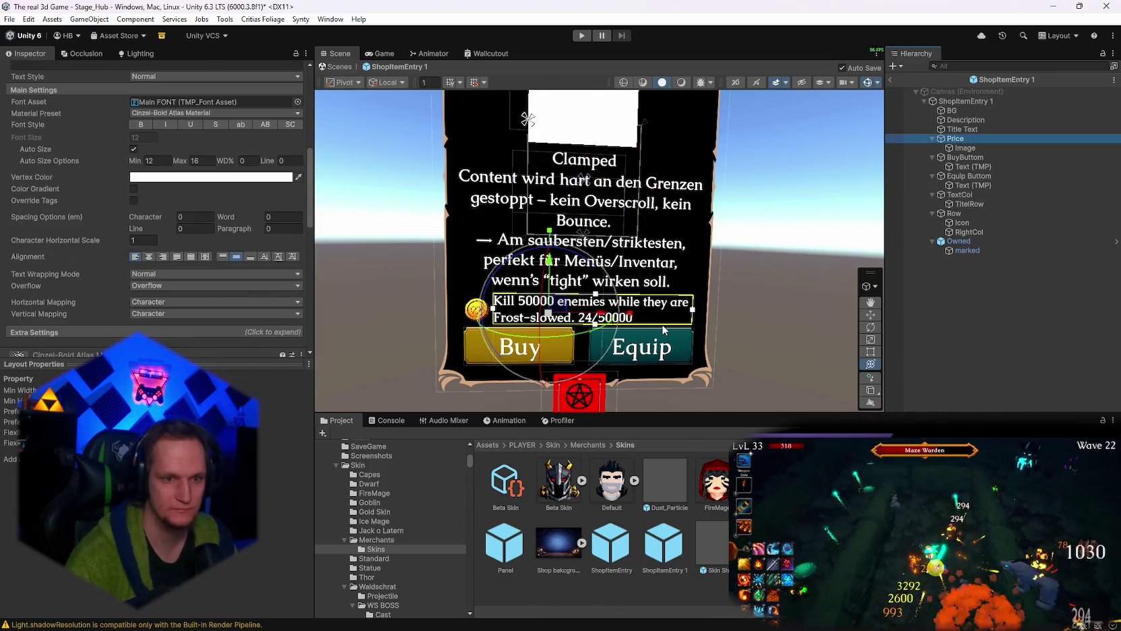
left_click(157, 161)
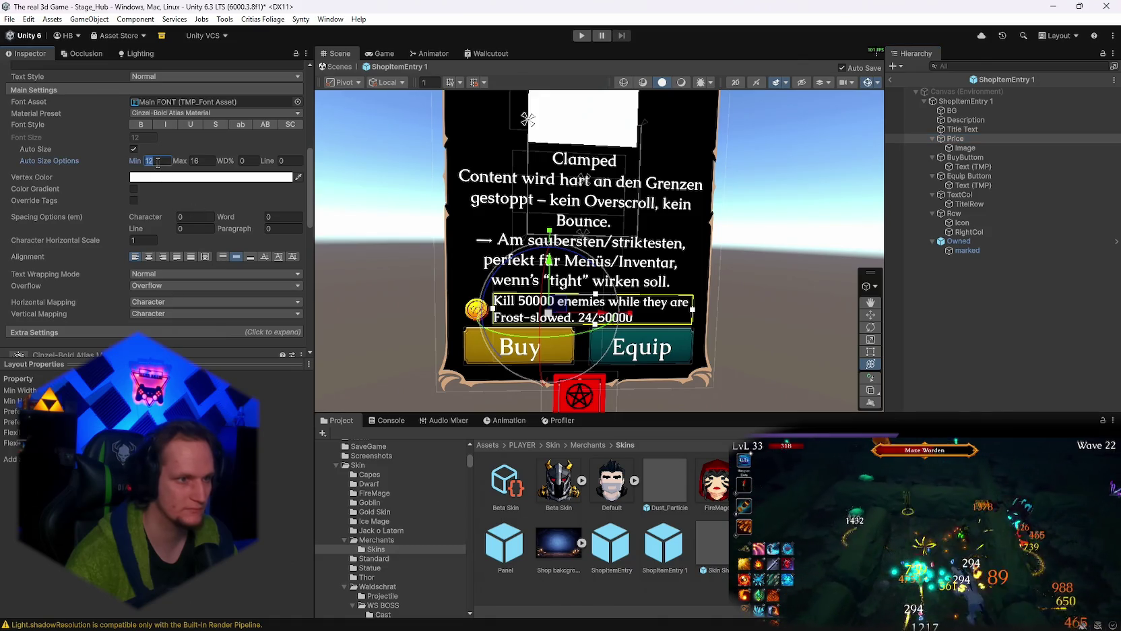
type("10")
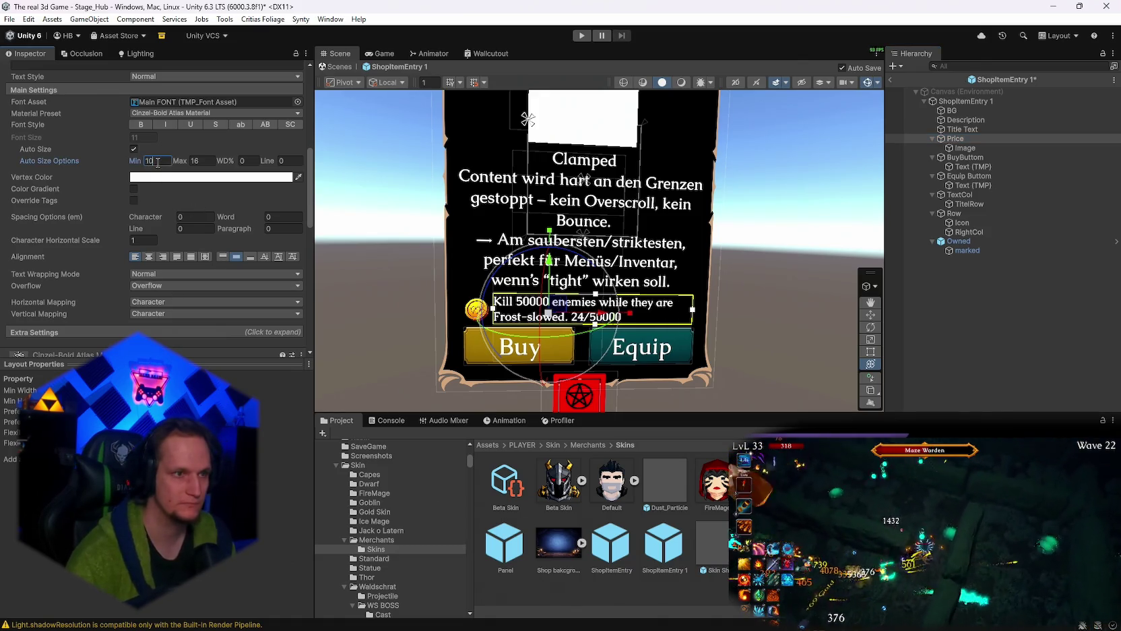
left_click(195, 160)
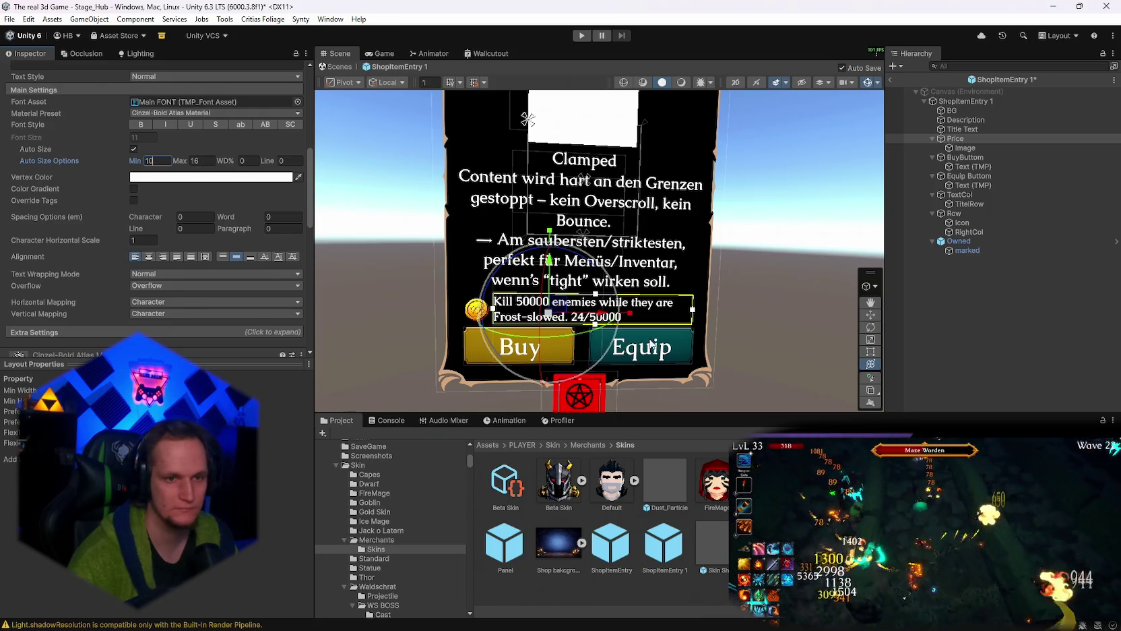
Move the Buy and Equip buttons slightly down on the card.
left_click(964, 158)
left_click(966, 177, "ctrl")
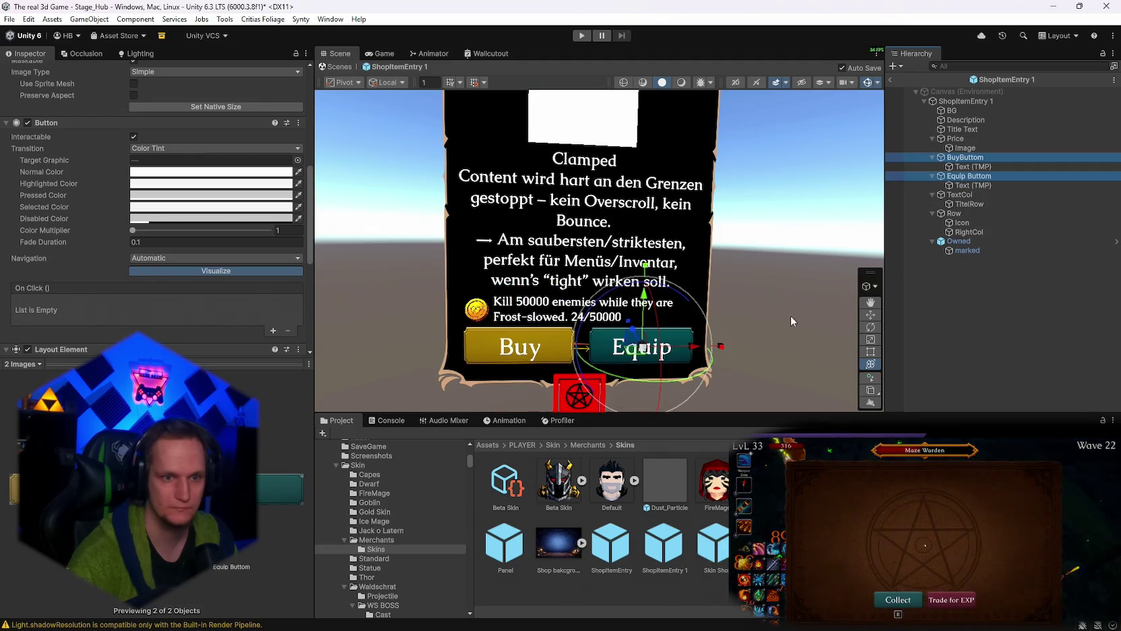
left_click_drag(647, 351, 636, 347)
key("ctrl+z")
key("ctrl+z")
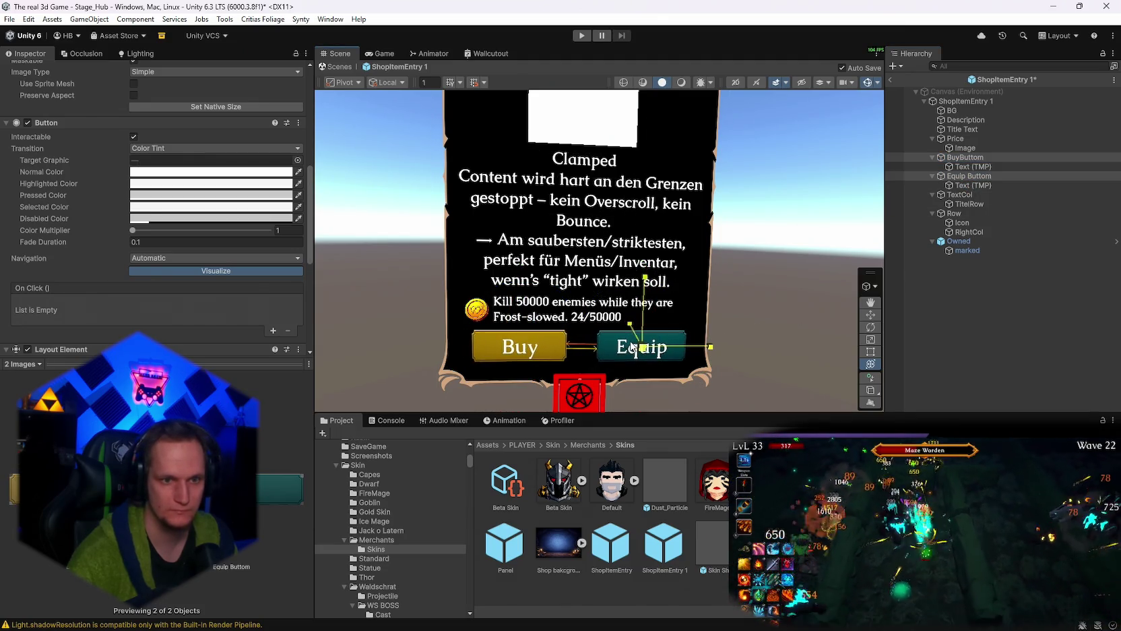
left_click_drag(523, 299, 523, 307)
Nudge the Price unlock text a few pixels lower, save the prefab, and start the game.
left_click(963, 140)
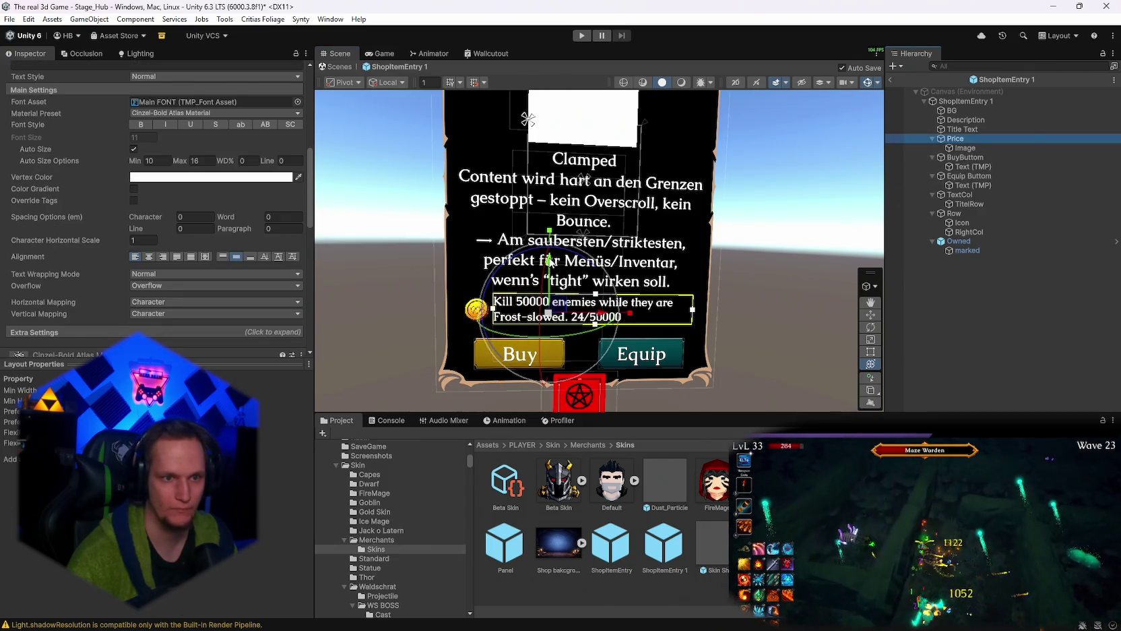
left_click_drag(549, 259, 549, 265)
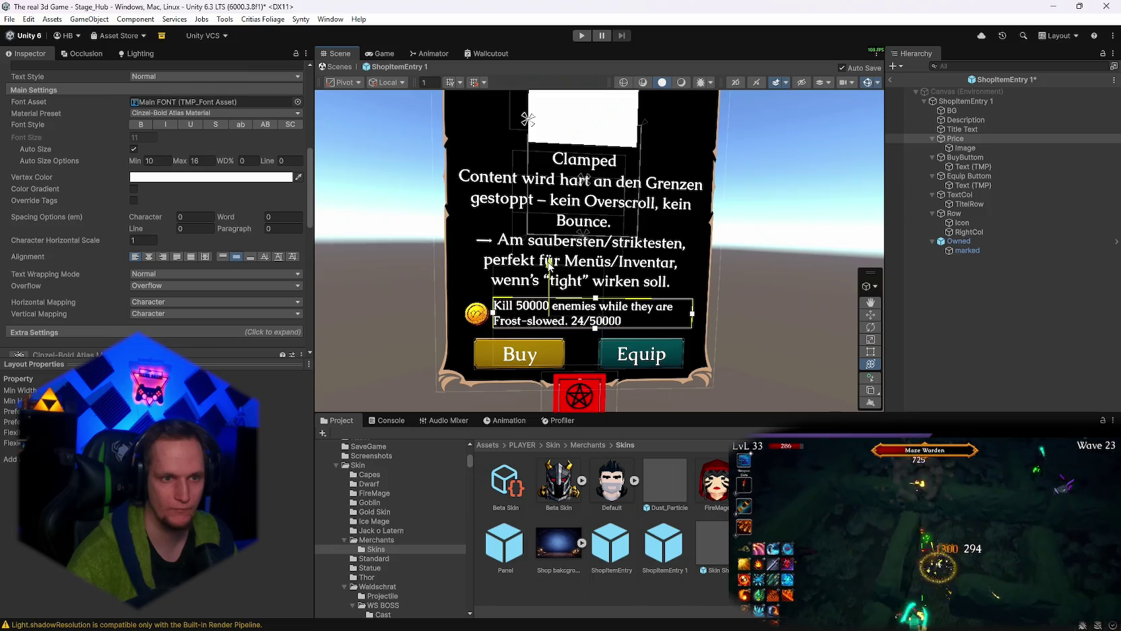
left_click(852, 238)
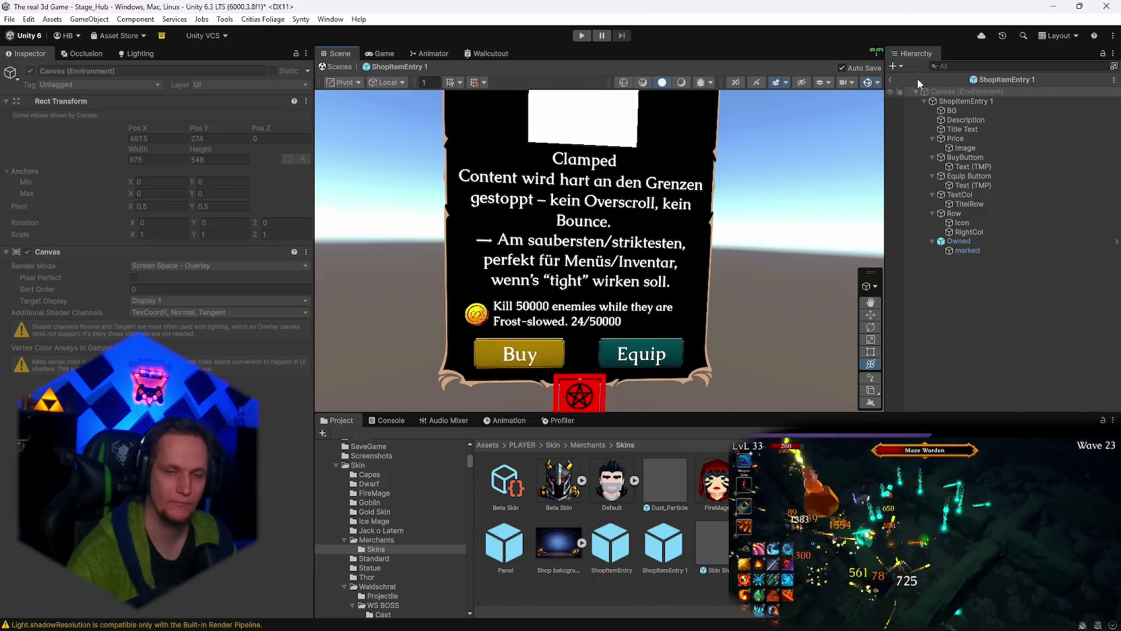
key("ctrl+p")
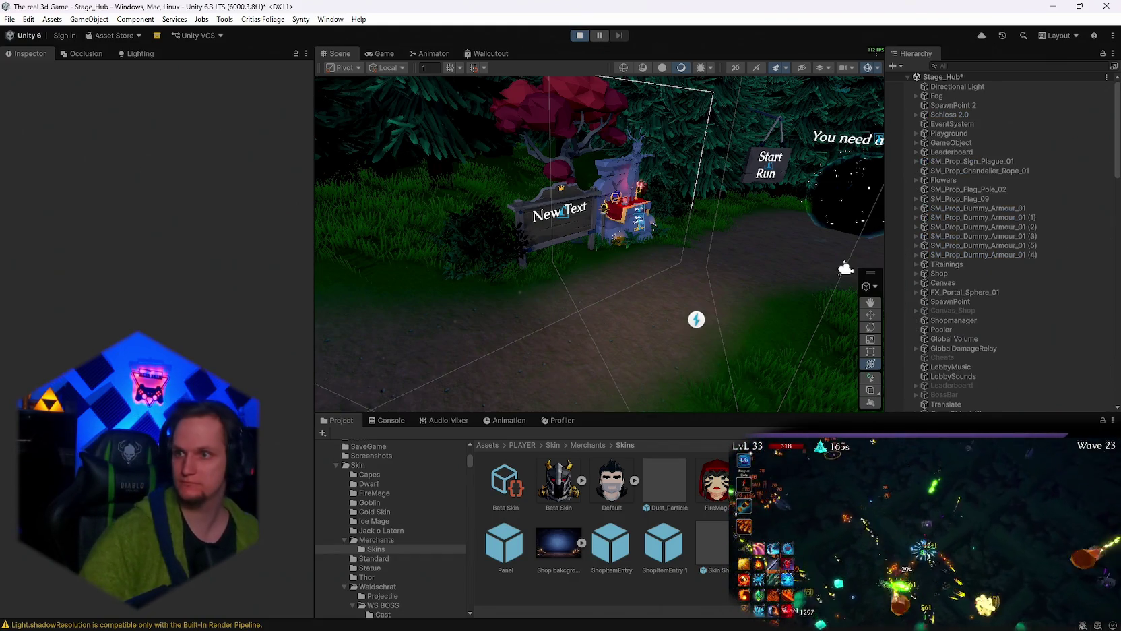
Walk the player character across the hub toward the village market.
key("a")
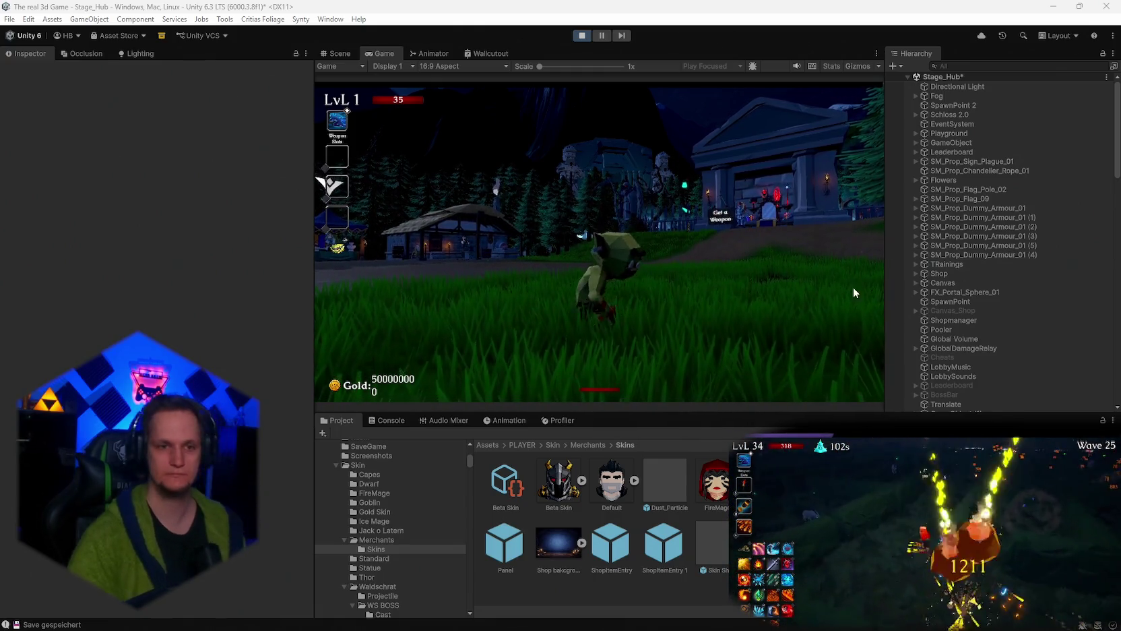
Walk into the merchant tent to view the Skin Shop maximized, then stop Play.
key("w")
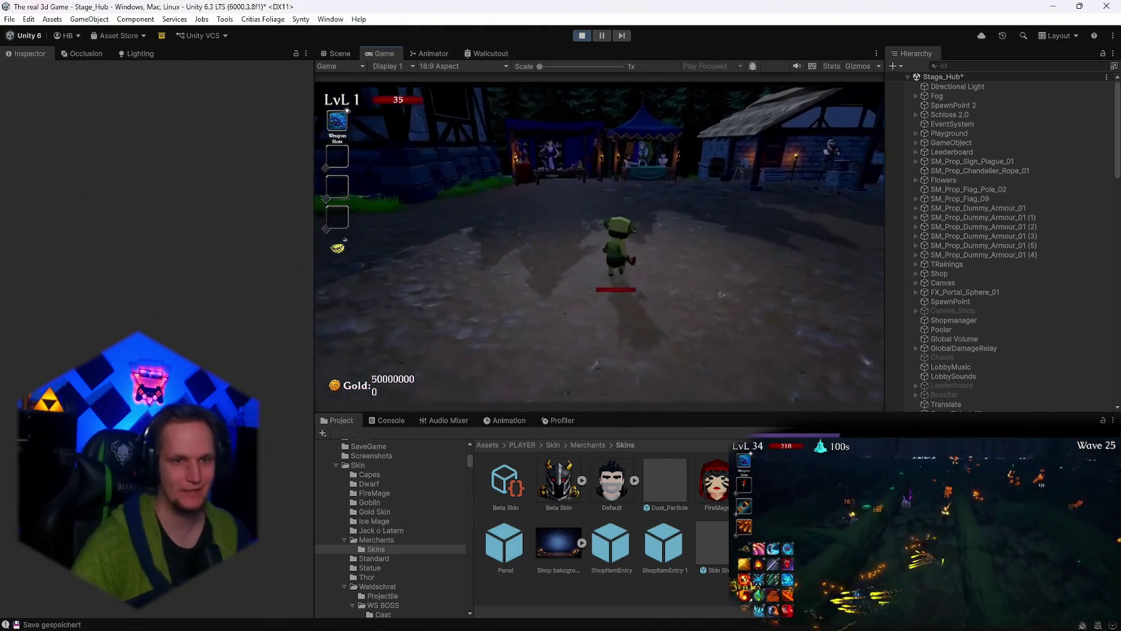
key("w")
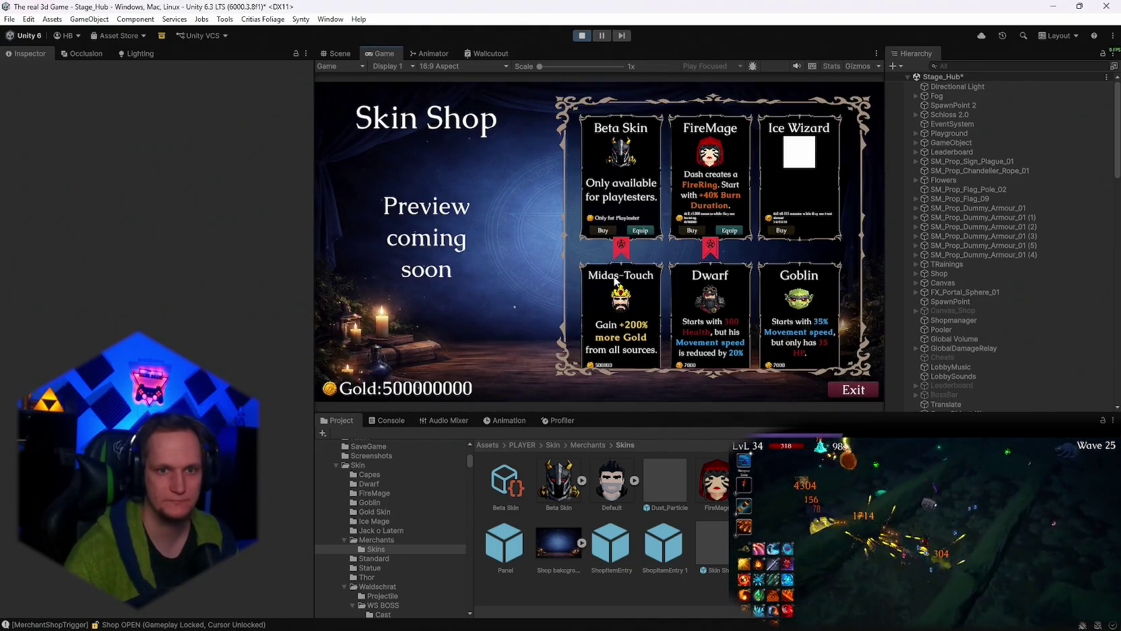
double_click(377, 54)
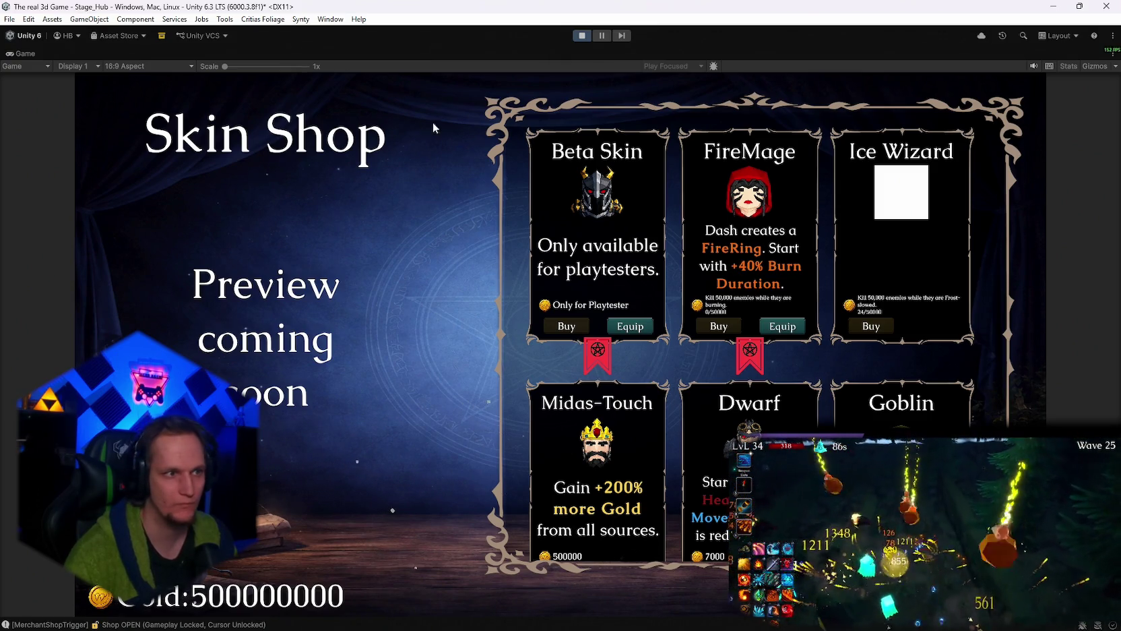
left_click(582, 36)
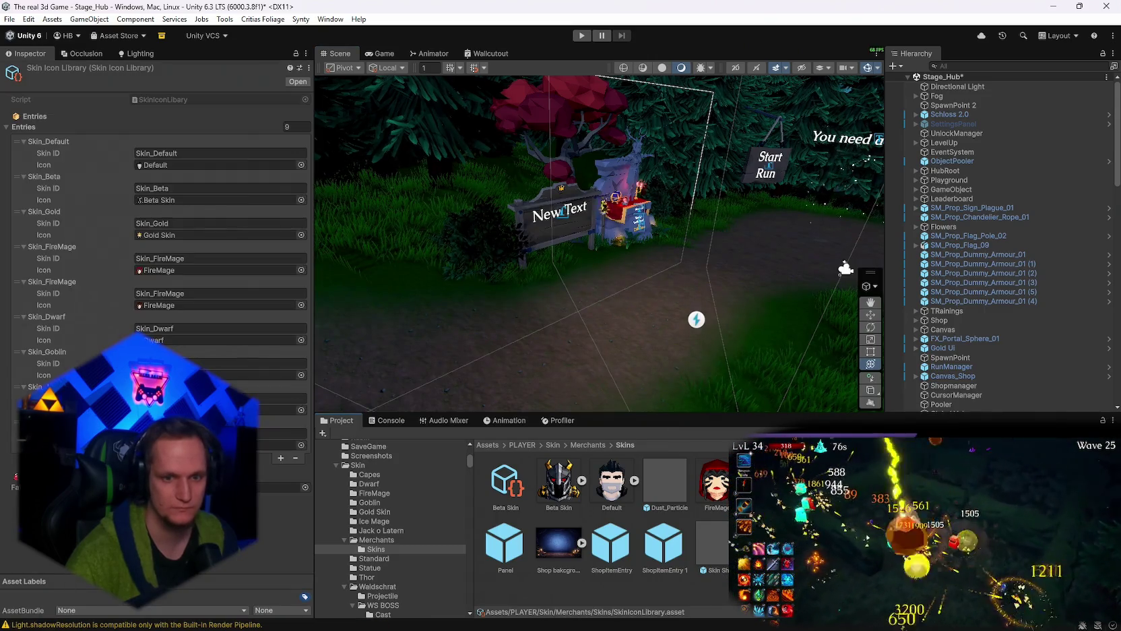
Edit the FireMage Not Purchasable Label to 'Kill 50,000 enemies with burning.'.
left_click(374, 512)
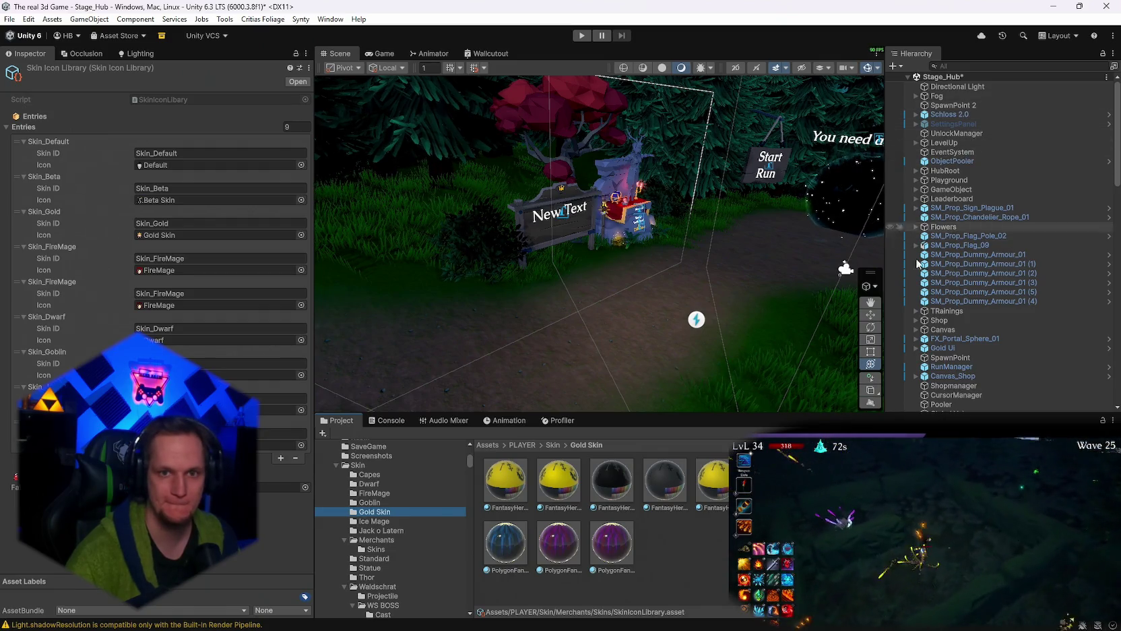
left_click(386, 494)
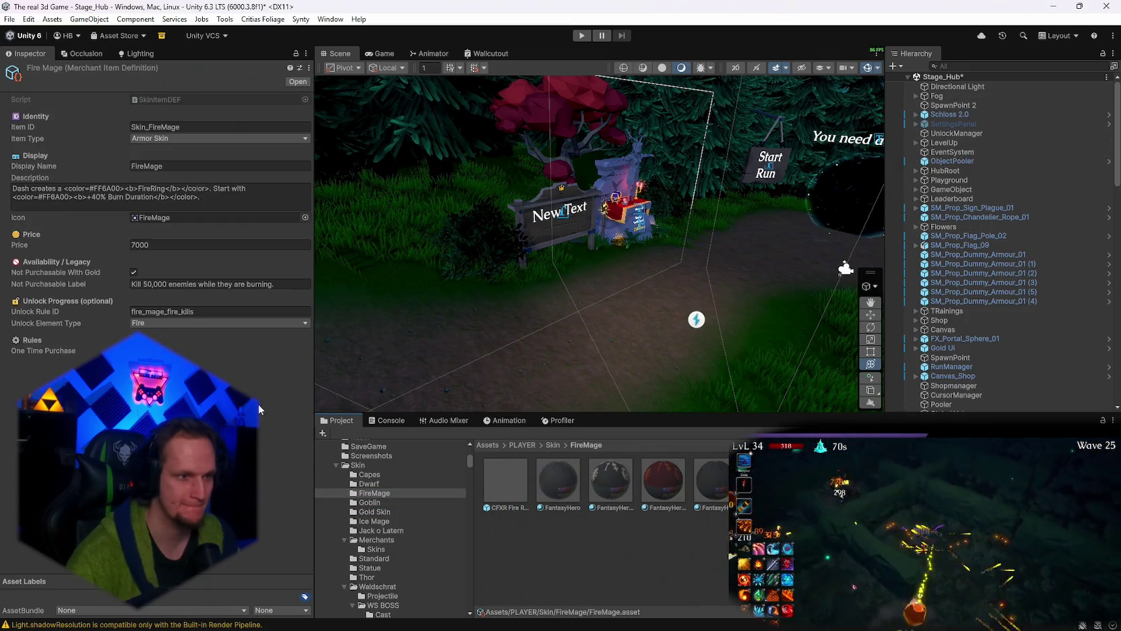
left_click(214, 284)
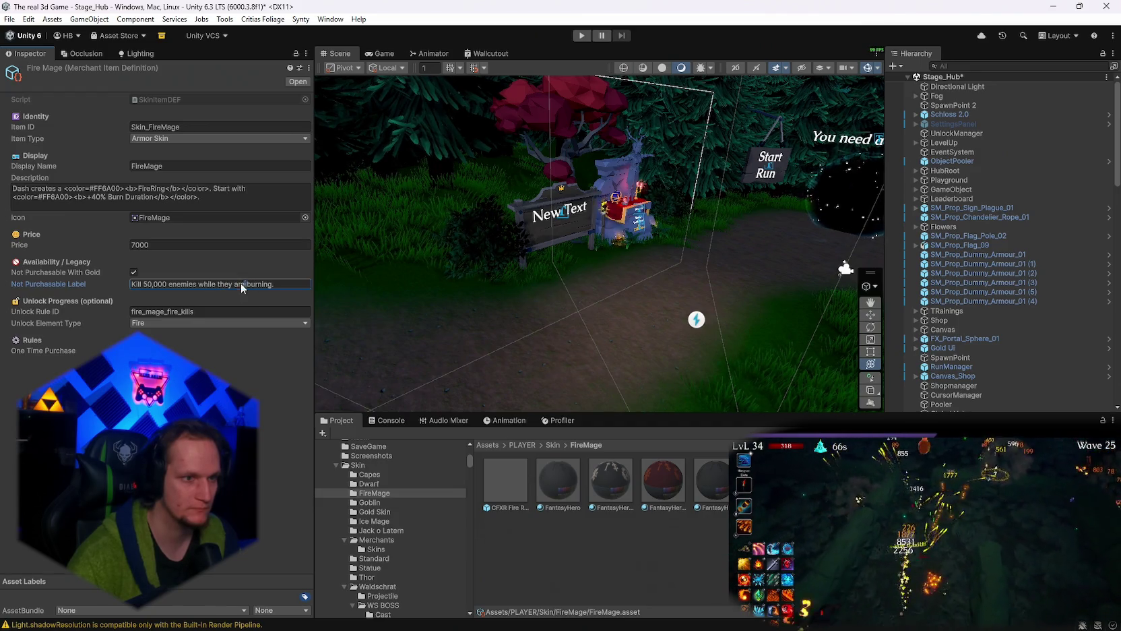
left_click_drag(241, 284, 198, 282)
key("BackSpace")
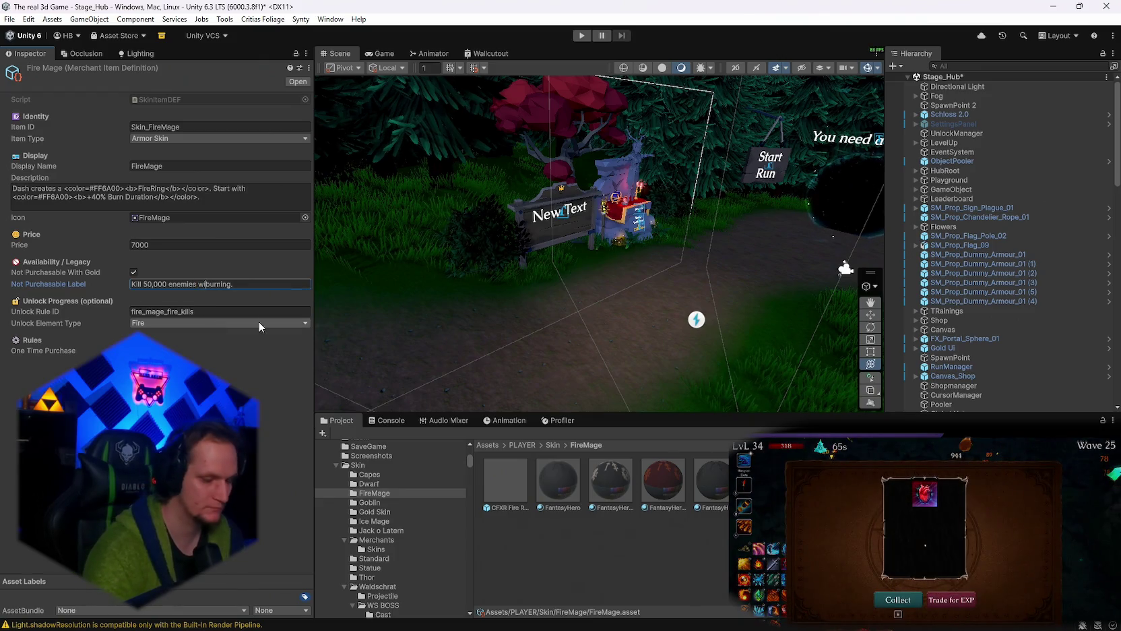
type("ith")
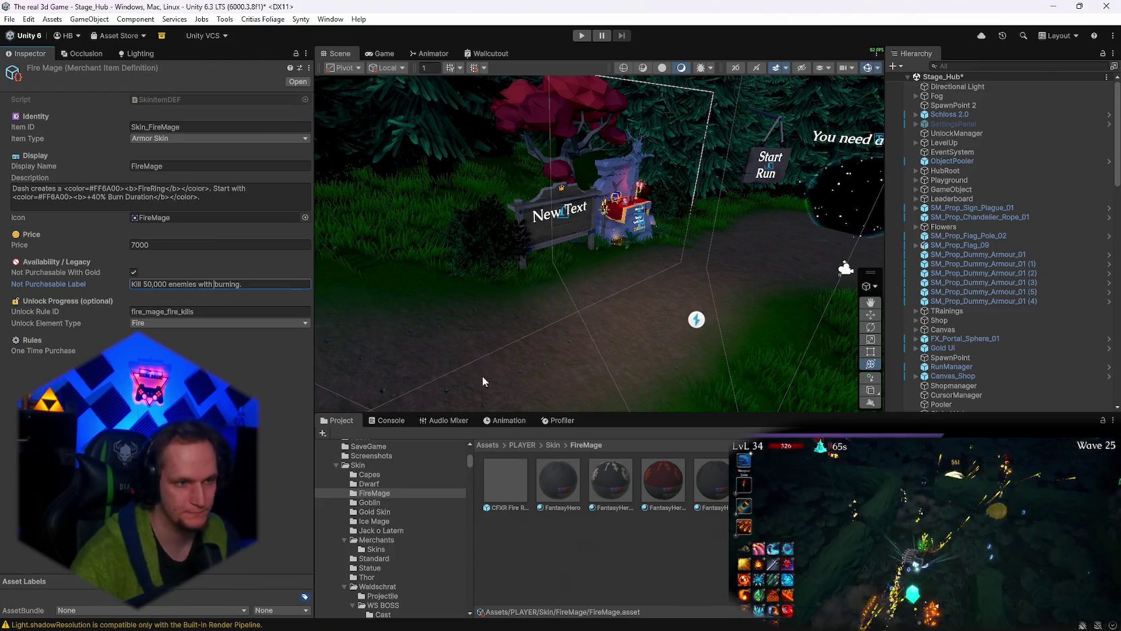
left_click(371, 512)
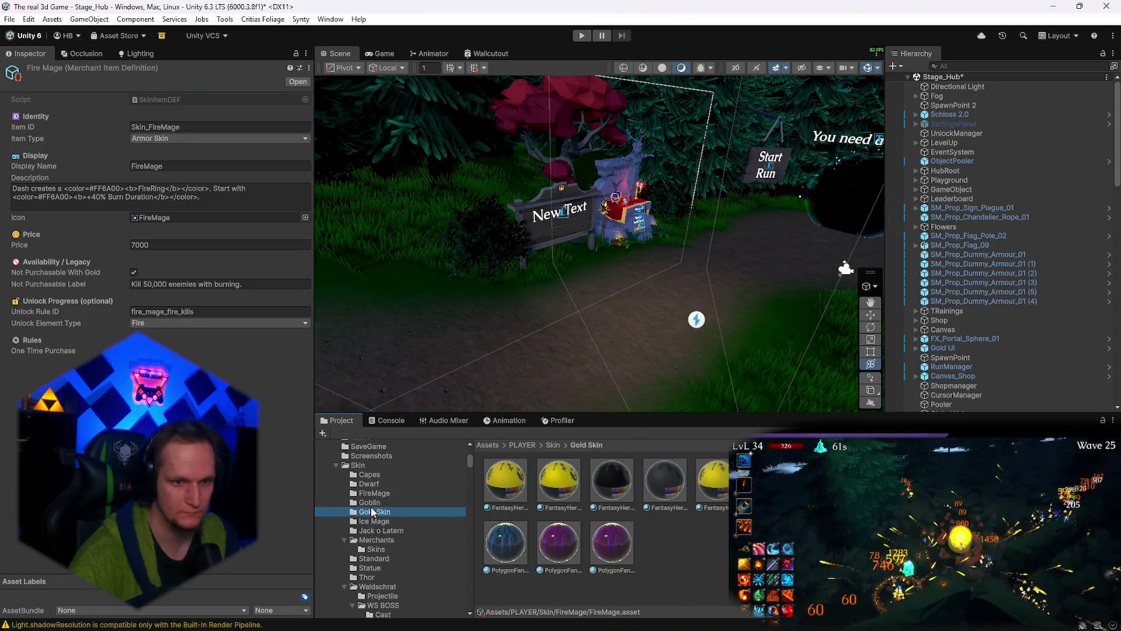
left_click(374, 521)
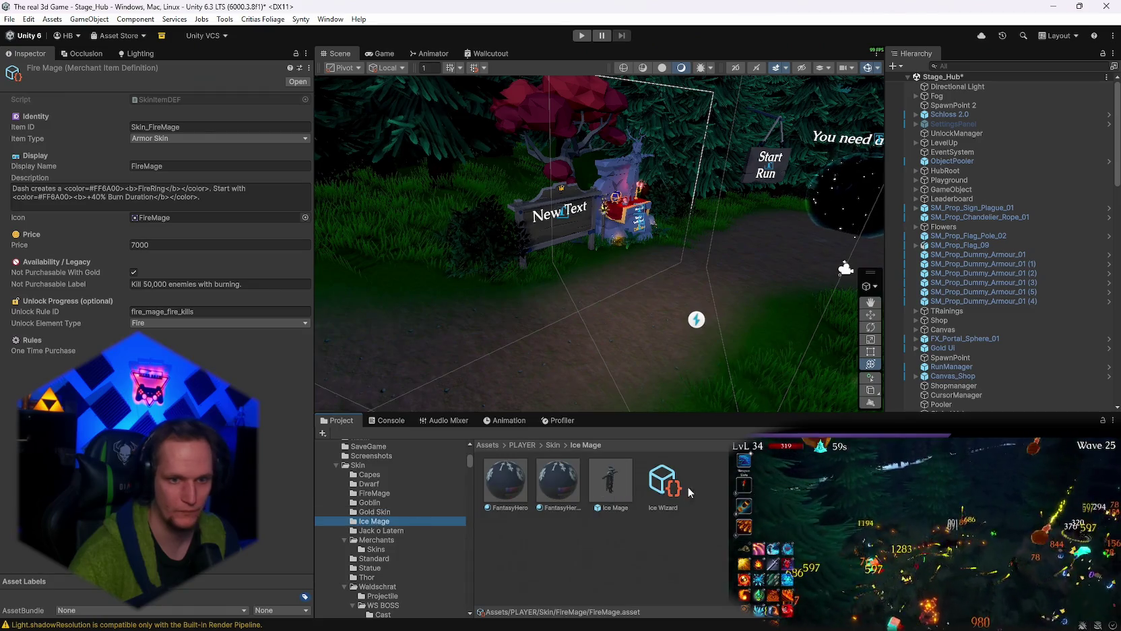
Edit the Ice Wizard Not Purchasable Label to 'Kill 50,000 enemies with Frost-slow.'.
left_click(663, 480)
left_click(237, 288)
left_click_drag(295, 284, 133, 286)
left_click(258, 283)
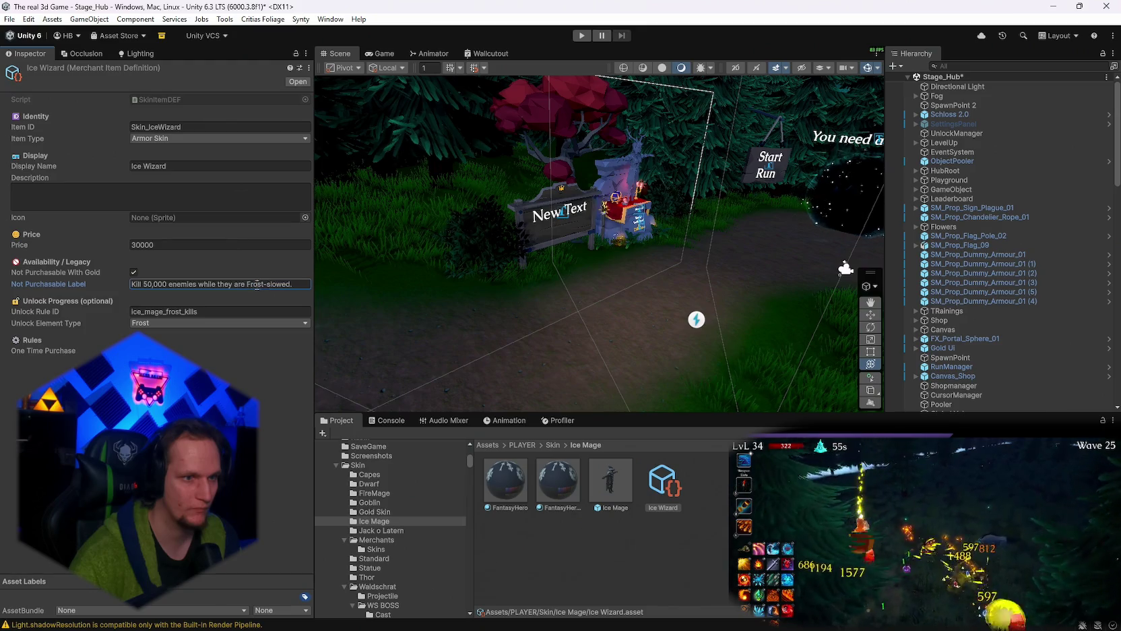
left_click_drag(243, 287, 206, 285)
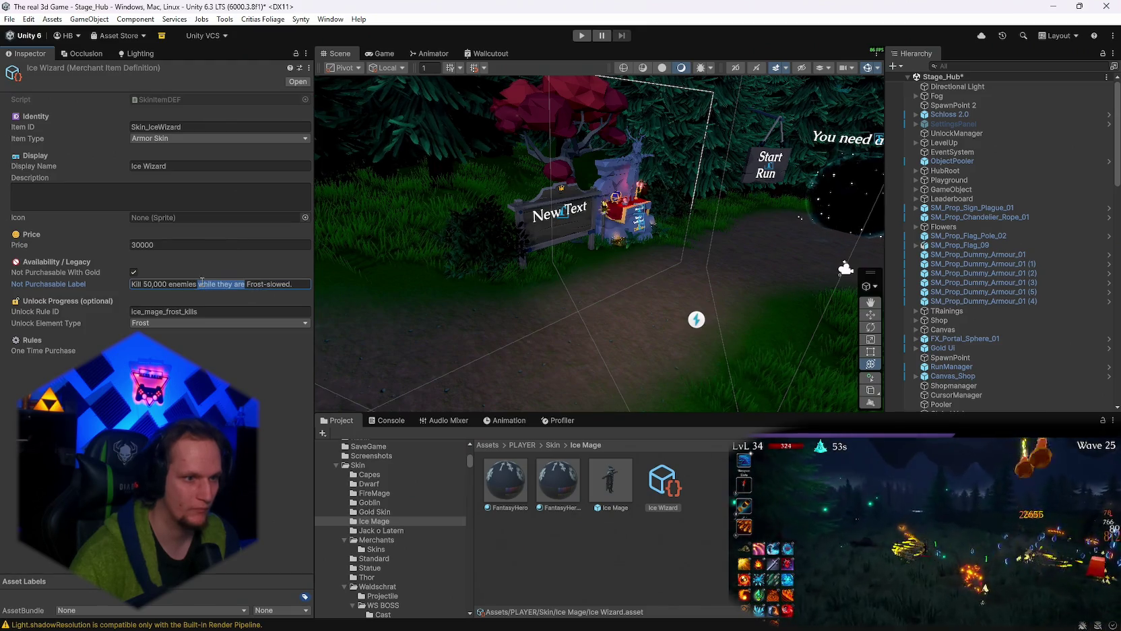
type("with")
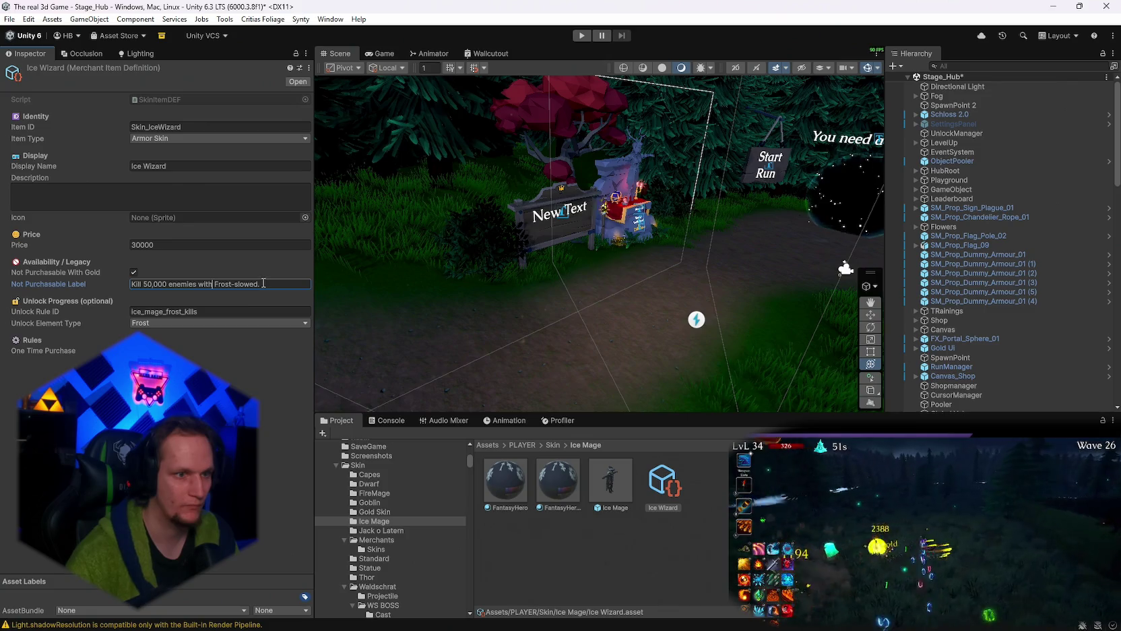
left_click(264, 283)
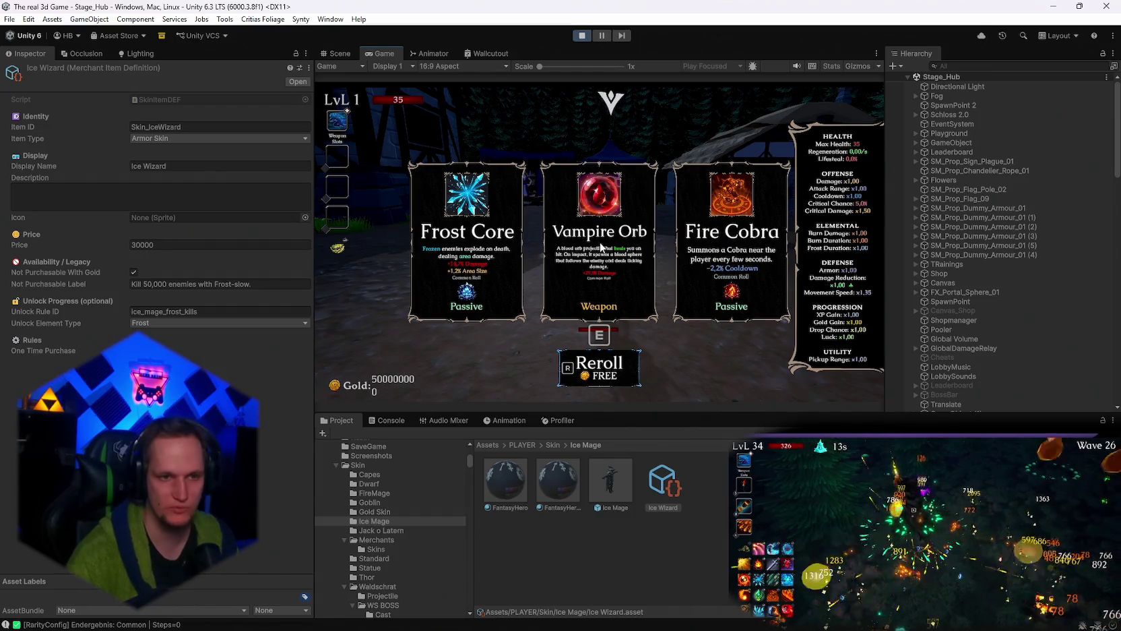
Pick the Vampire Orb card and open the Skin Shop in a maximized Game view.
left_click(601, 247)
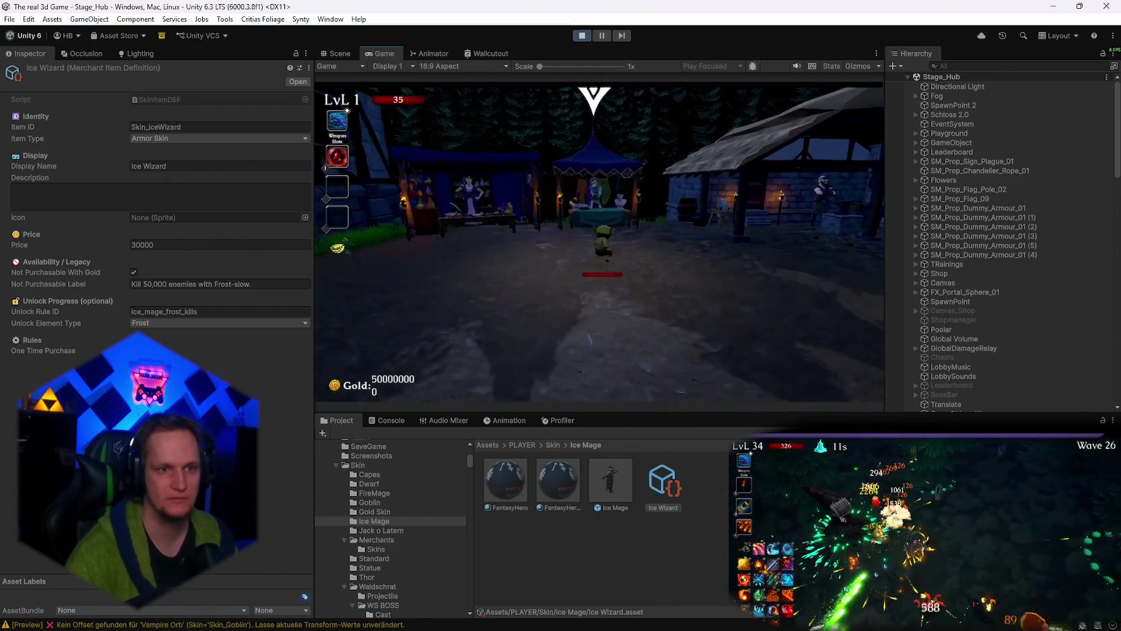
key("e")
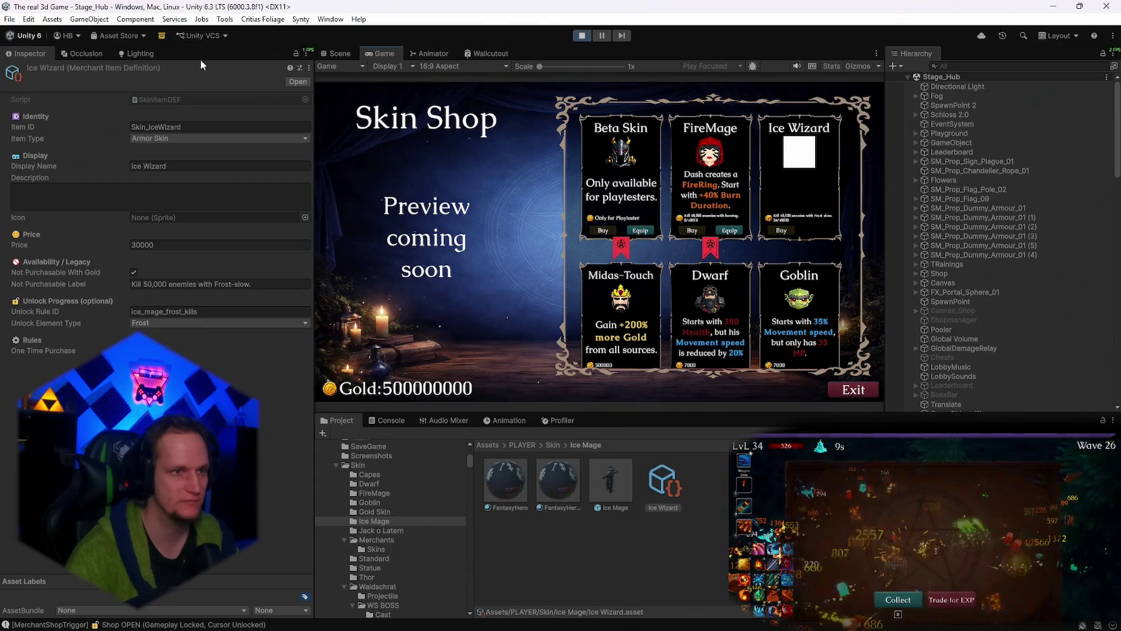
double_click(375, 59)
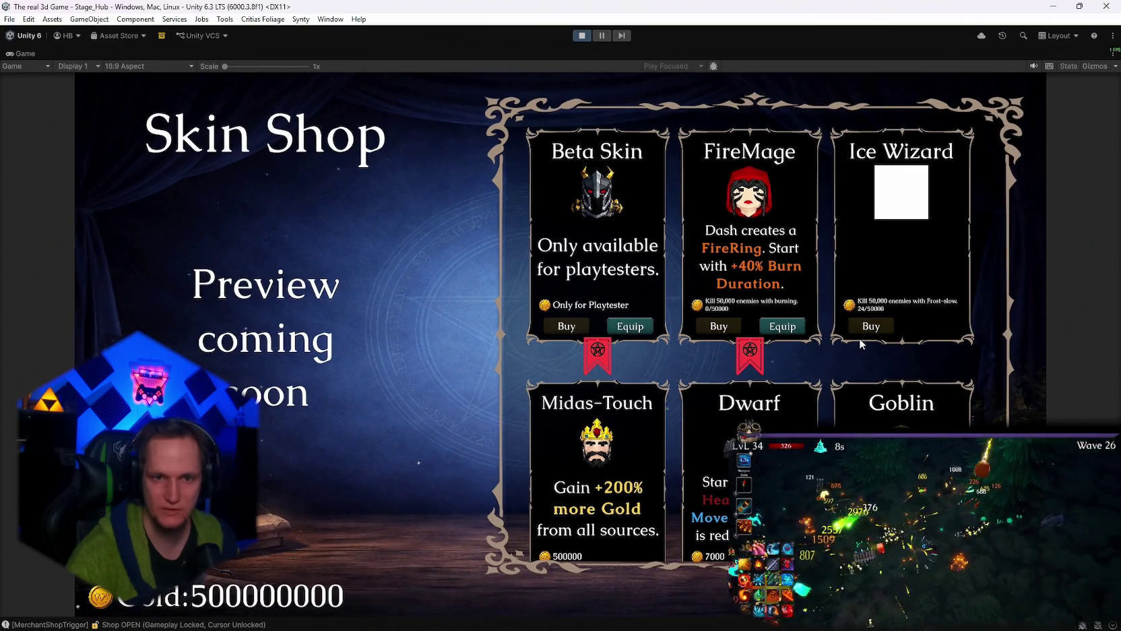
Scroll the skin grid to review the FireMage and Ice Wizard labels, then stop Play.
scroll(871, 340, "down", 2)
scroll(795, 337, "up", 2)
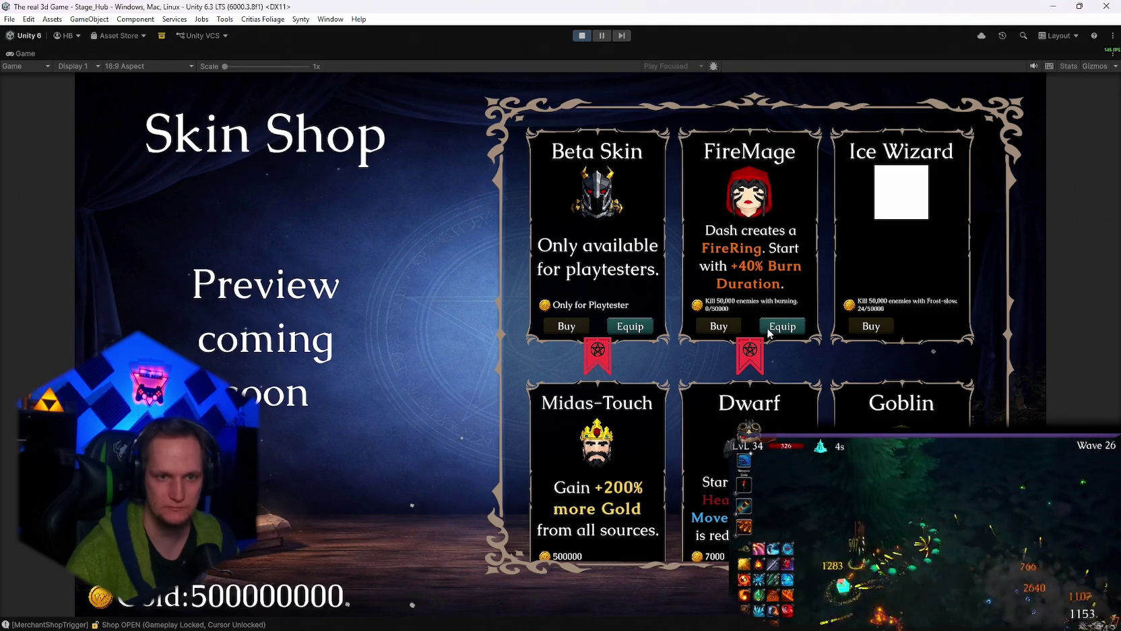
scroll(808, 320, "down", 3)
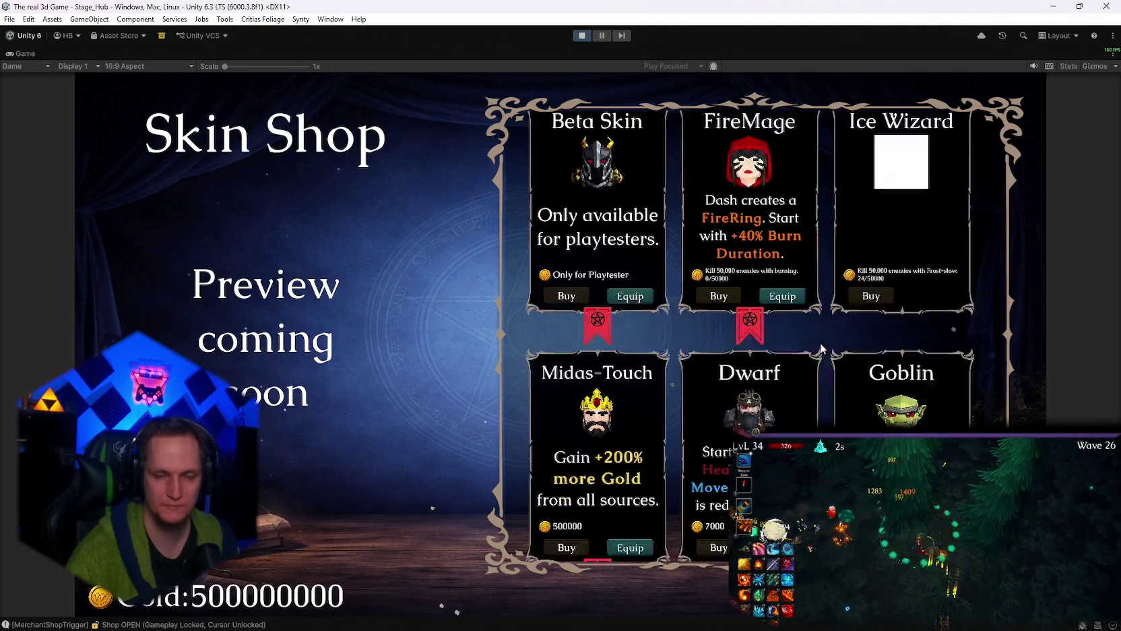
scroll(820, 342, "up", 3)
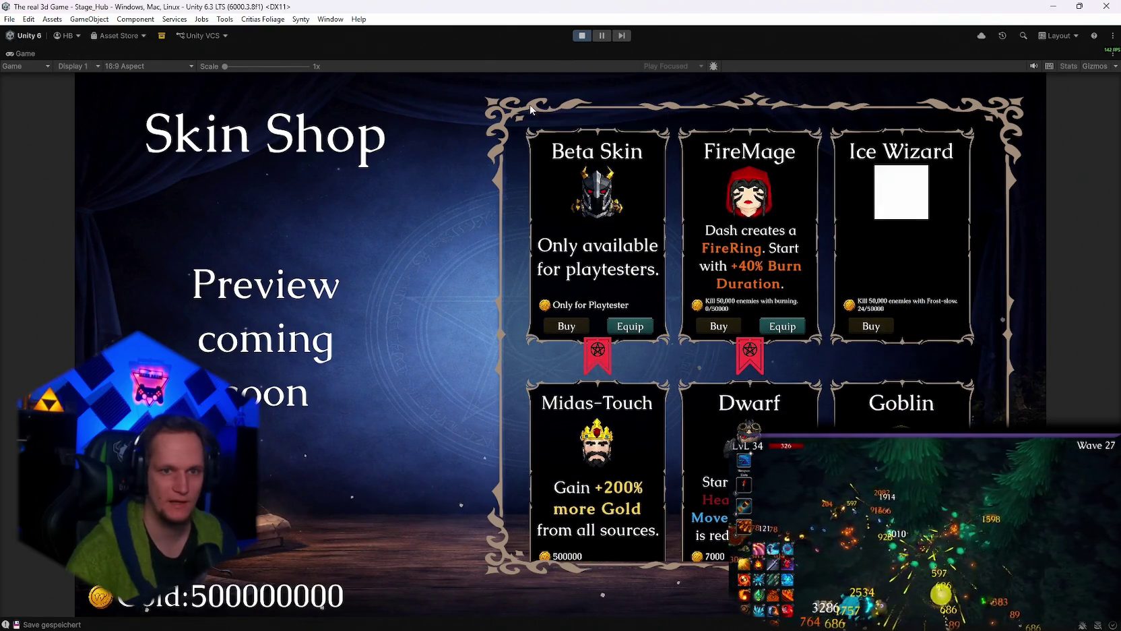
left_click(583, 36)
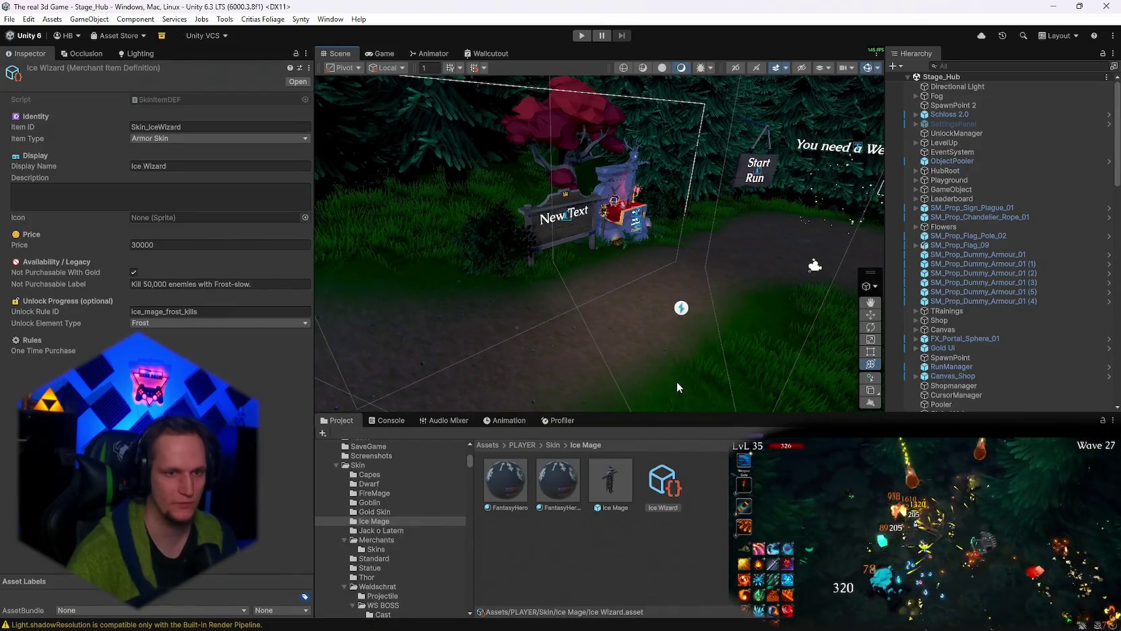
Orbit the hub scene, browse the Gold Skin and Ice Mage folders, and open the Ice Mage prefab.
mouse_move(871, 236)
left_mouse_down()
mouse_move(588, 89)
mouse_move(695, 231)
mouse_move(634, 249)
left_mouse_up()
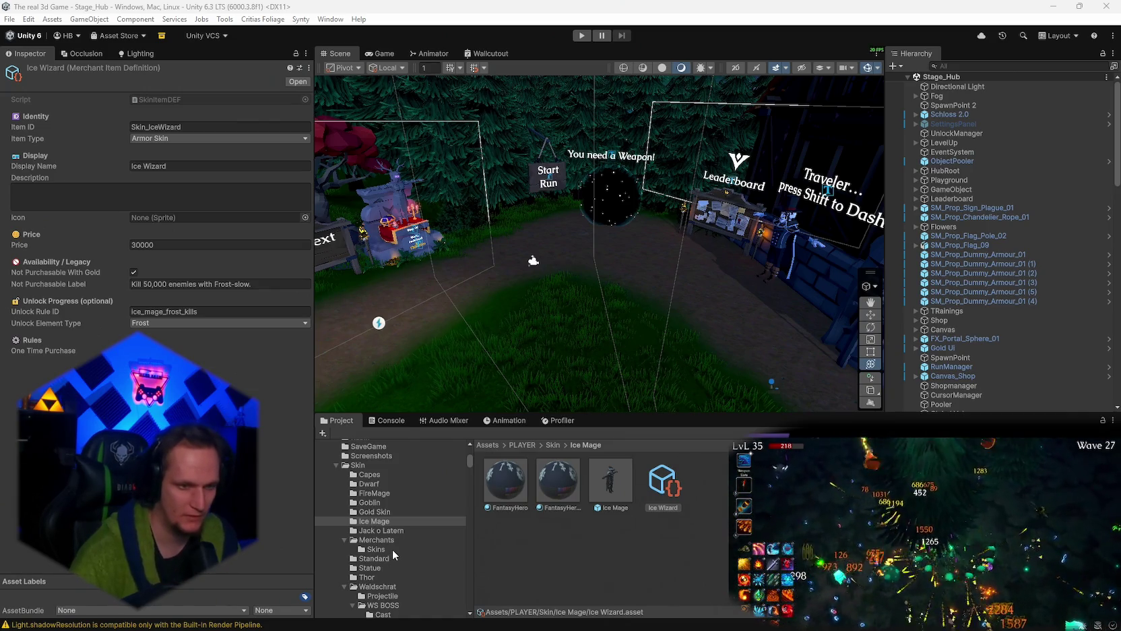
left_click(375, 512)
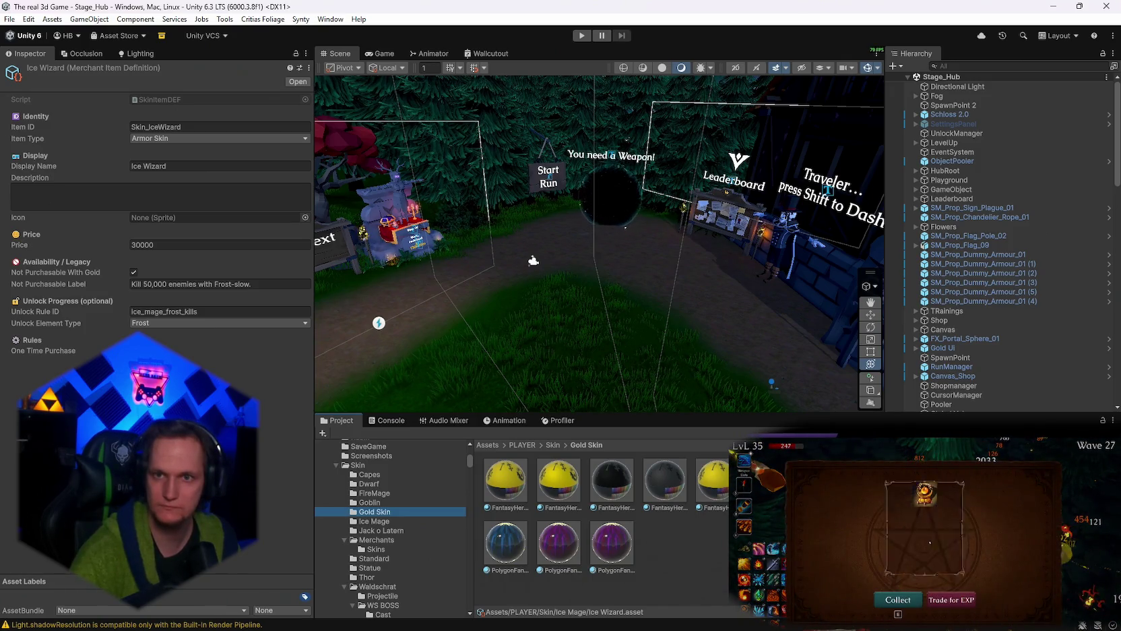
key("e")
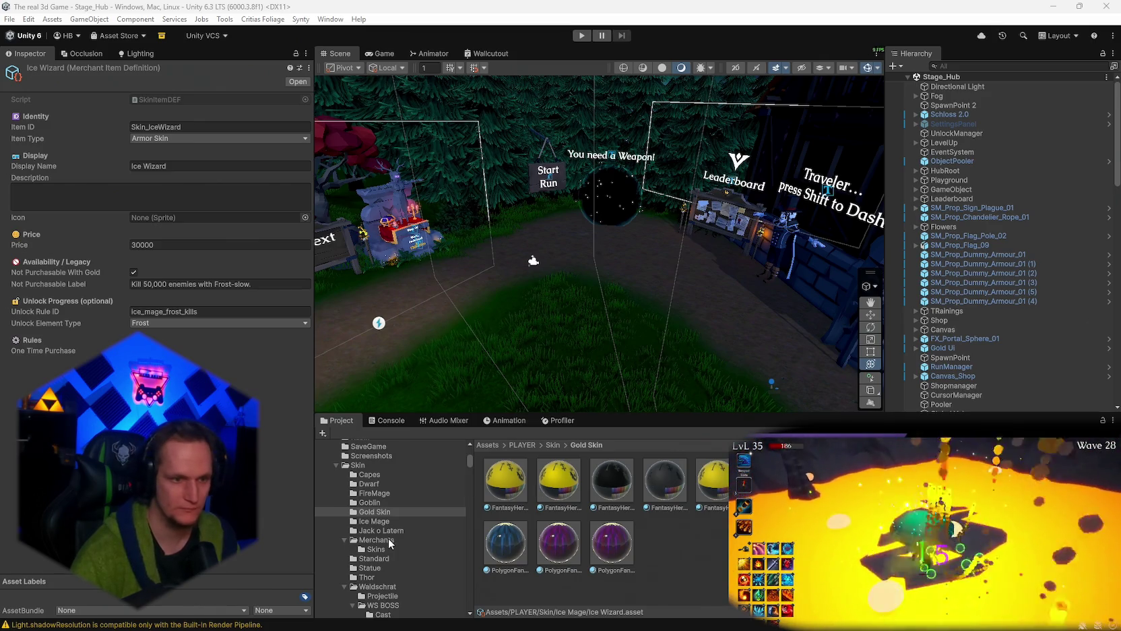
left_click(379, 523)
double_click(611, 480)
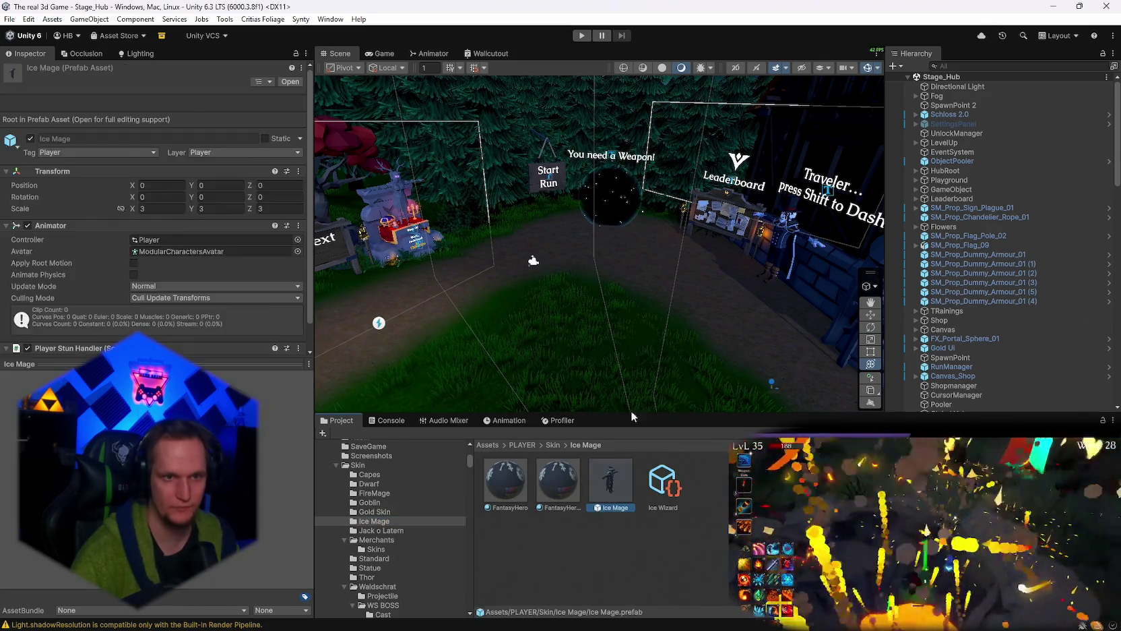
Inspect the Ice Mage in unlit and lit shading, orbiting to frame the character.
scroll(619, 309, "up", 5)
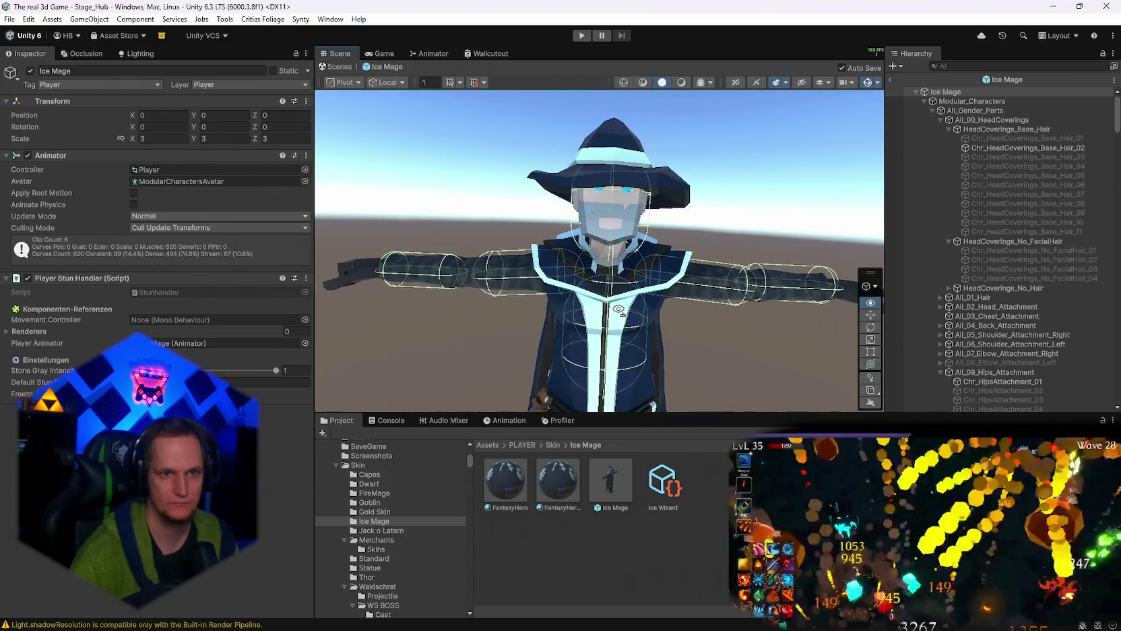
scroll(619, 308, "down", 3)
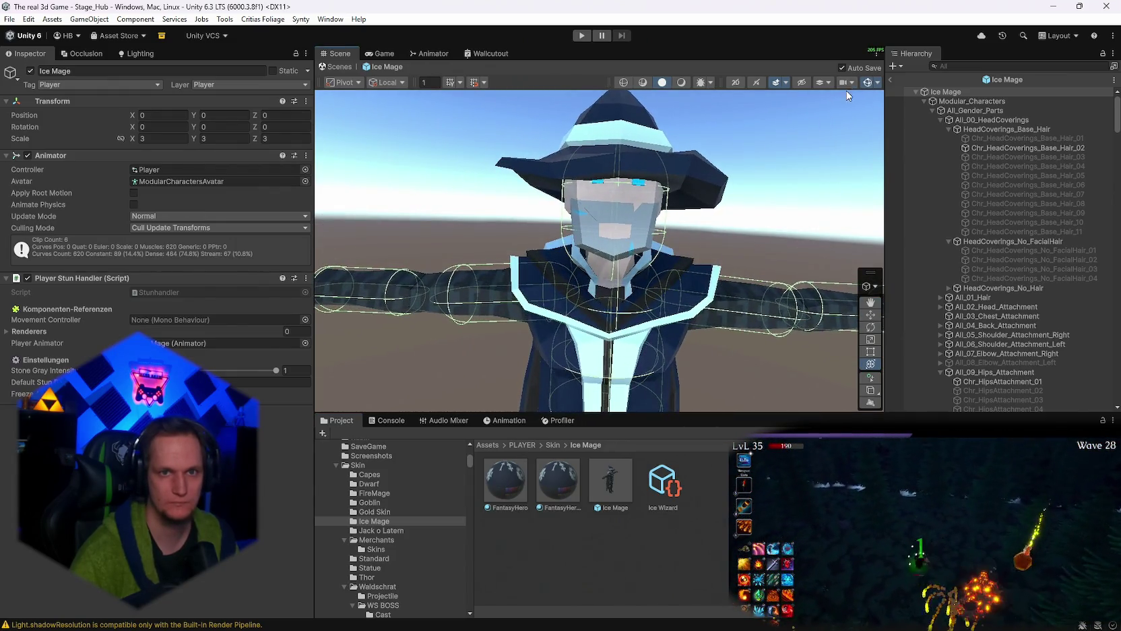
left_click(682, 82)
left_click(663, 82)
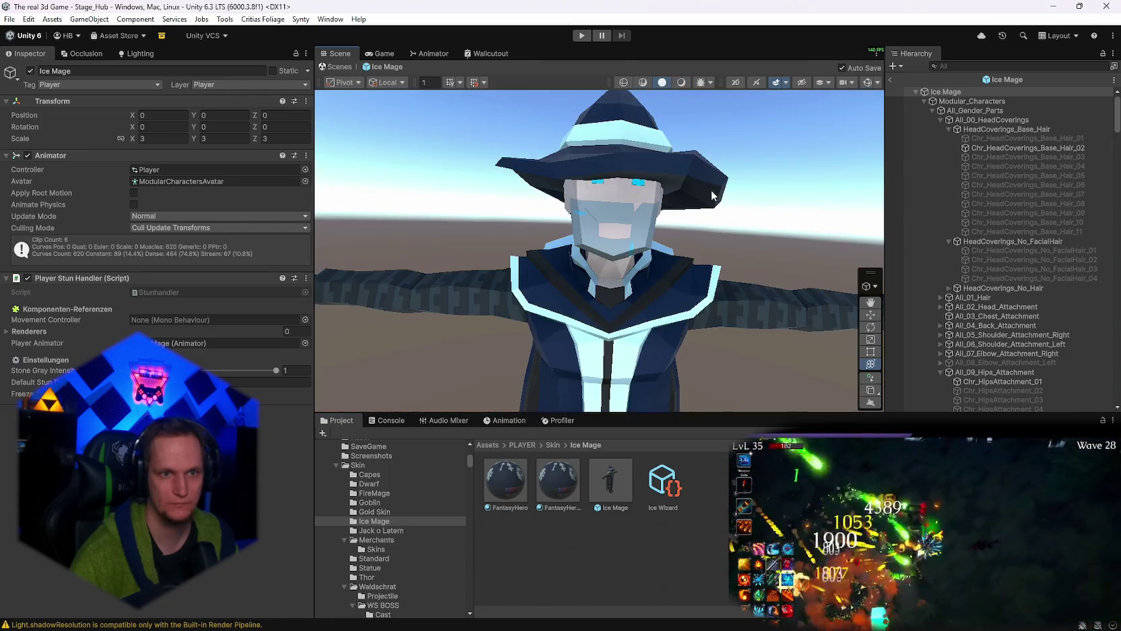
mouse_move(713, 183)
left_mouse_down("alt")
mouse_move(819, 203)
mouse_move(817, 187)
mouse_move(719, 174)
left_mouse_up("alt")
scroll(719, 175, "down", 3)
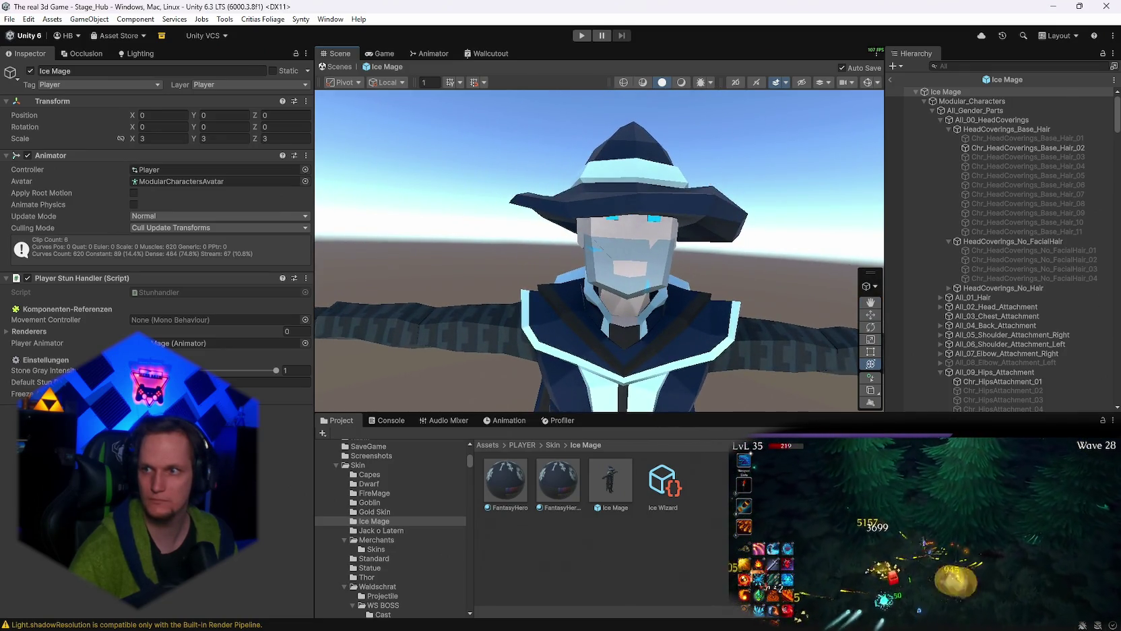
mouse_move(748, 280)
left_mouse_down("alt")
mouse_move(767, 284)
mouse_move(770, 270)
left_mouse_up("alt")
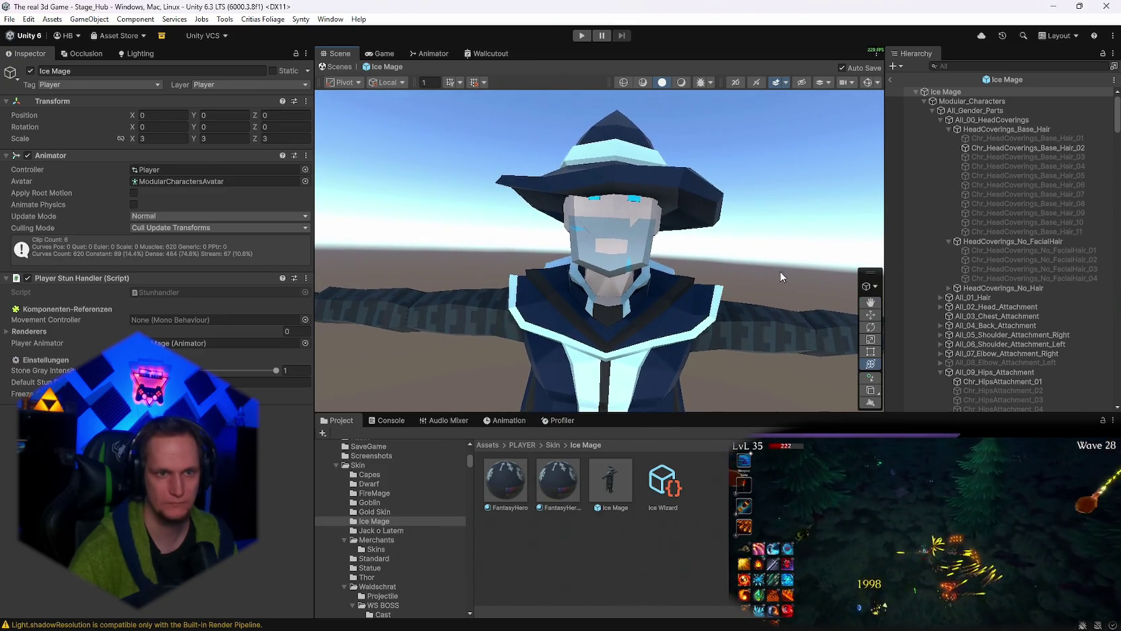
Capture two screenshots of the mage's head from different angles.
key("shift+super+s")
left_click_drag(760, 90, 435, 304)
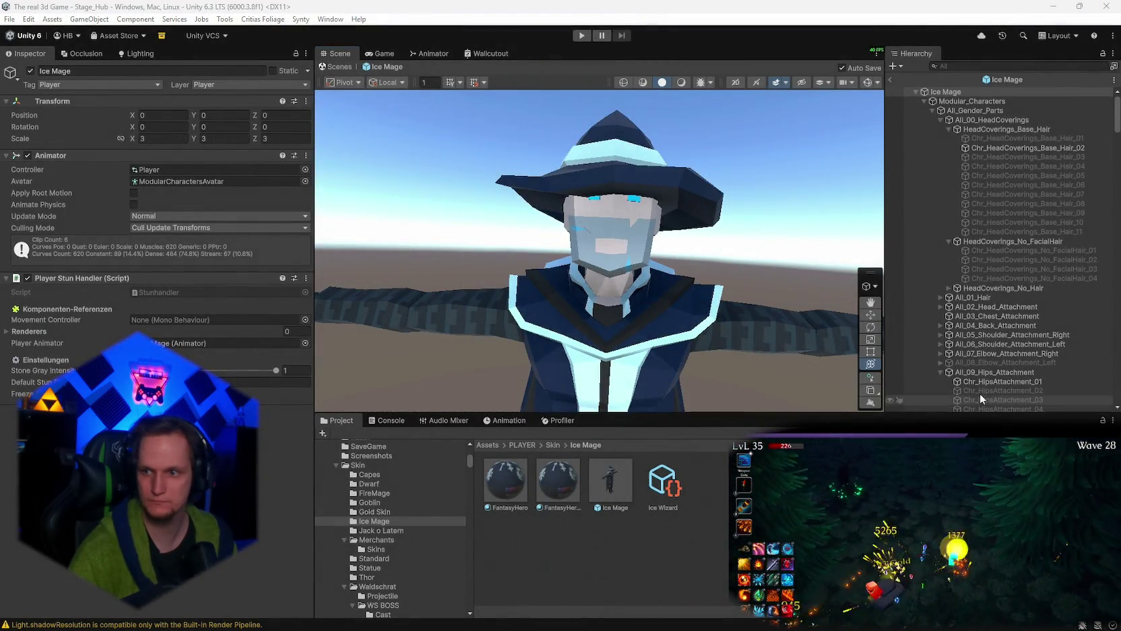
left_click(1051, 278)
mouse_move(836, 269)
left_mouse_down("alt")
mouse_move(782, 256)
mouse_move(846, 249)
left_mouse_up("alt")
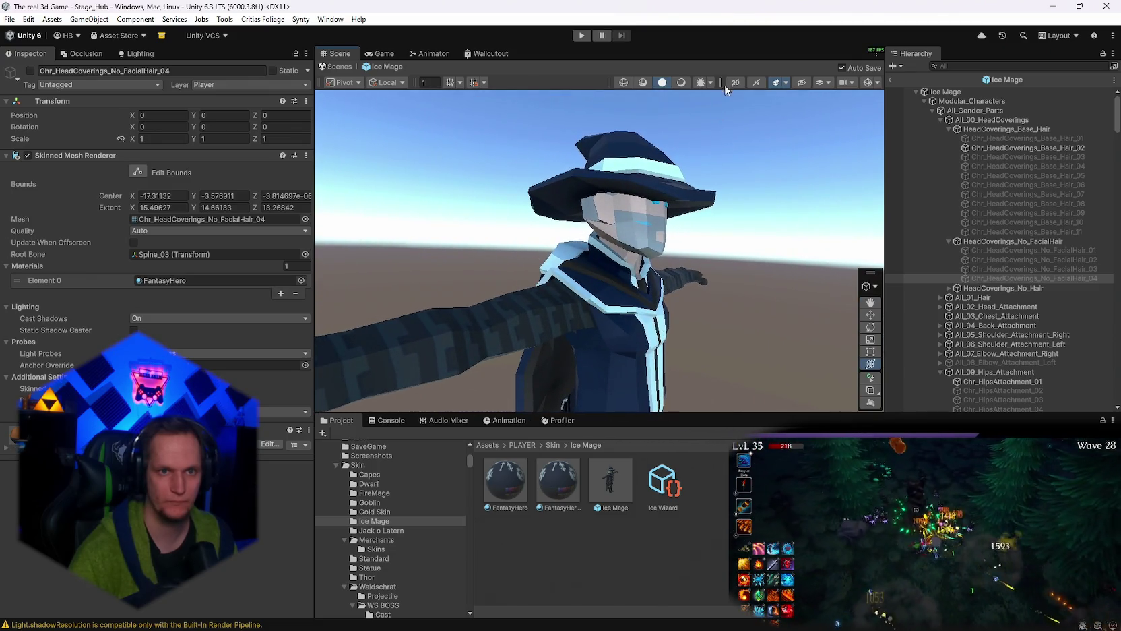
key("shift+super+s")
mouse_move(722, 91)
left_mouse_down()
mouse_move(662, 161)
mouse_move(493, 272)
left_mouse_up()
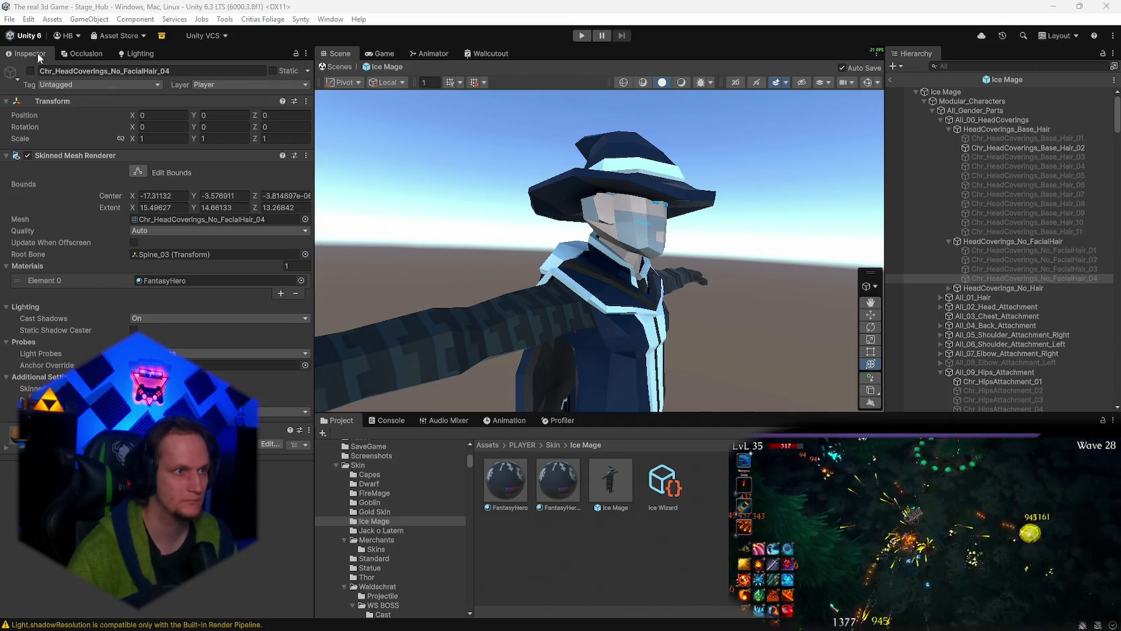
Launch Photoshop from the taskbar.
left_click(10, 19)
left_click(9, 19)
left_click(9, 19)
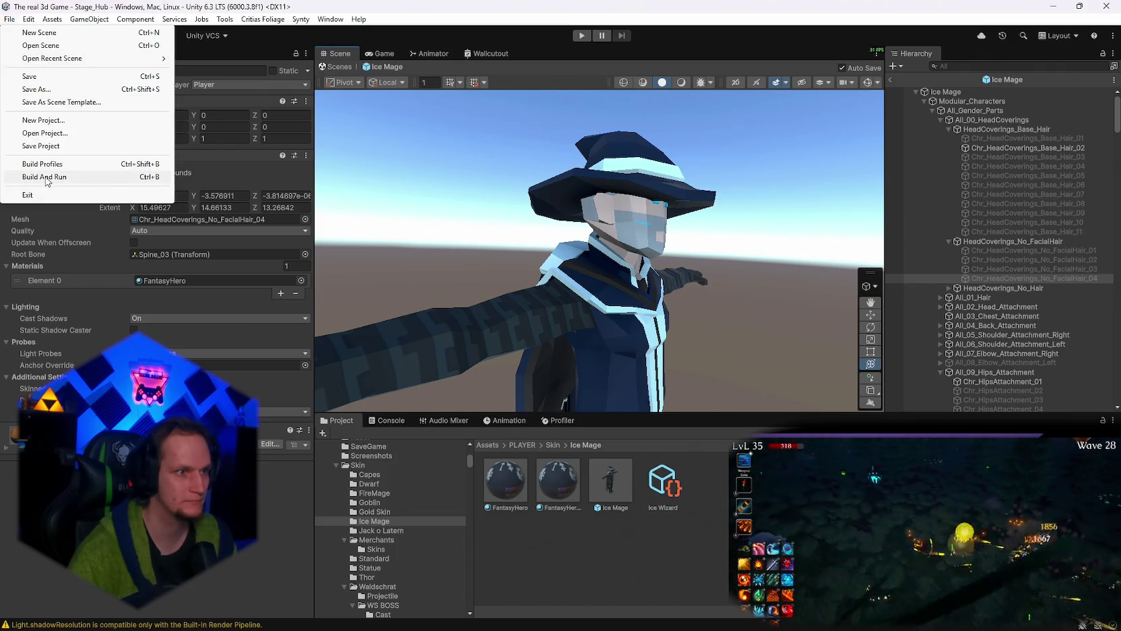
left_click(88, 219)
left_click(472, 618)
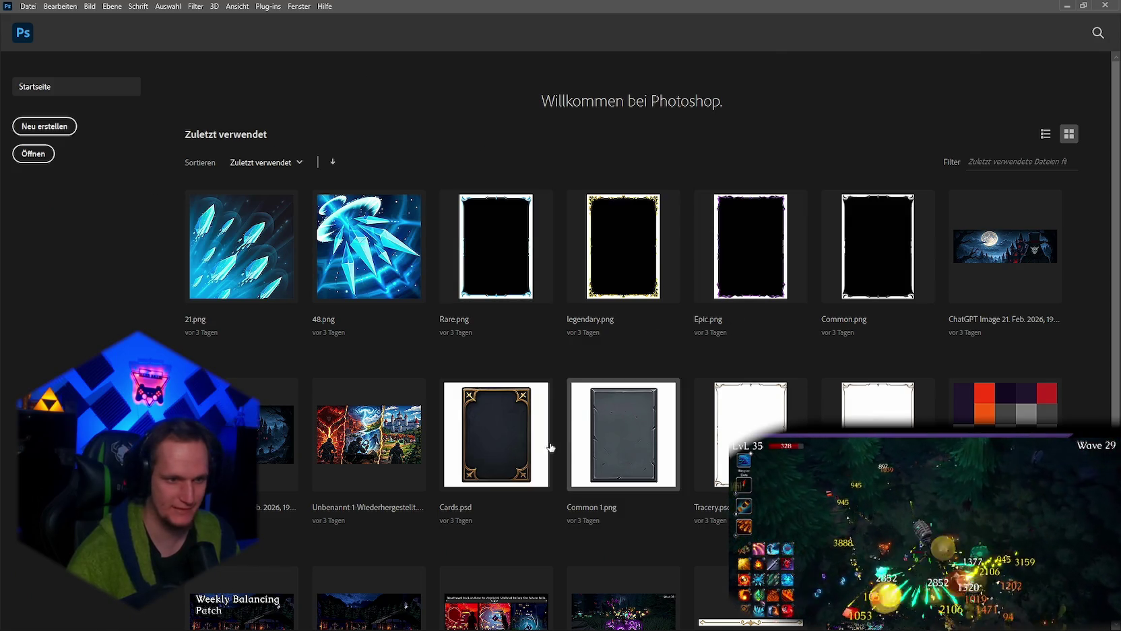
Switch to Unity to open the Gold Skin folder, then return to Photoshop's start screen.
scroll(549, 446, "down", 2)
scroll(549, 446, "up", 2)
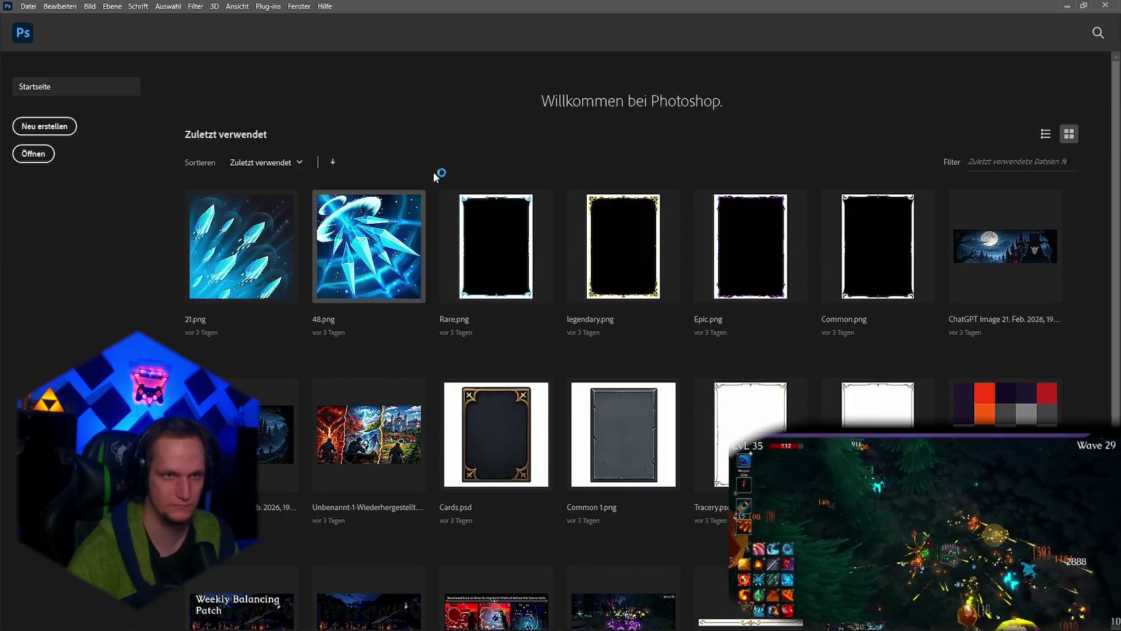
key("alt+Tab")
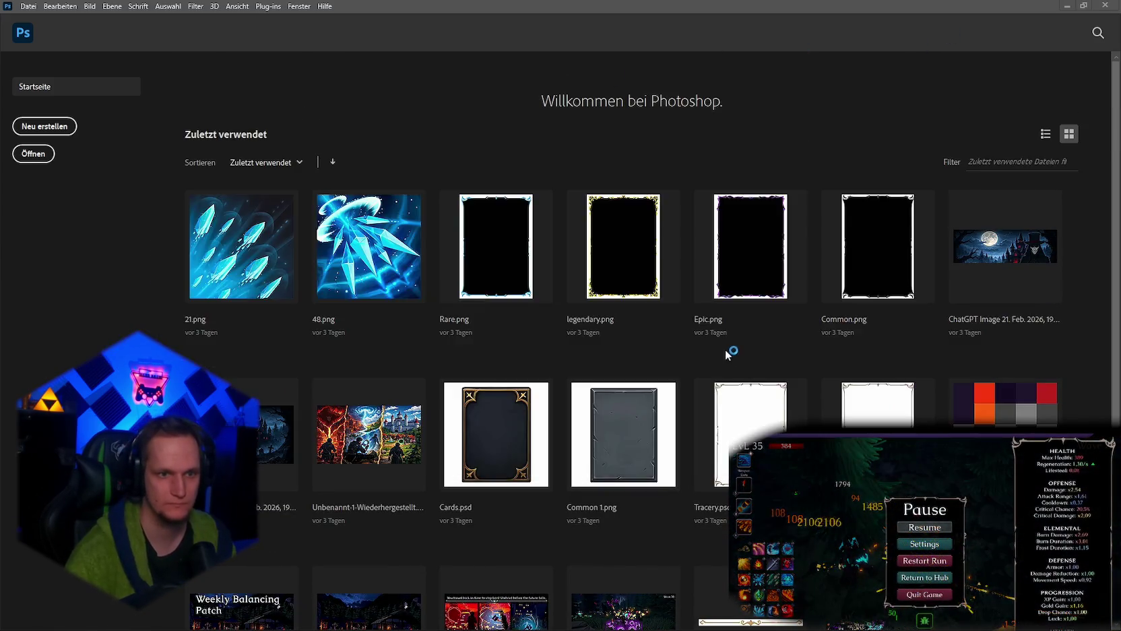
key("alt+Tab")
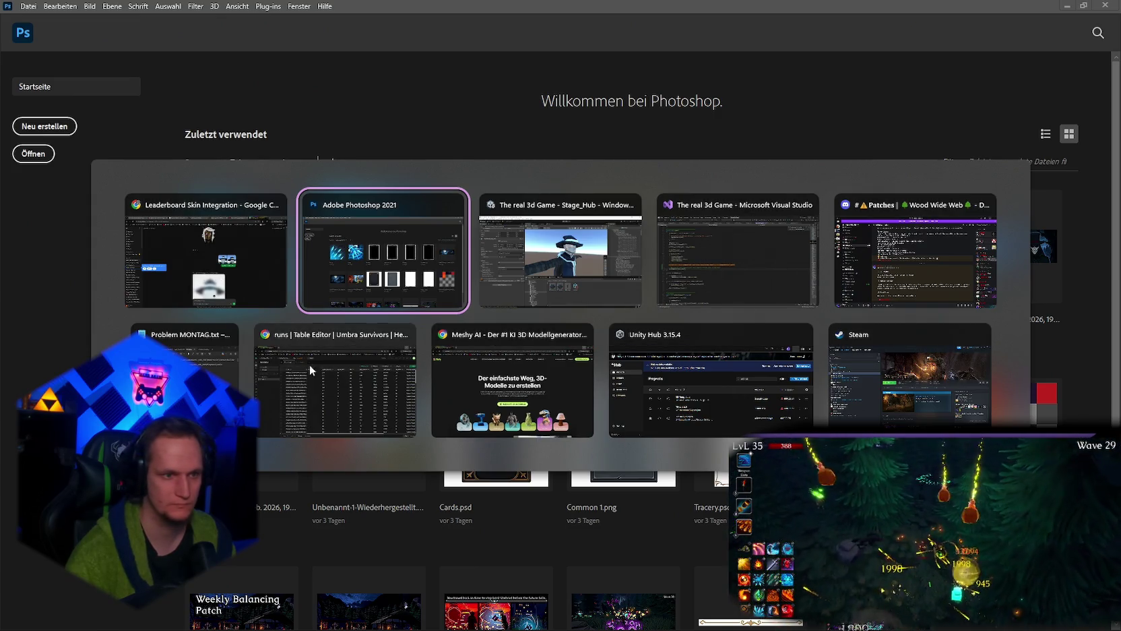
key("alt+Tab")
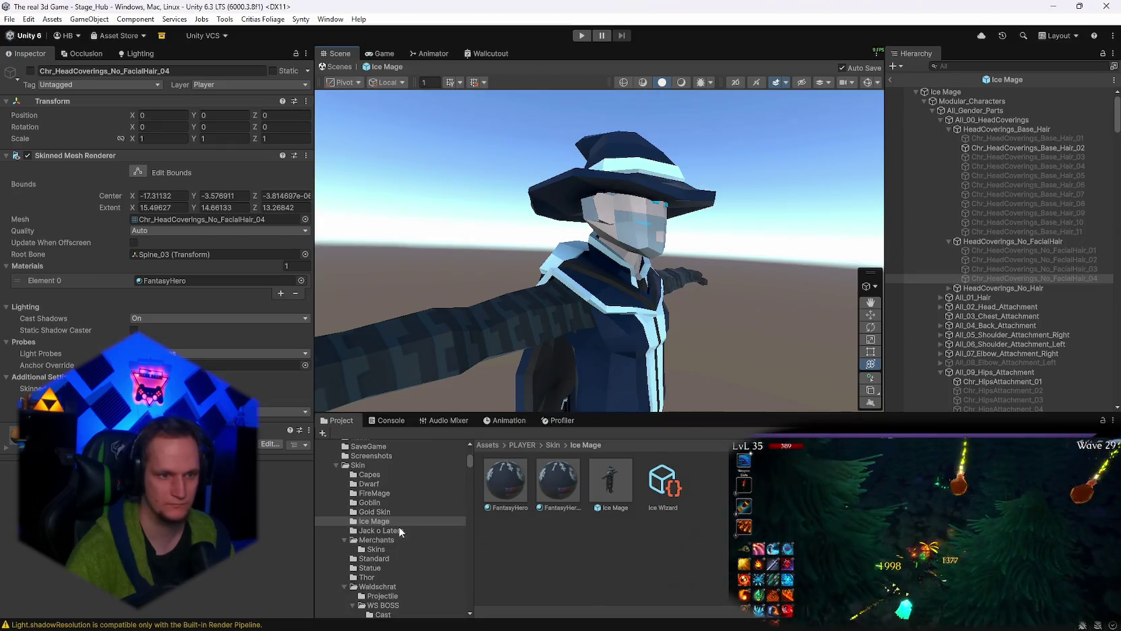
left_click(374, 511)
mouse_move(682, 624)
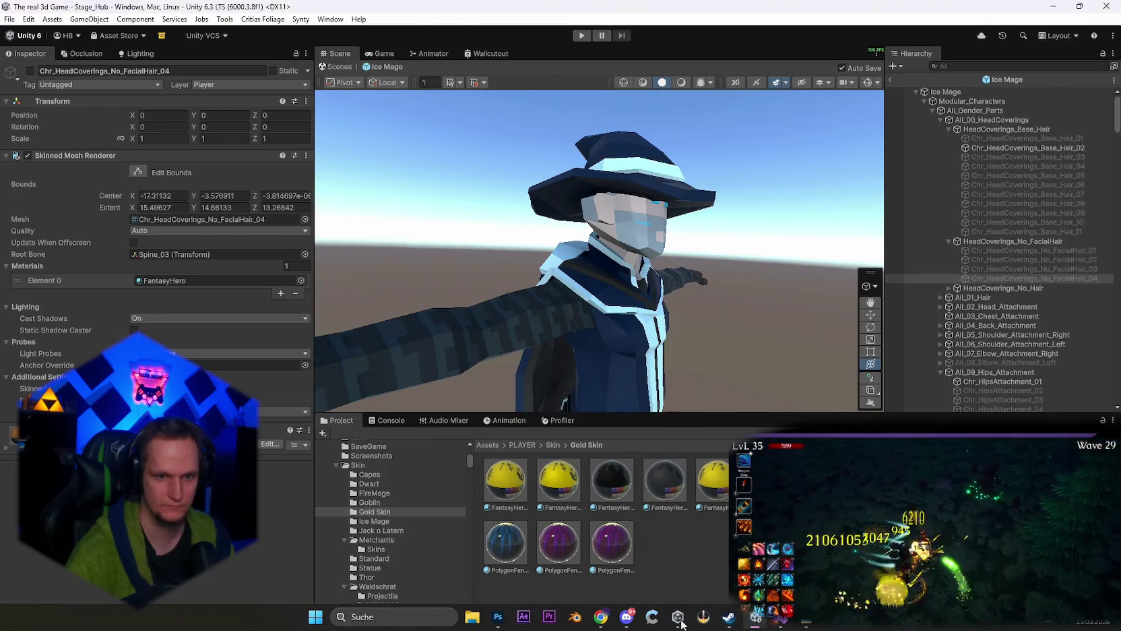
left_click(498, 616)
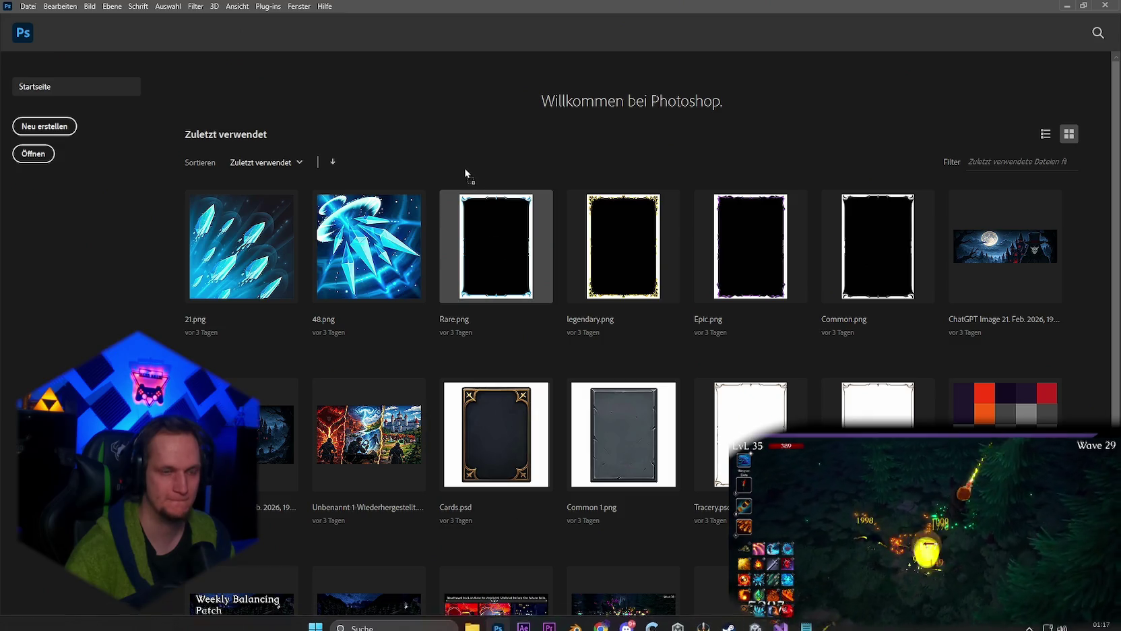
Open Gold Skin.png and place the resized Ice Mage head image on its canvas.
left_click_drag(465, 173, 541, 272)
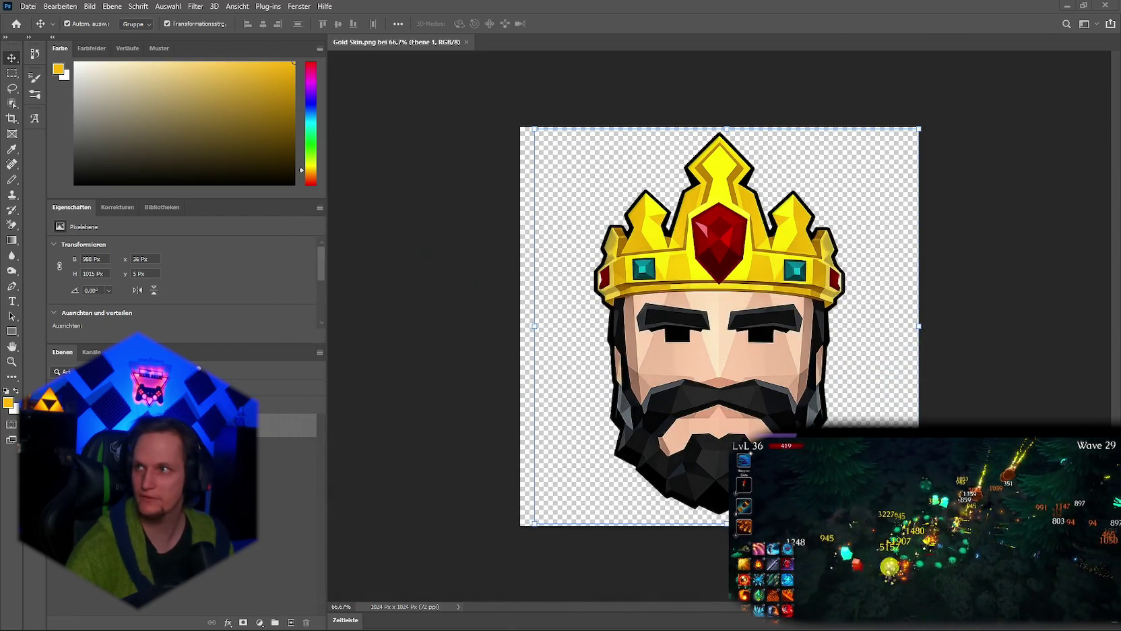
left_click_drag(719, 307, 719, 306)
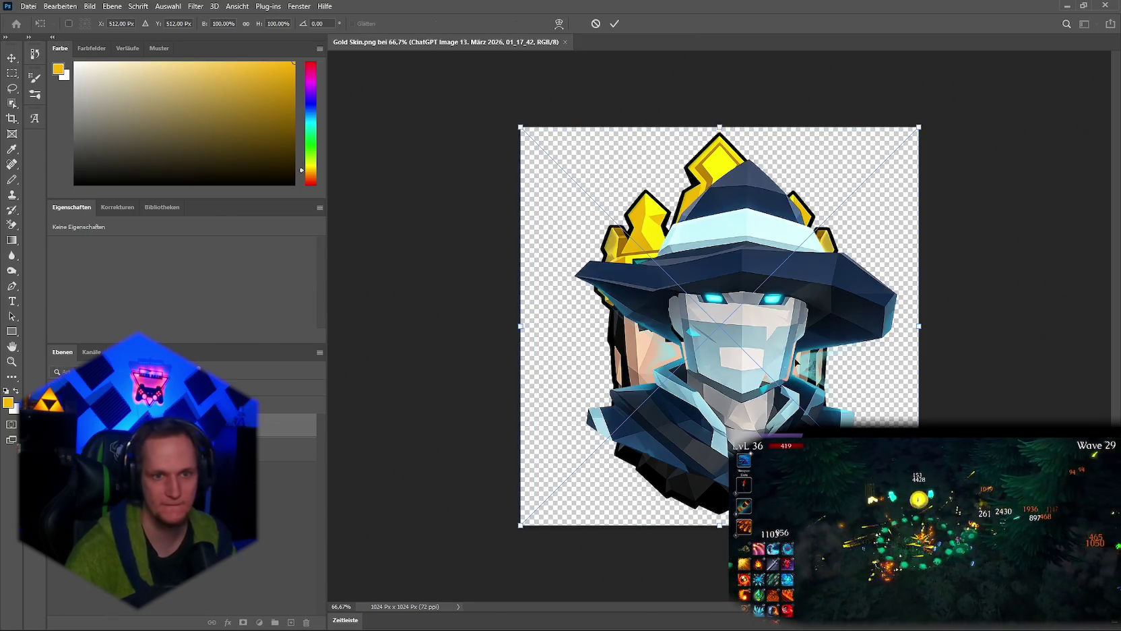
left_click_drag(919, 327, 894, 316)
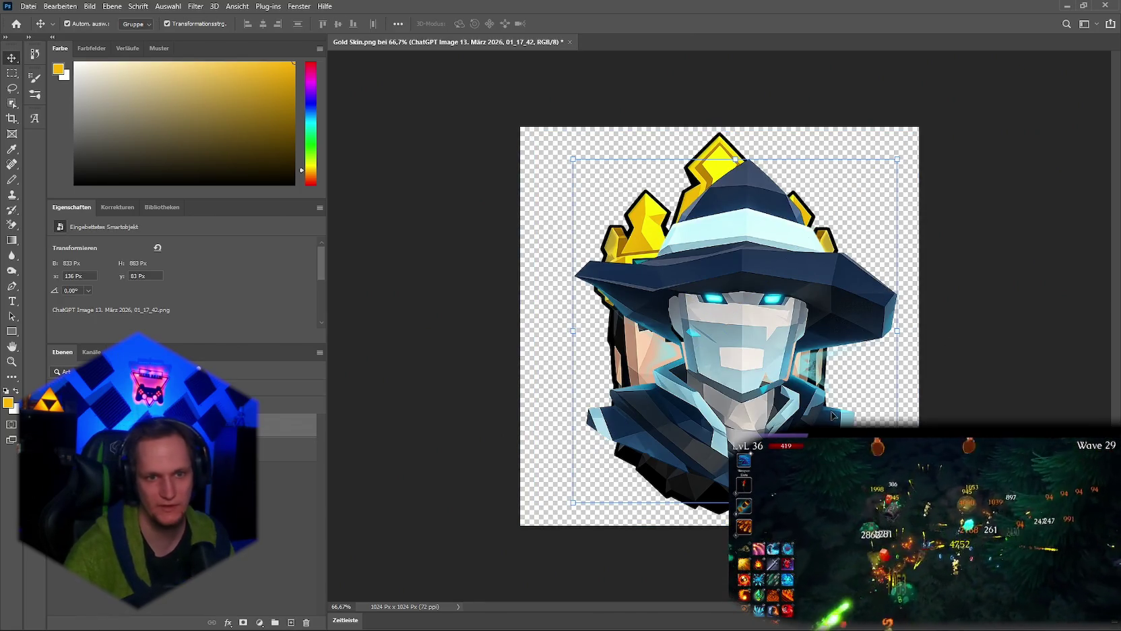
left_click_drag(720, 366, 720, 366)
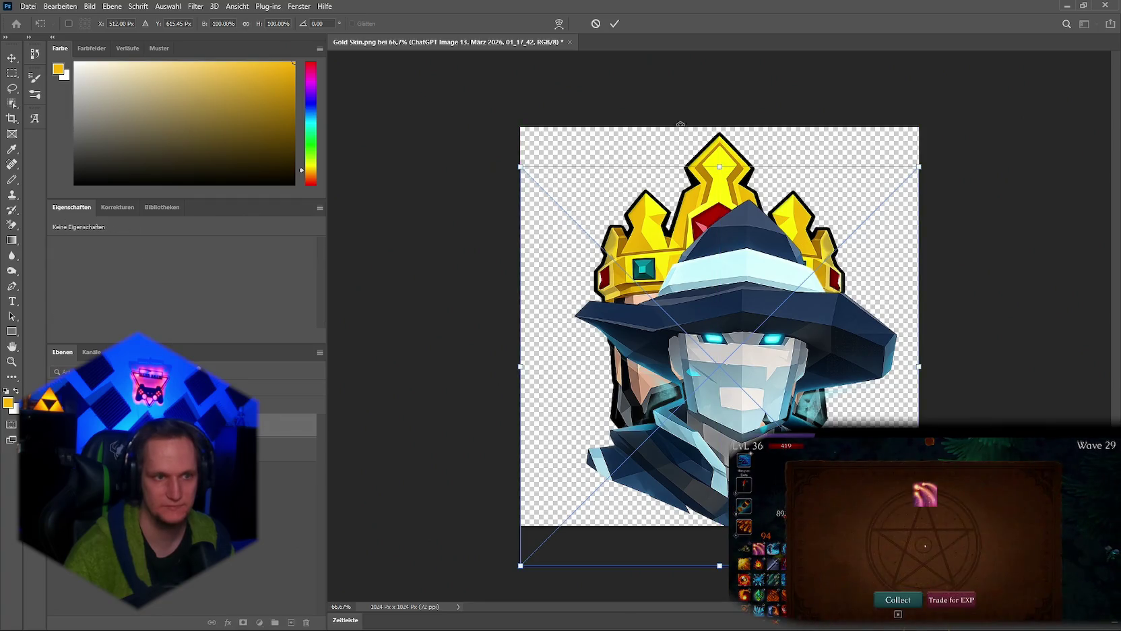
key("Escape")
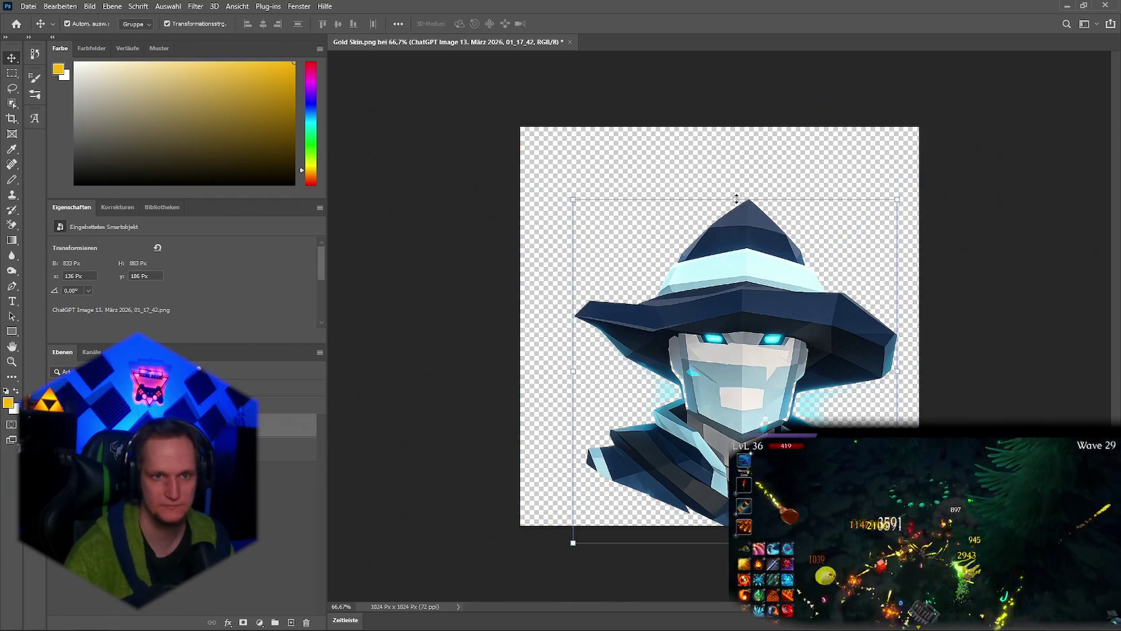
Draw a full-canvas rectangle behind the mage image and fill it with black.
left_click(12, 331)
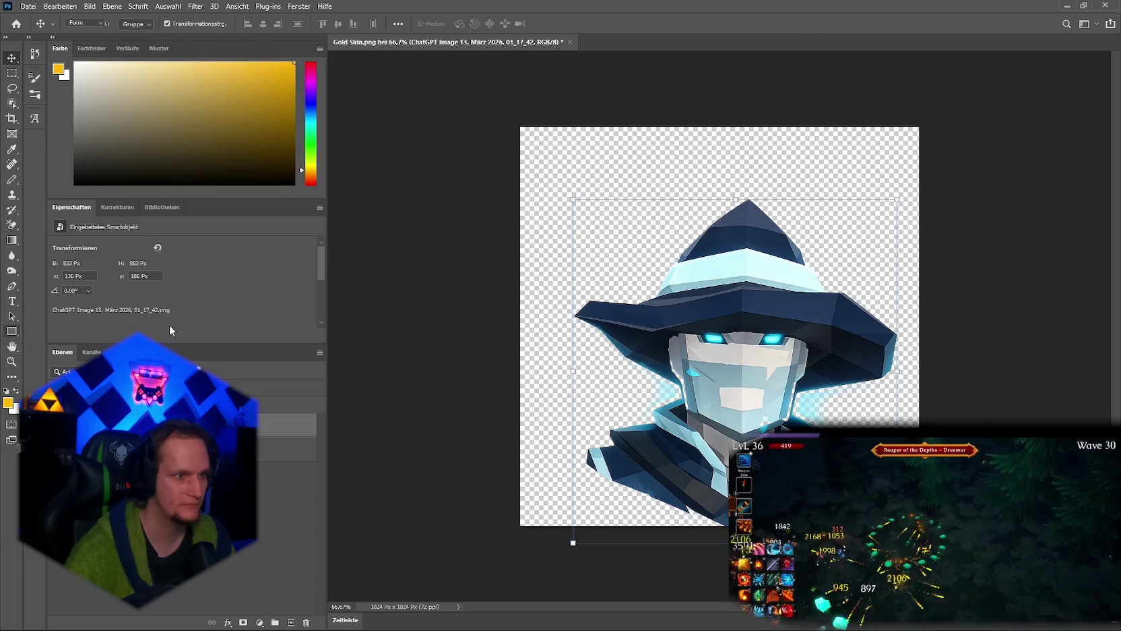
mouse_move(471, 94)
left_mouse_down()
mouse_move(519, 195)
mouse_move(929, 577)
left_mouse_up()
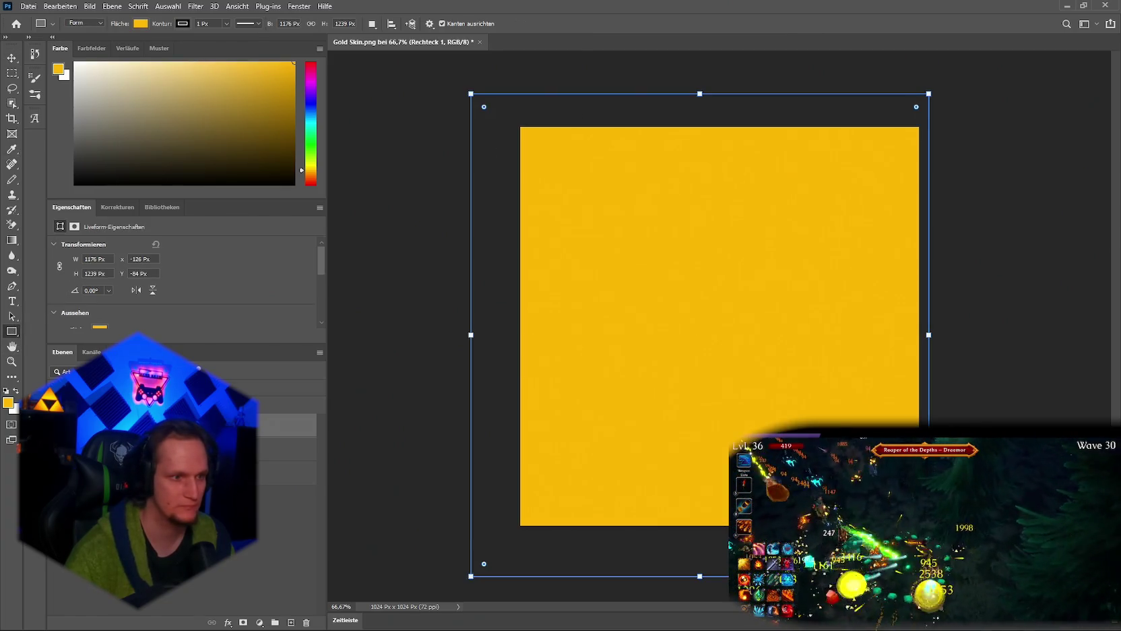
key("ctrl+z")
left_click(202, 449)
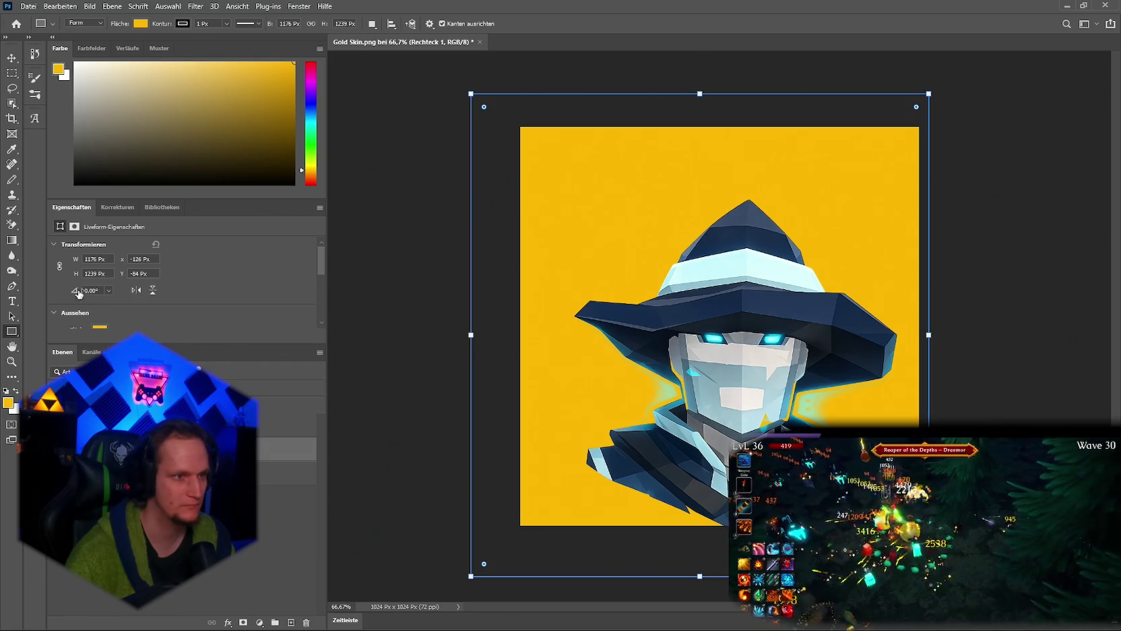
left_click(141, 23)
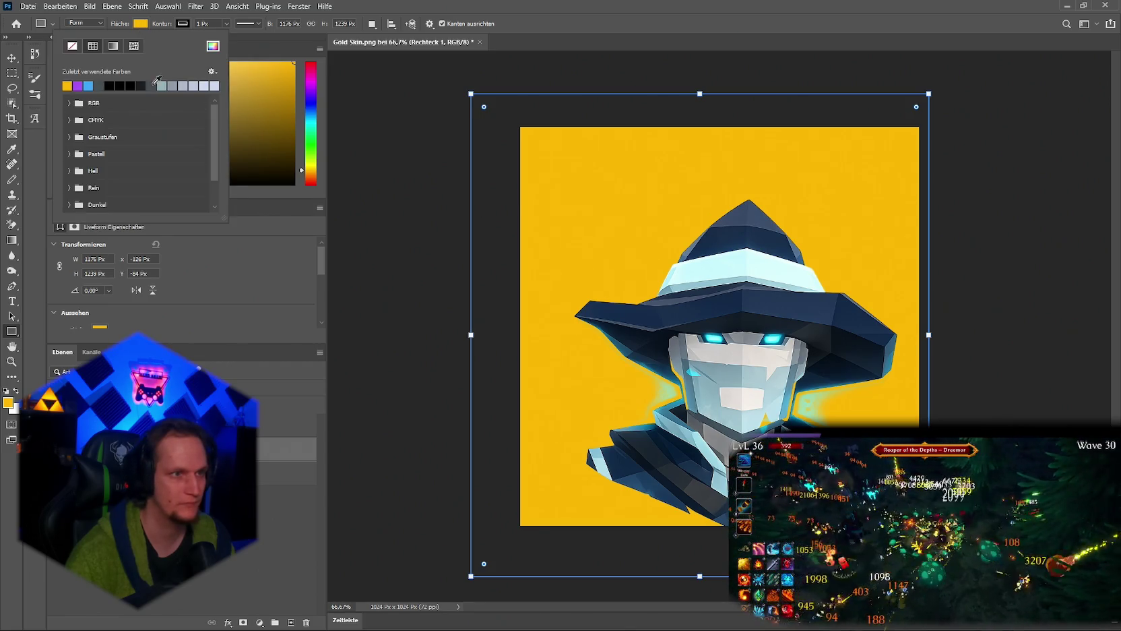
left_click(110, 84)
left_click(283, 473)
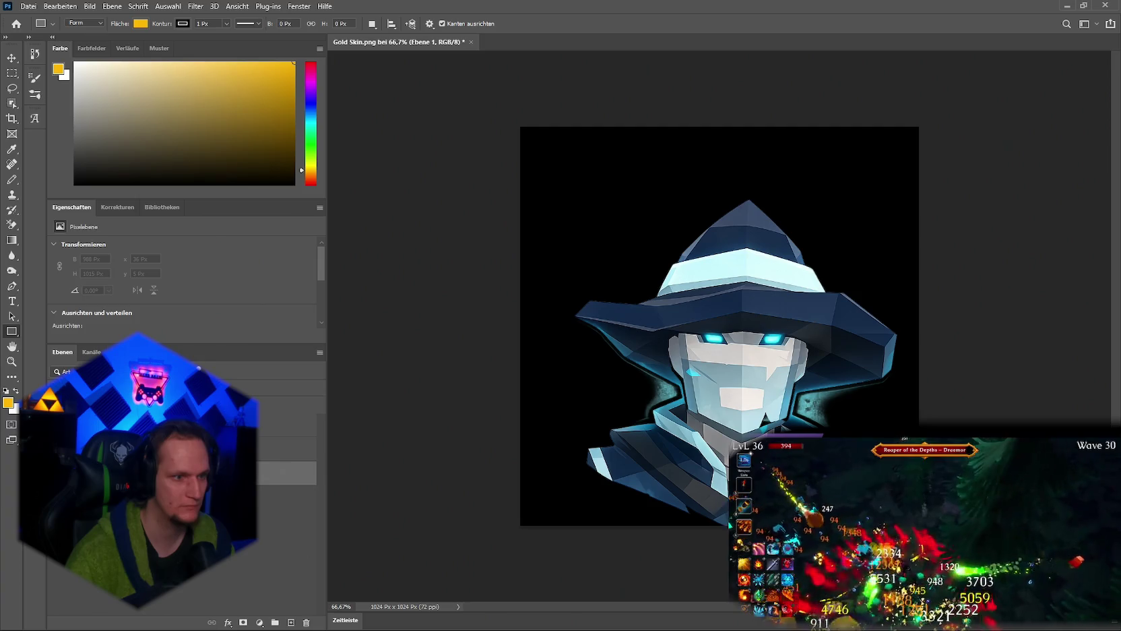
key("alt+bracketright")
left_click(13, 59)
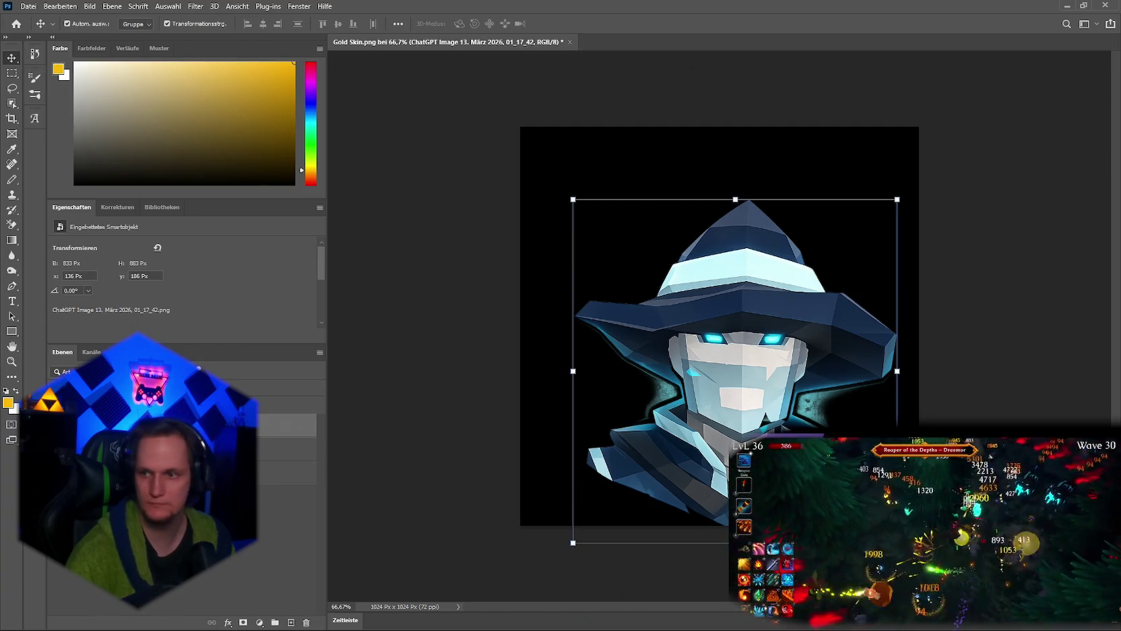